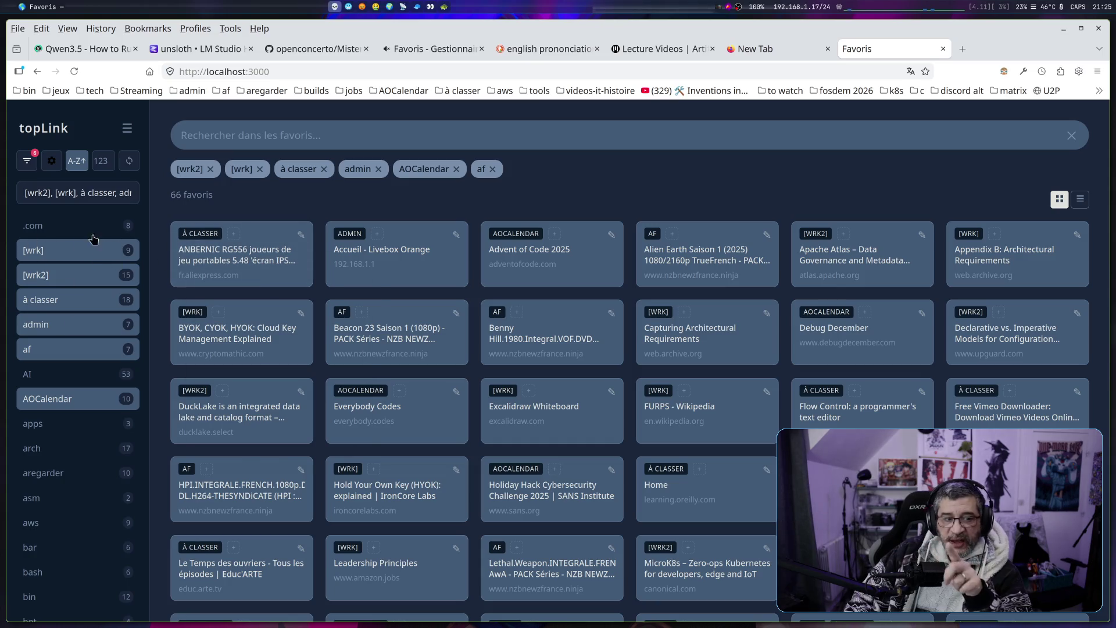
Clear the tag filters, restore the six tags, then clear them again to list all 474 favourites
left_click(32, 167)
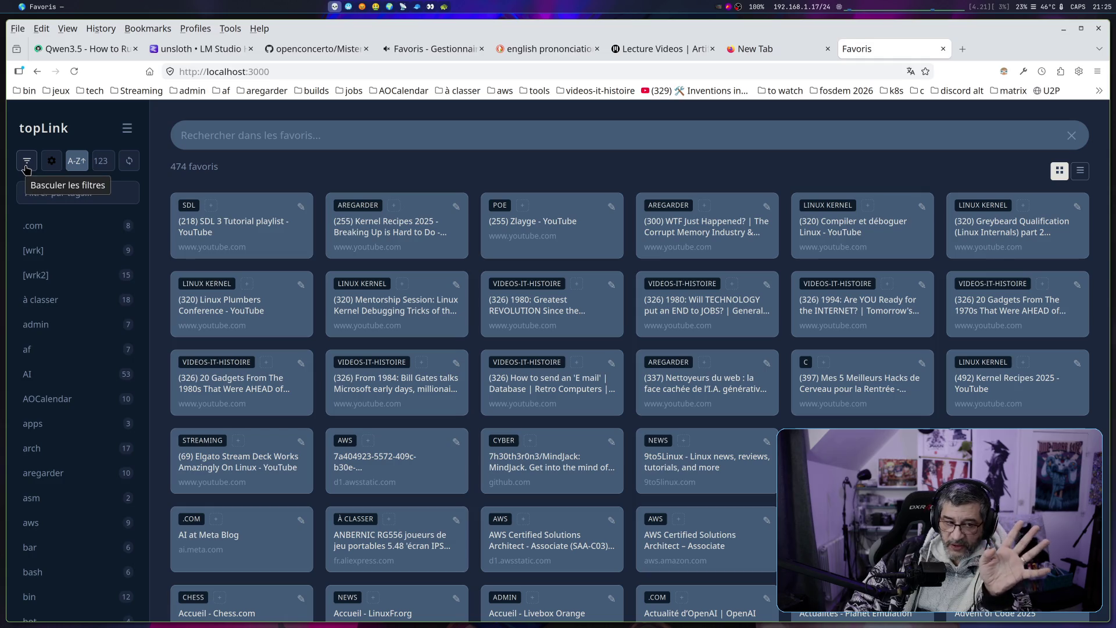
left_click(26, 166)
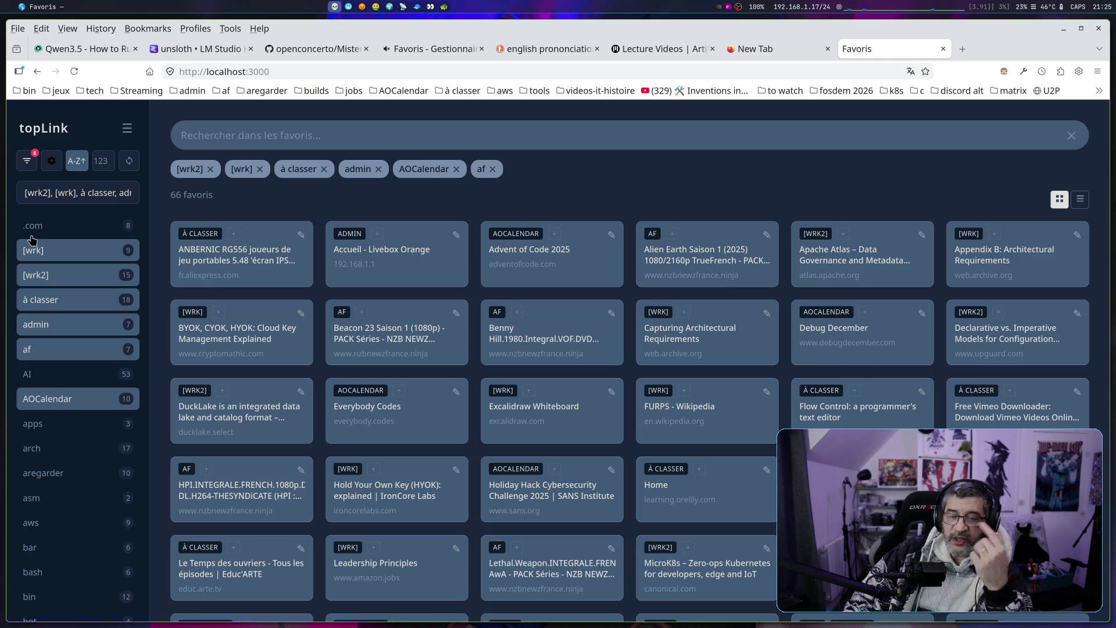
left_click(25, 170)
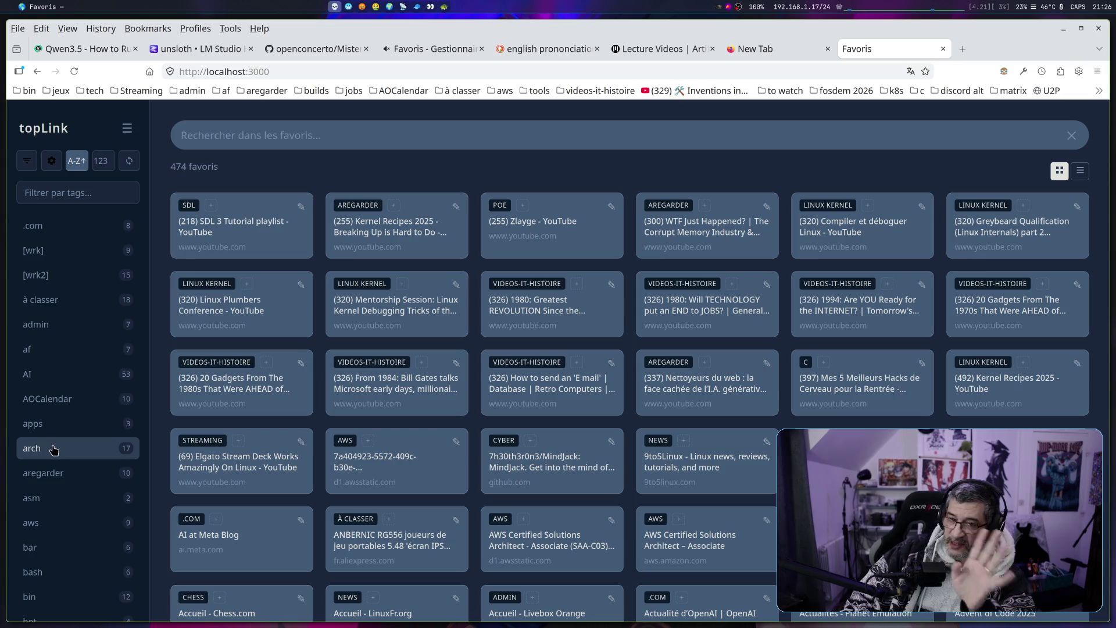
mouse_move(237, 260)
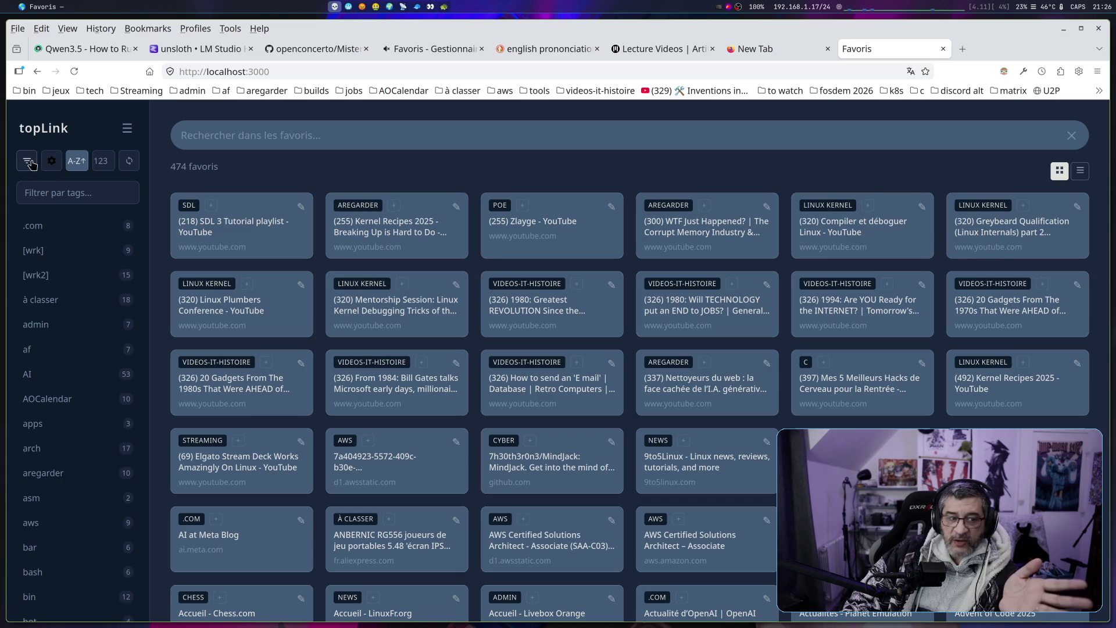
left_click(50, 351)
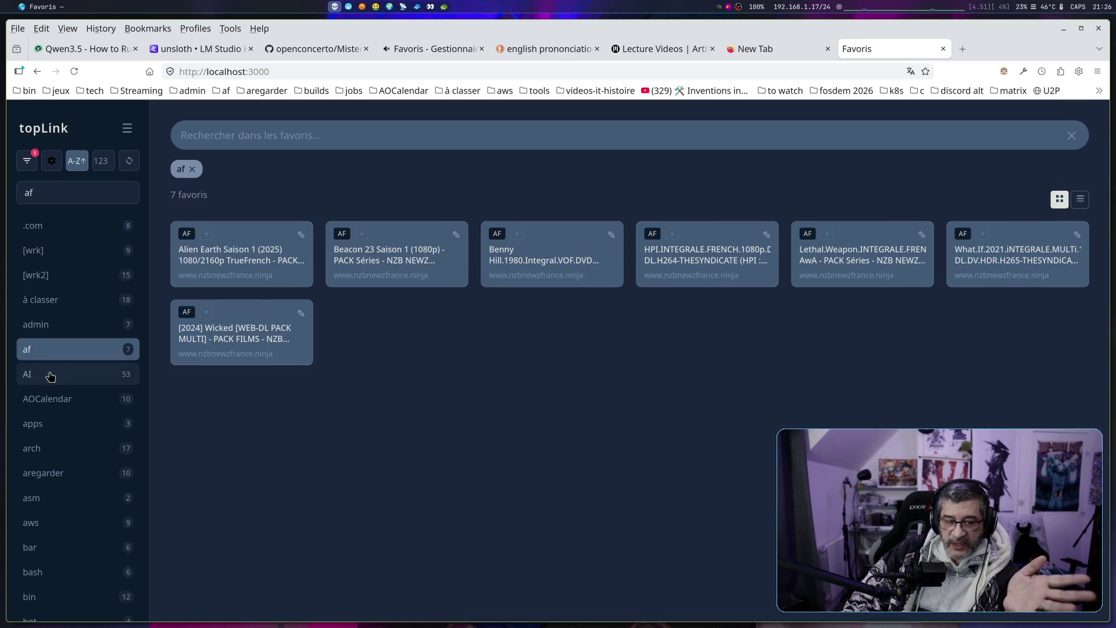
left_click(50, 374)
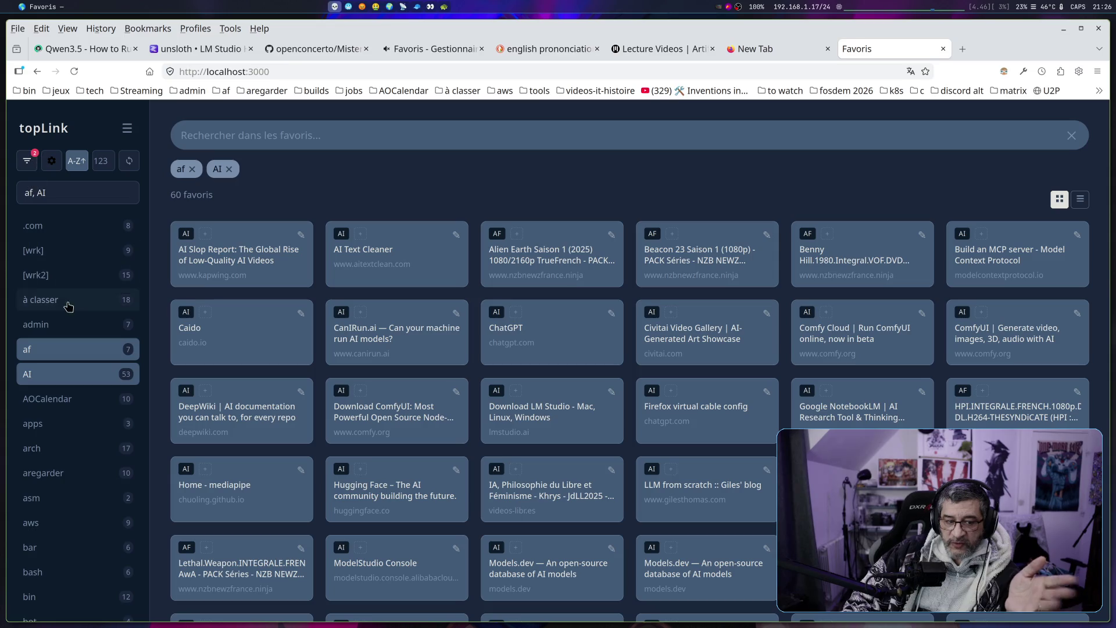
left_click(81, 379)
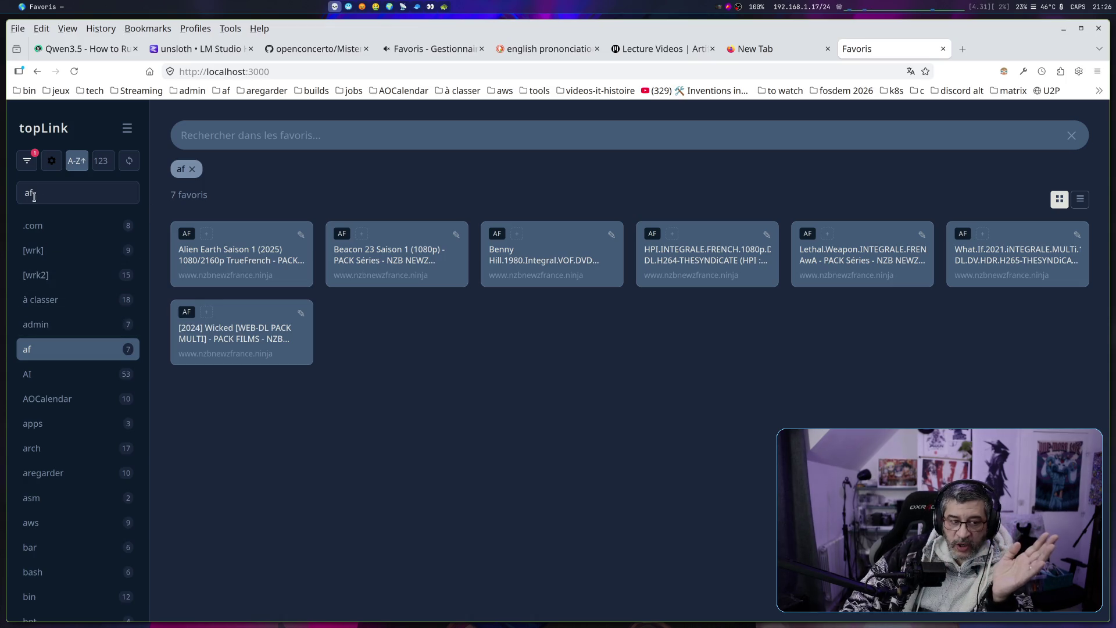
left_click(30, 169)
left_click(60, 305)
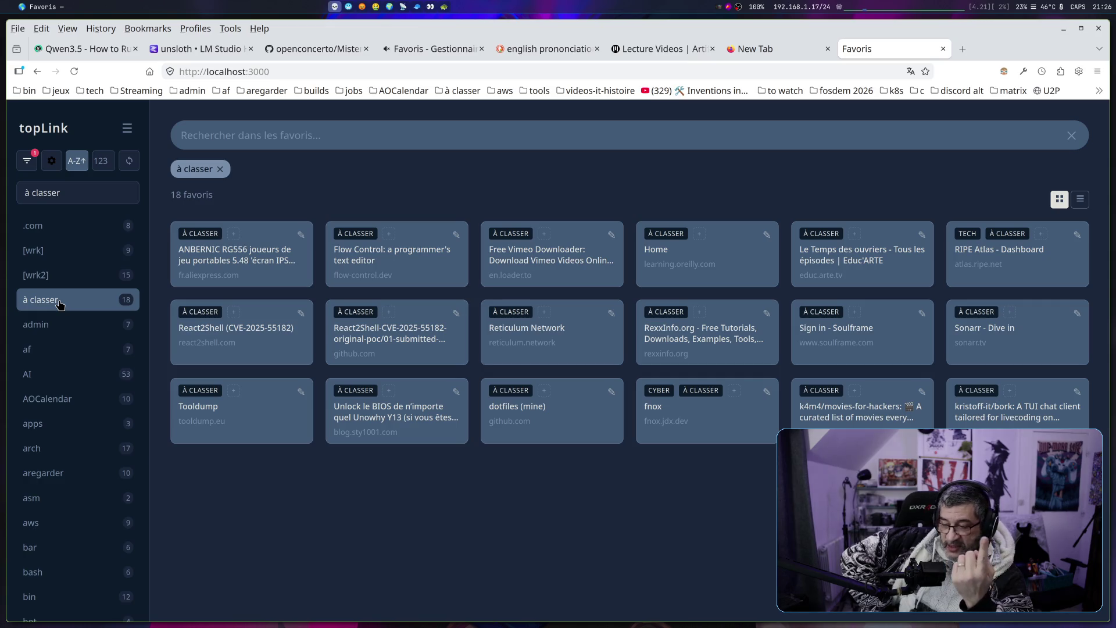
left_click(27, 162)
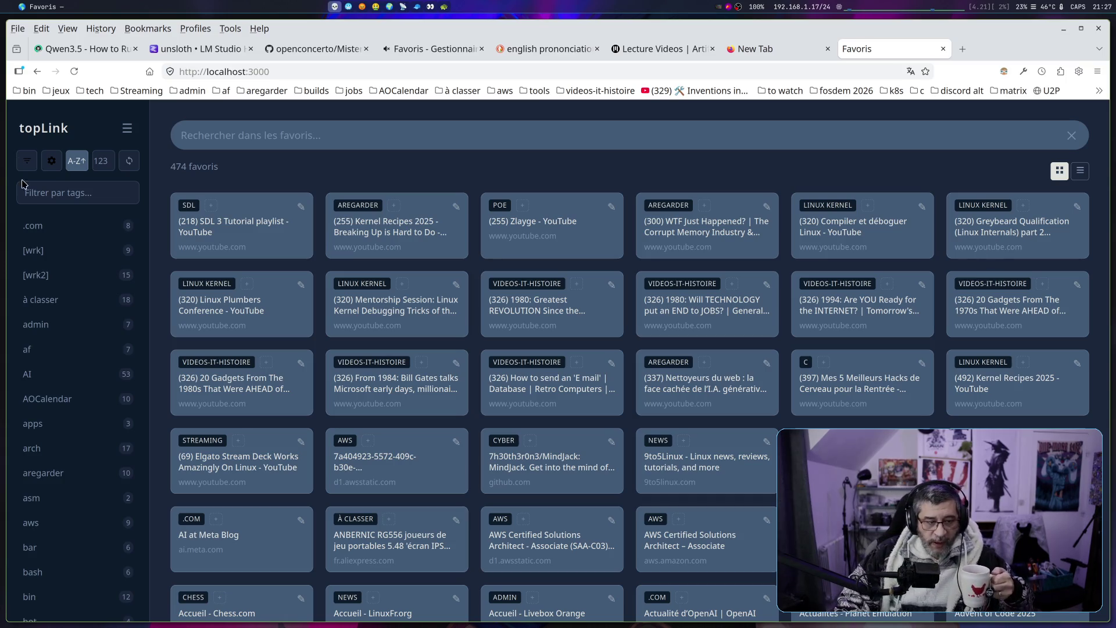
Filter the favourites by the [wrk], [wrk2], à classer and admin tags
left_click(50, 250)
left_click(51, 275)
left_click(52, 299)
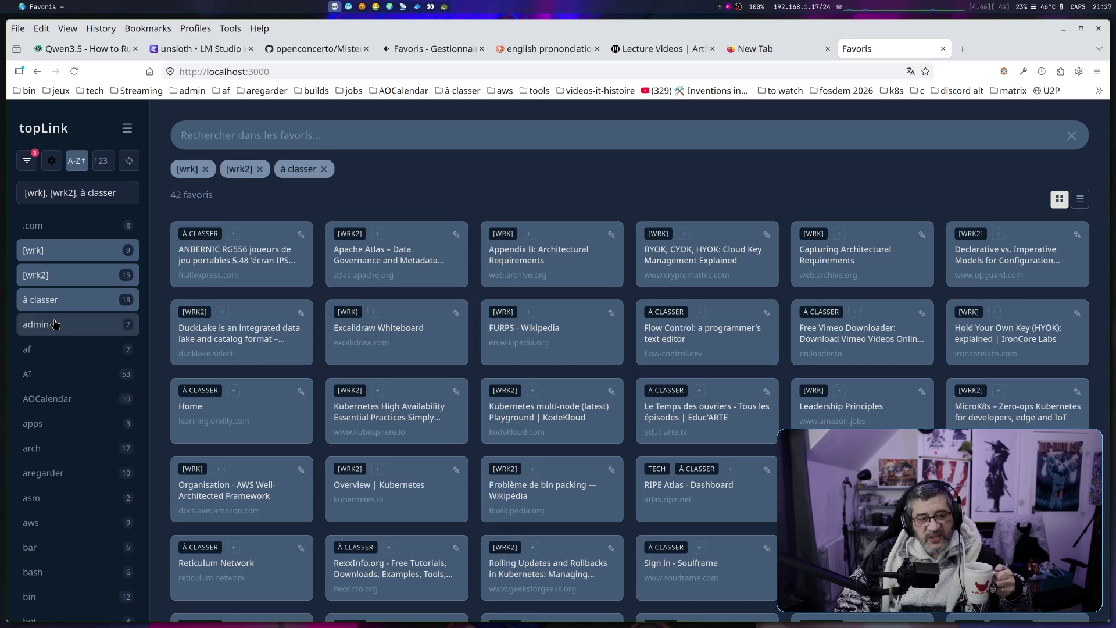
left_click(54, 323)
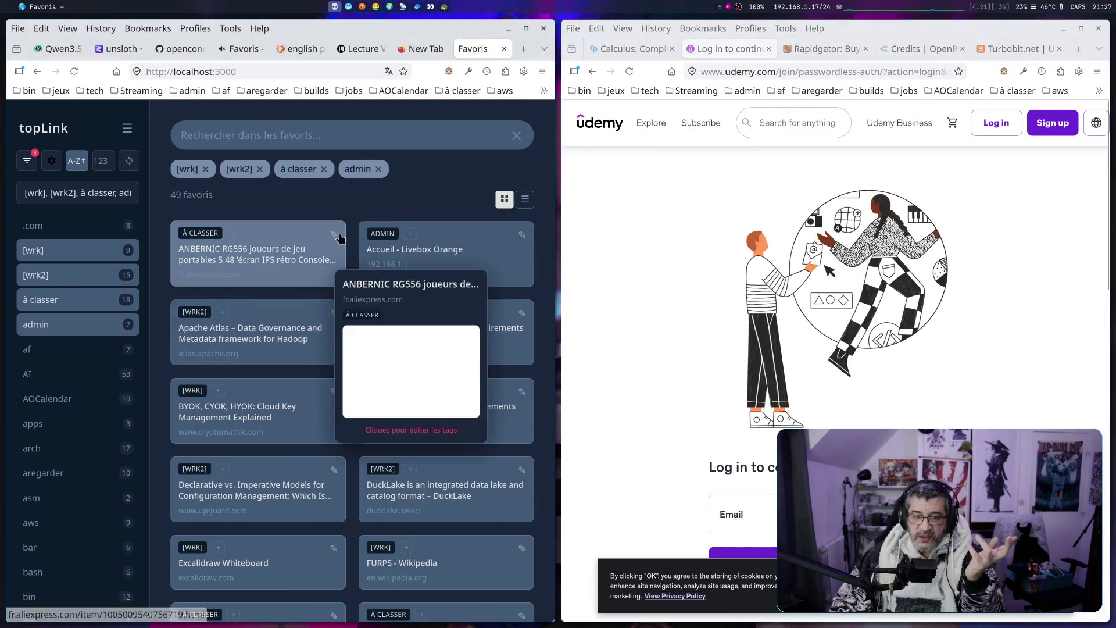
Collapse and restore the tag sidebar, try list view, and make the bookmarks window full-screen
left_click(128, 128)
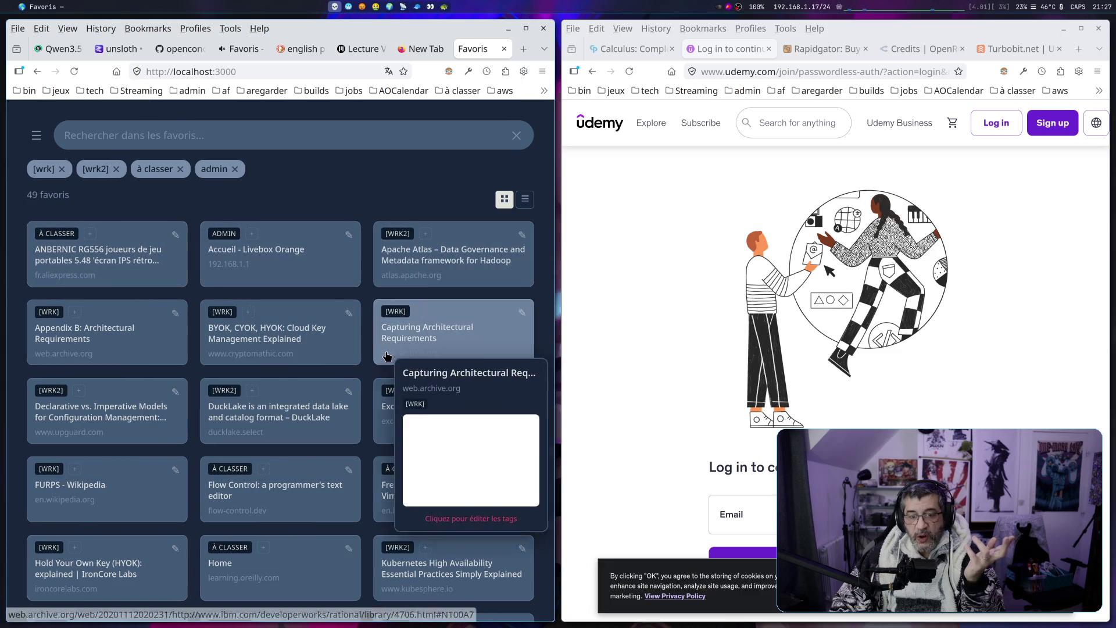
left_click(525, 199)
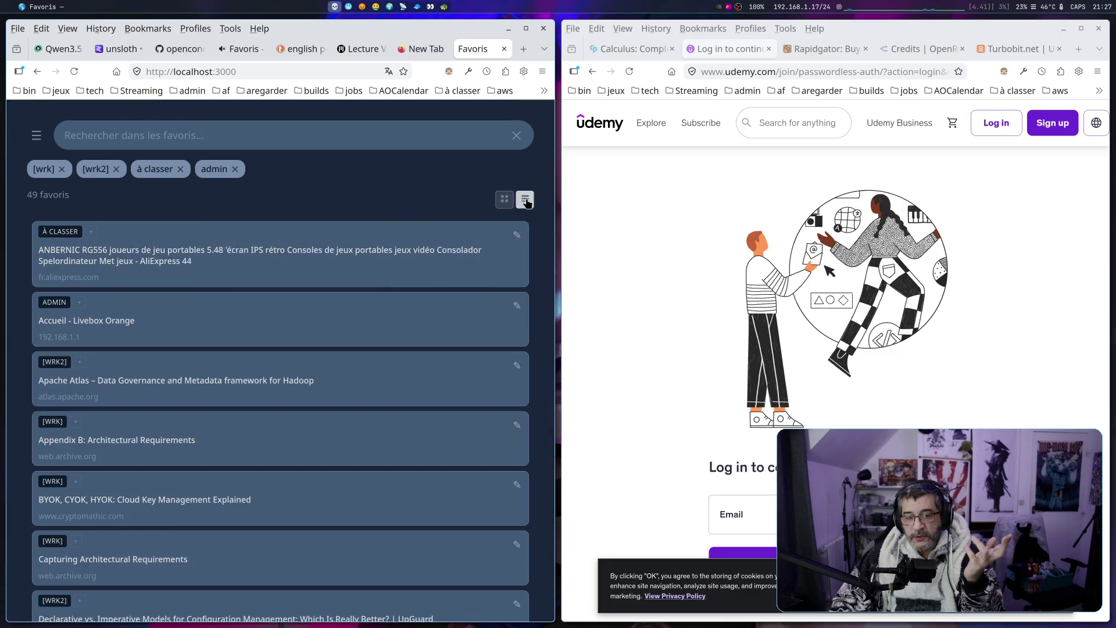
left_click(36, 136)
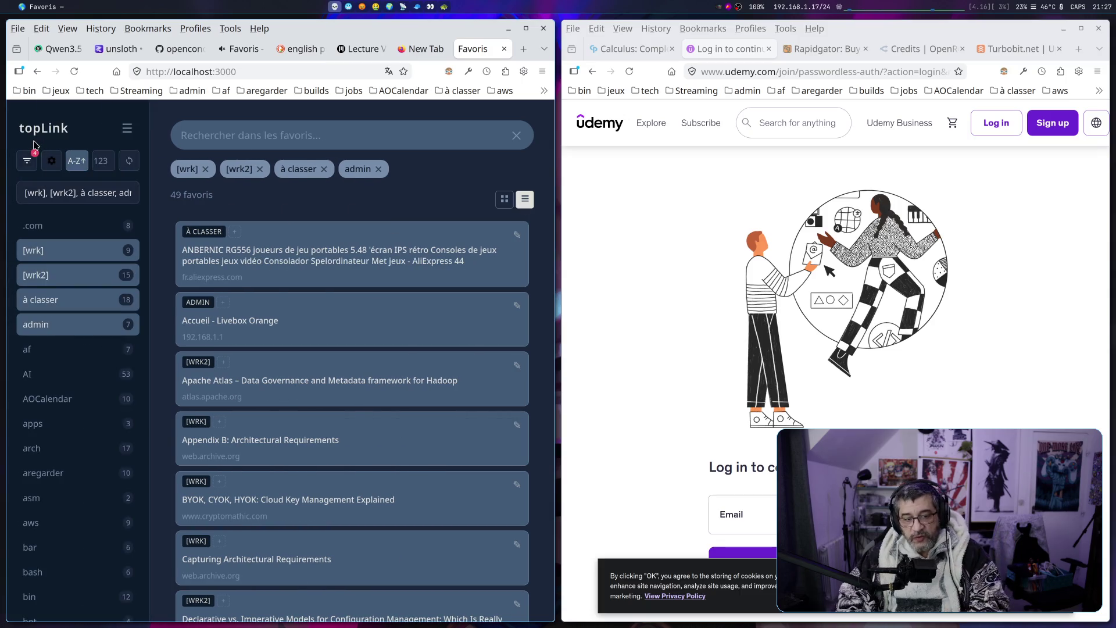
key("super+f")
scroll(705, 391, "down", 10)
scroll(705, 391, "up", 10)
Show the 49 filtered favourites as a card grid, briefly checking list view
mouse_move(618, 302)
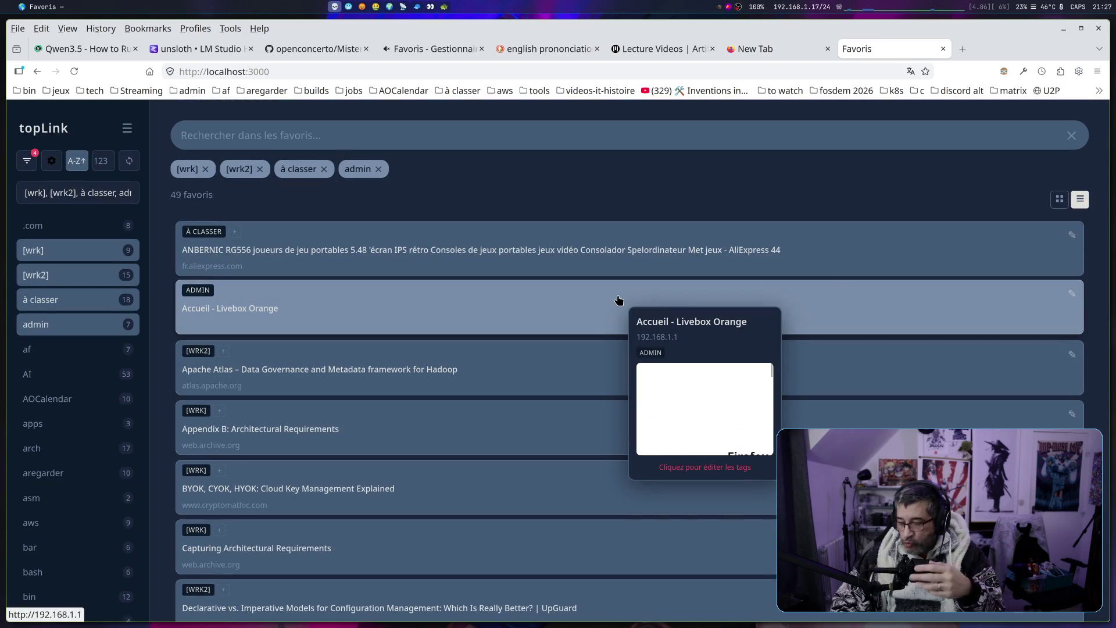
left_click(1060, 200)
left_click(1079, 202)
left_click(1060, 201)
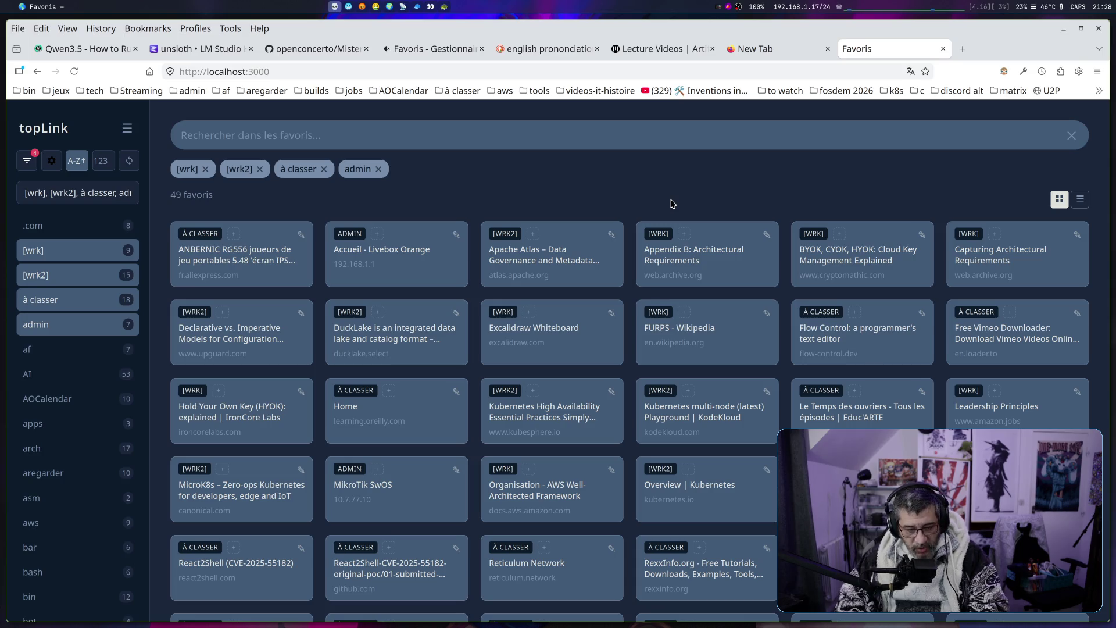
Tile the terminal beside the browser and stop the running node server
key("super+r")
key("super+Left")
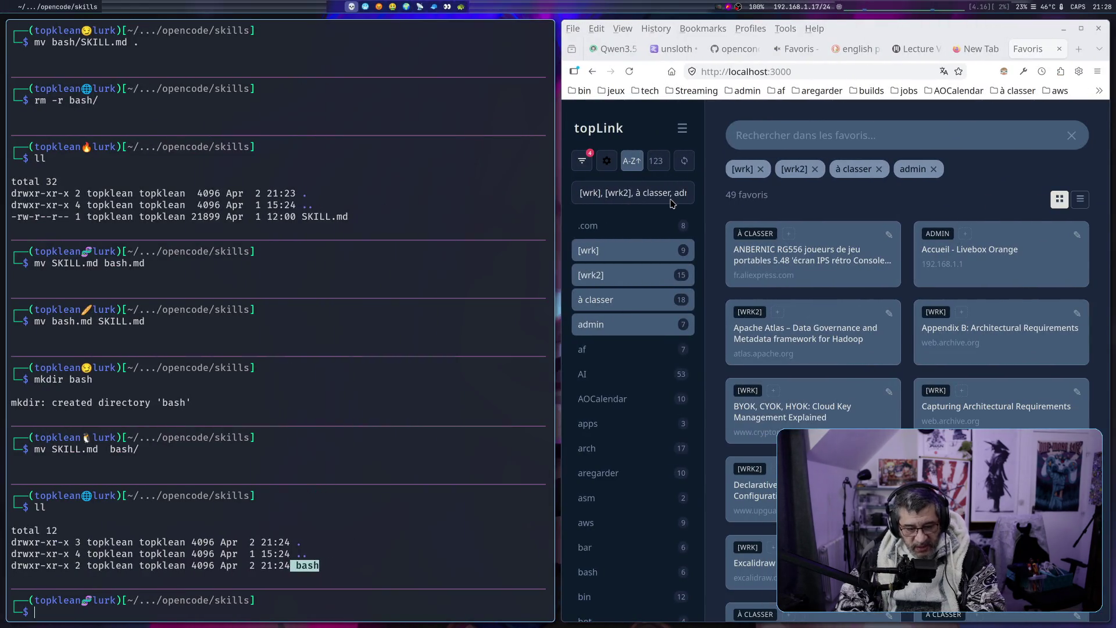
key("alt+Tab")
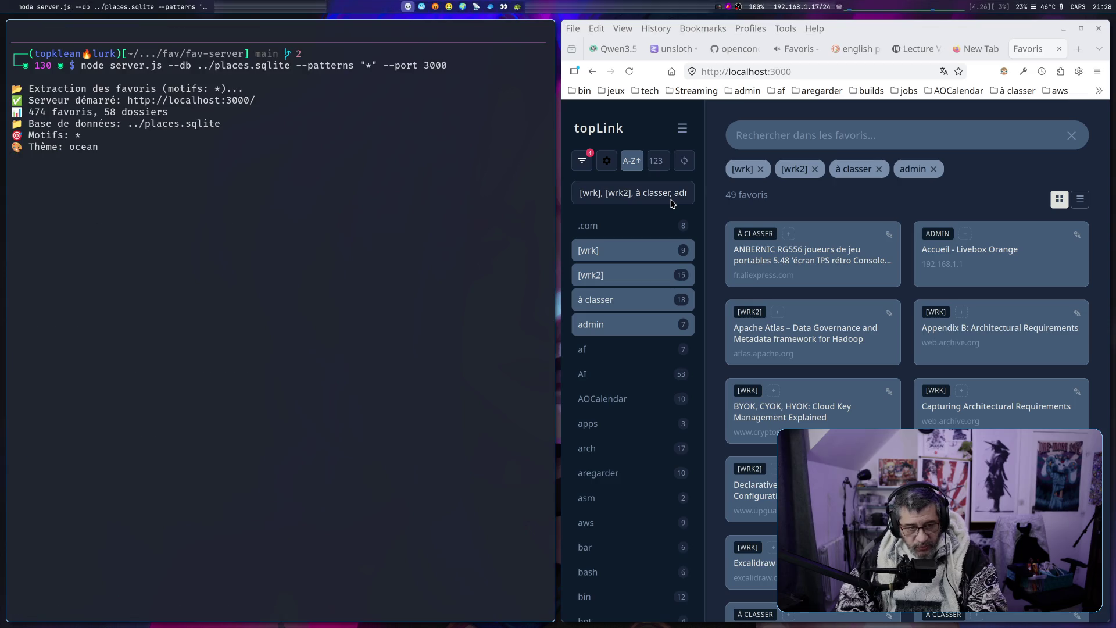
key("ctrl+c")
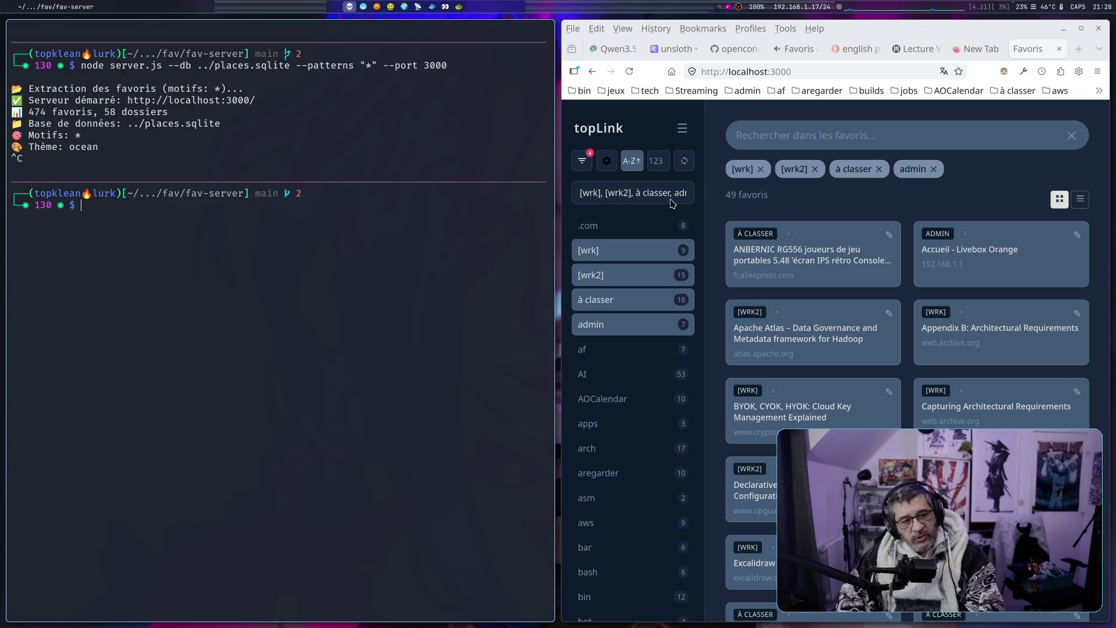
Run git log --oneline to list the project's commit history
type("git statu")
key("BackSpace")
key("BackSpace")
key("BackSpace")
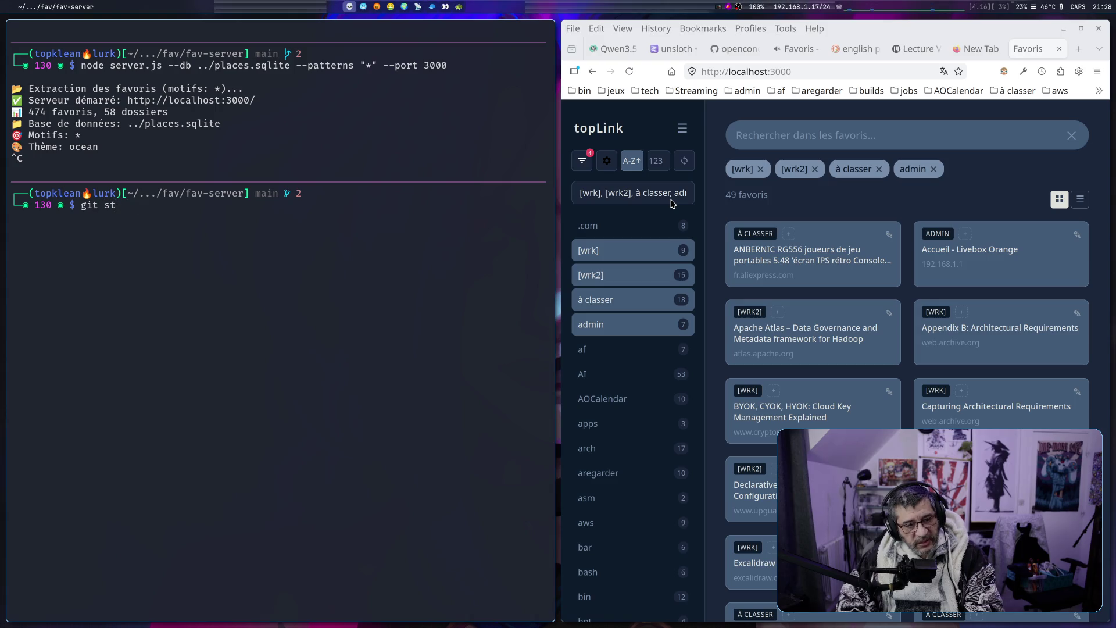
type("log --one")
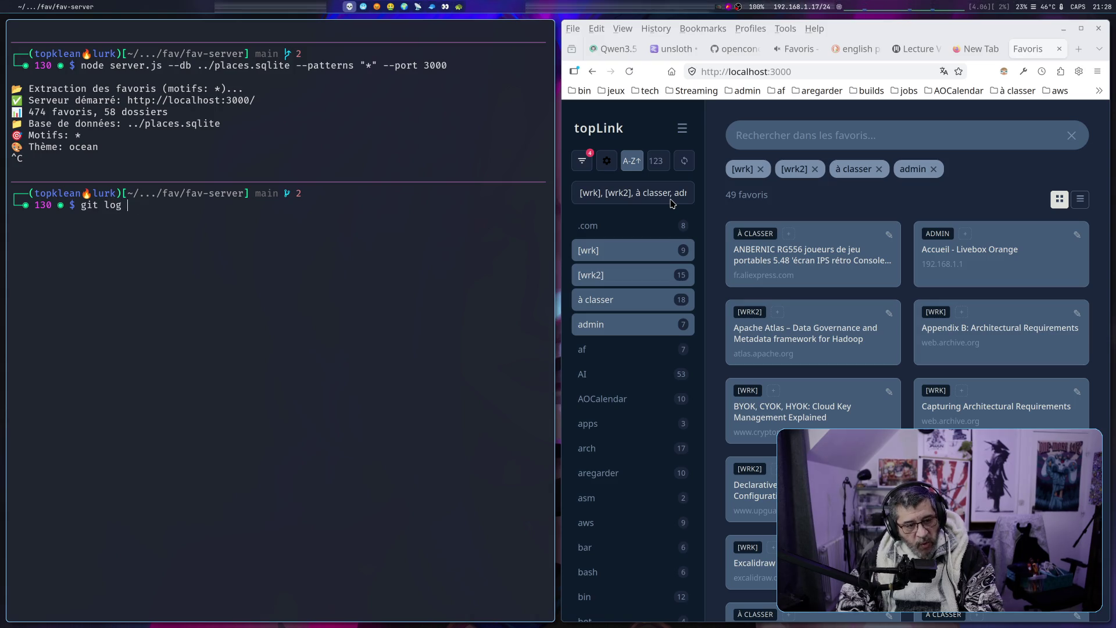
type("line")
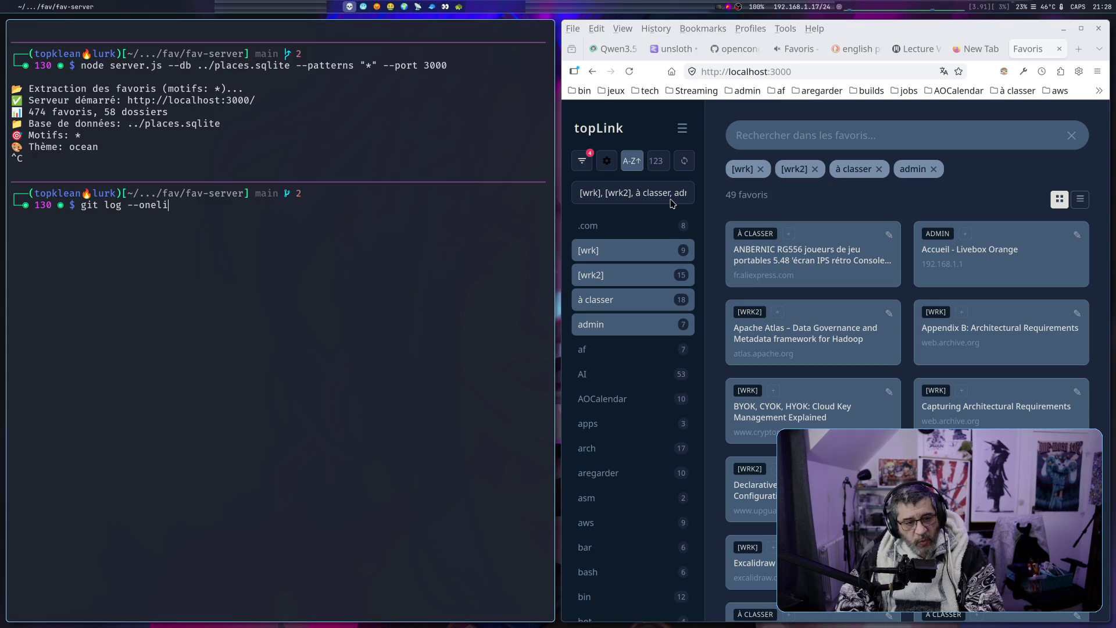
key("Return")
Select the latest commit message, then launch opencode in the fav project
mouse_move(171, 228)
left_mouse_down()
mouse_move(548, 229)
mouse_move(138, 240)
mouse_move(267, 241)
left_mouse_up()
left_click(122, 241)
mouse_move(745, 225)
left_click_drag(459, 240, 154, 230)
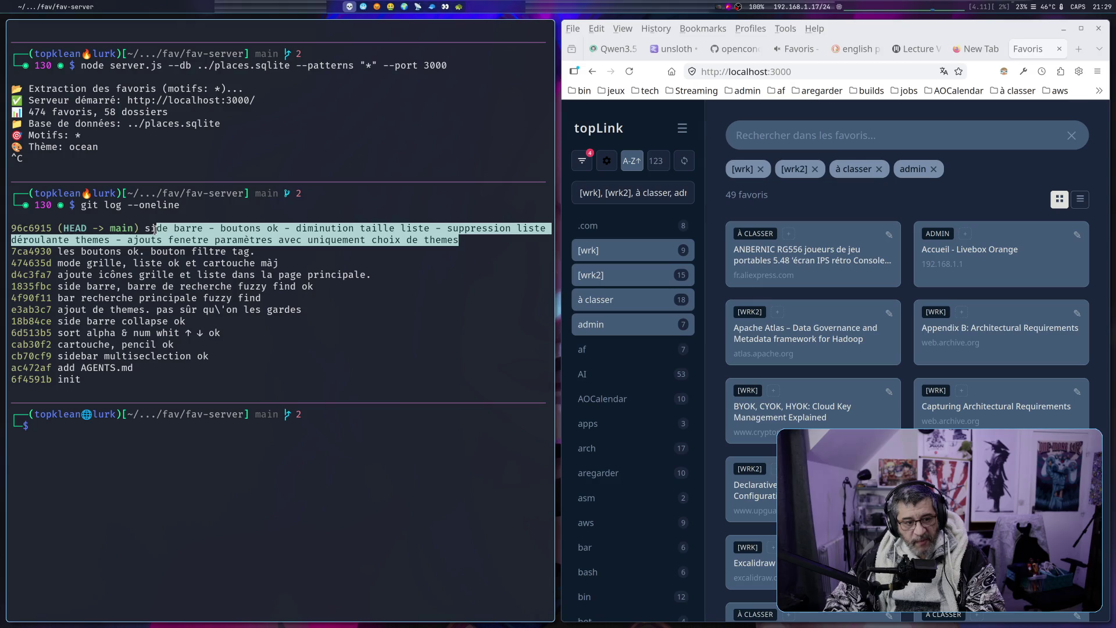
left_click(190, 235)
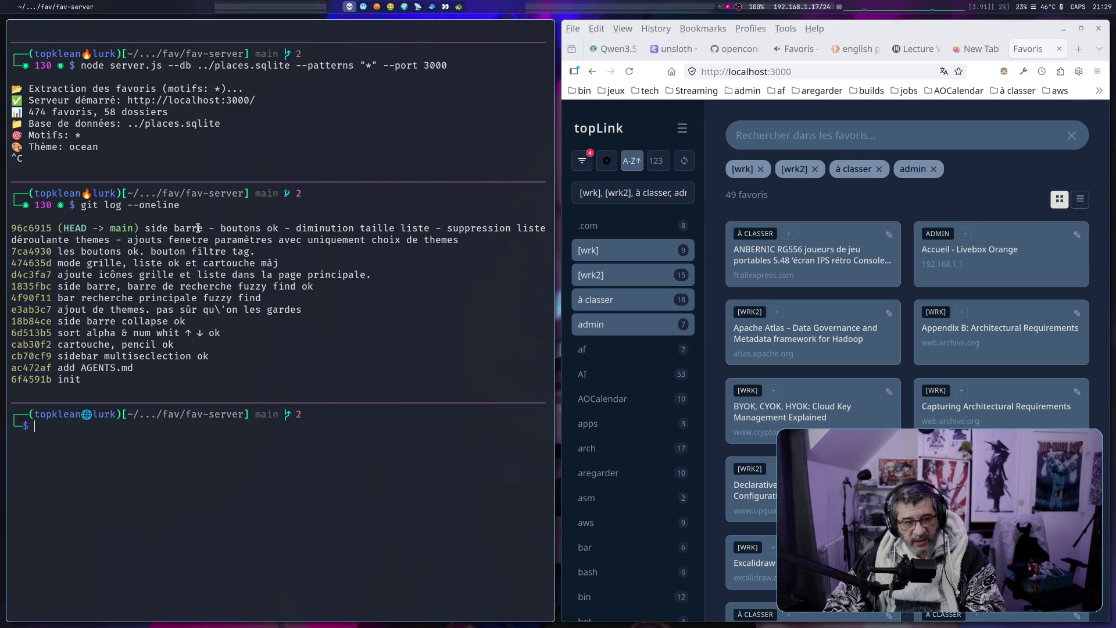
left_click_drag(458, 240, 226, 228)
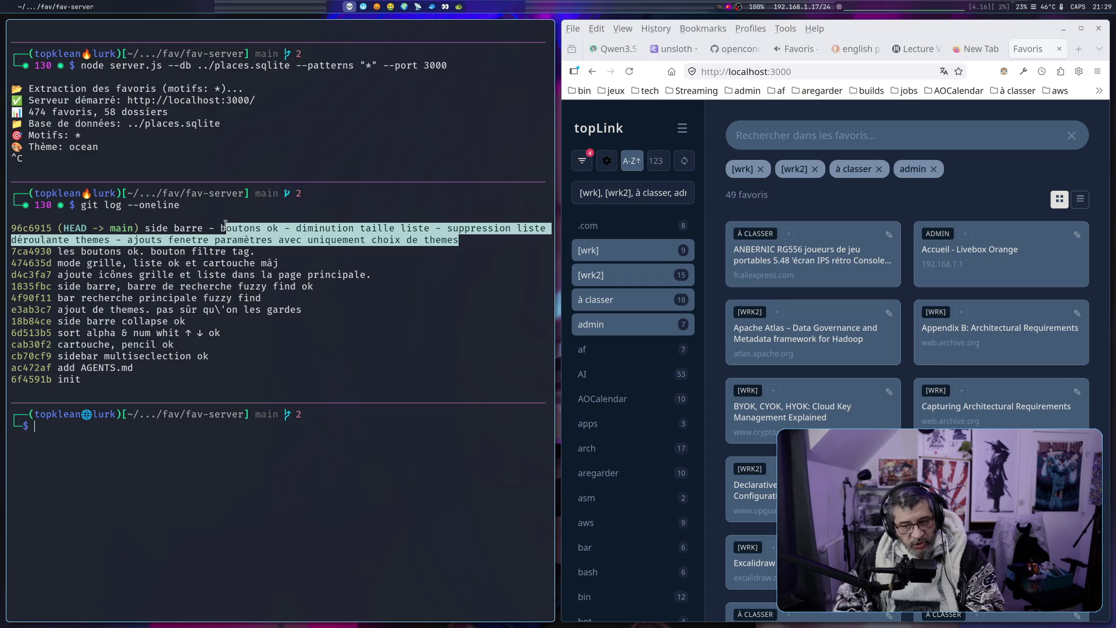
type("opencode")
key("Return")
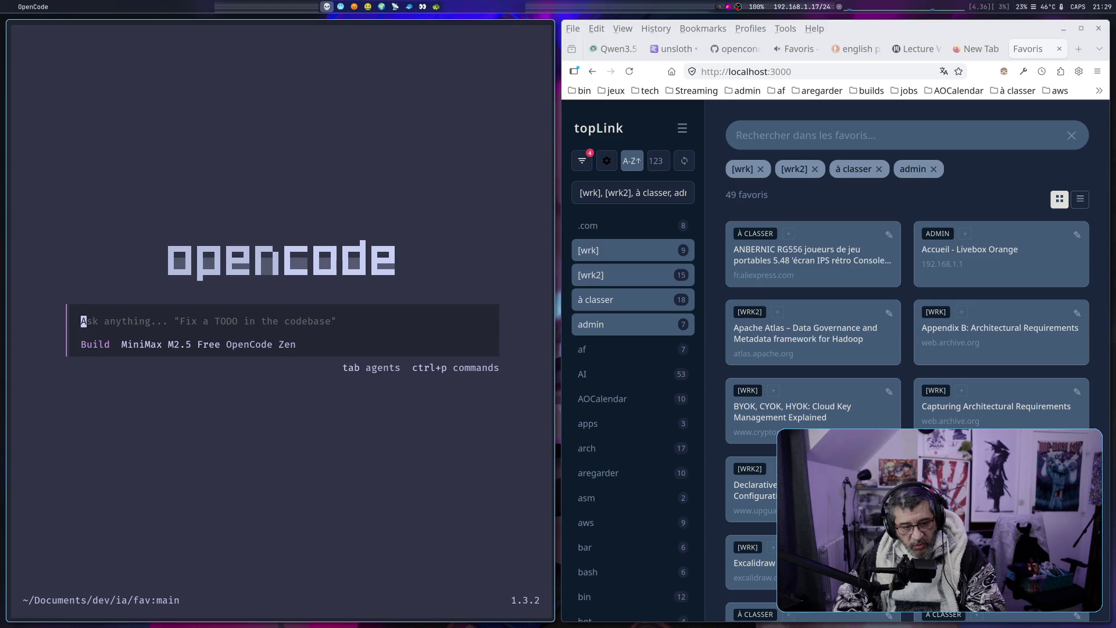
In Plan mode, draft a French request to improve the site with web dev best practices, citing tailwin.css
key("super+f")
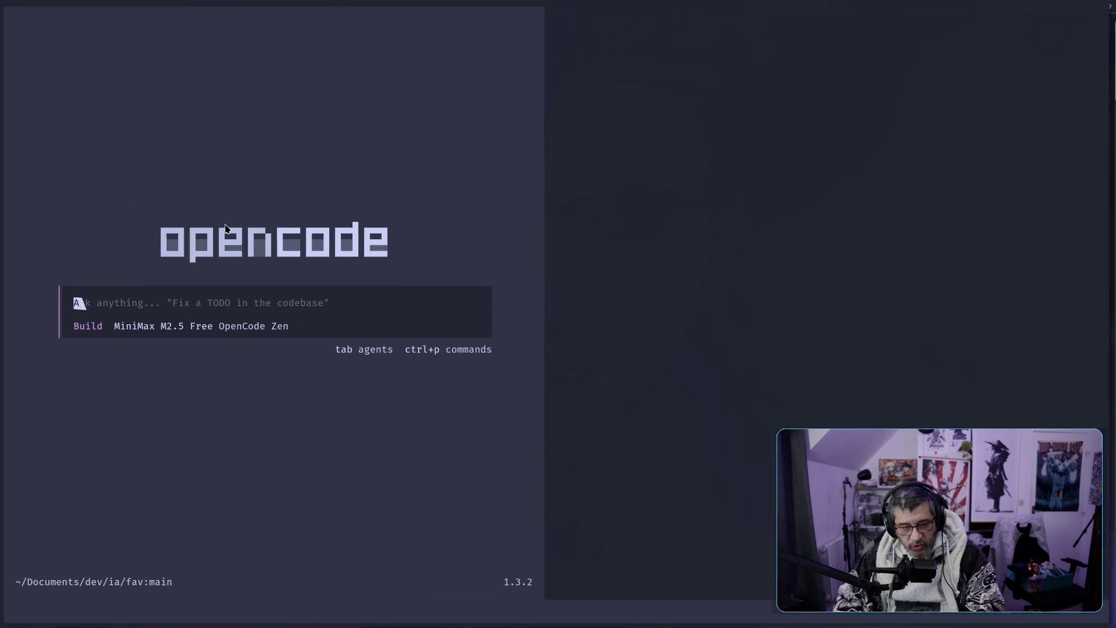
key("Tab")
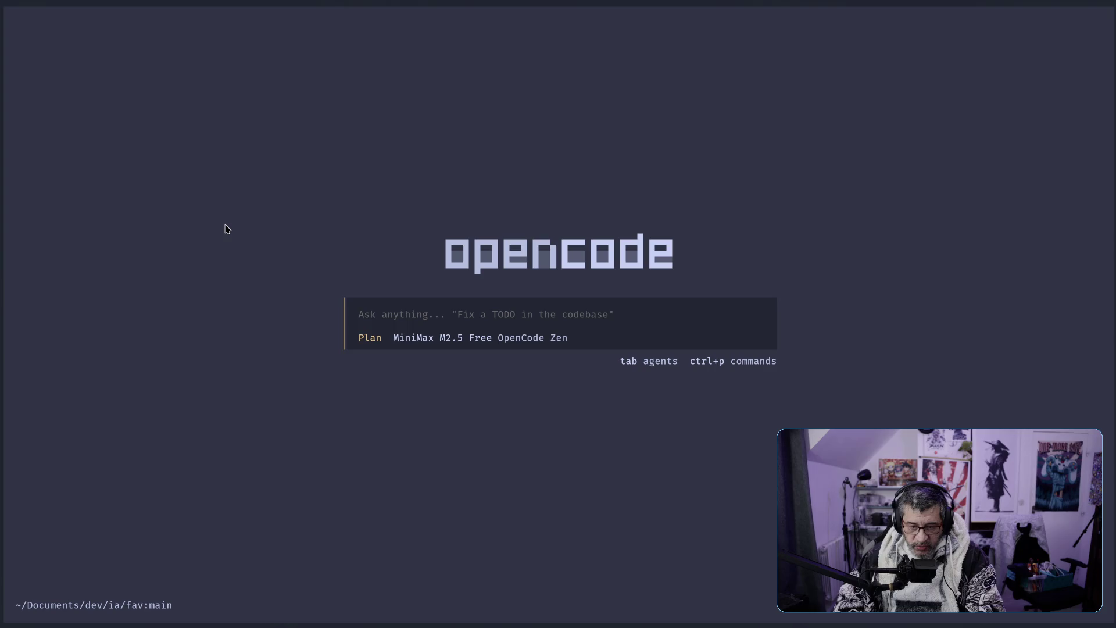
type("propose moi une ")
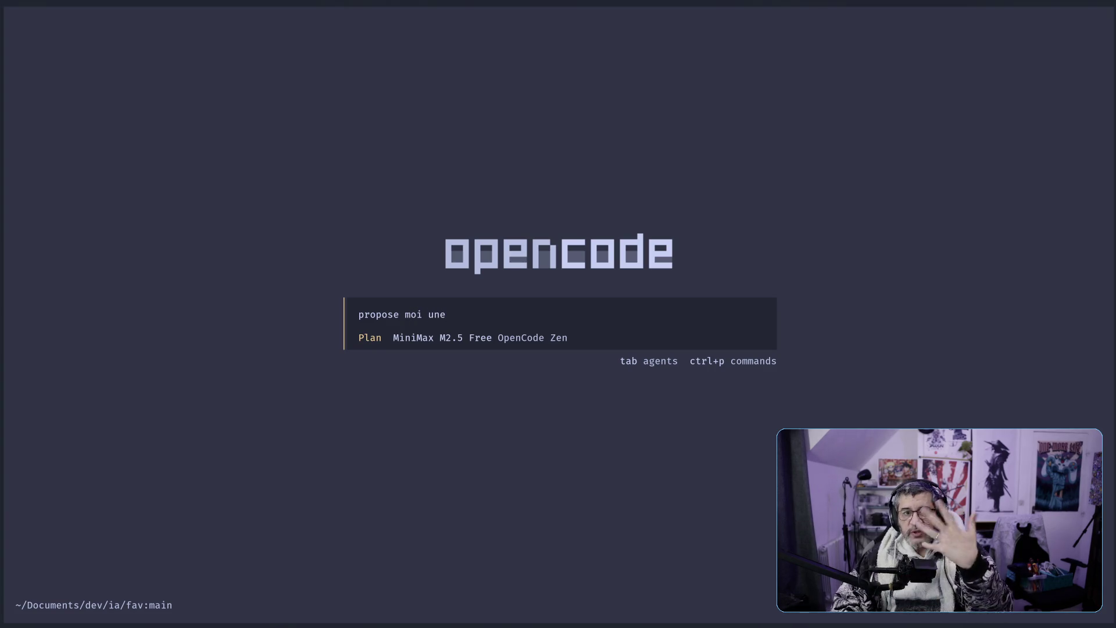
type("amélioraiton d")
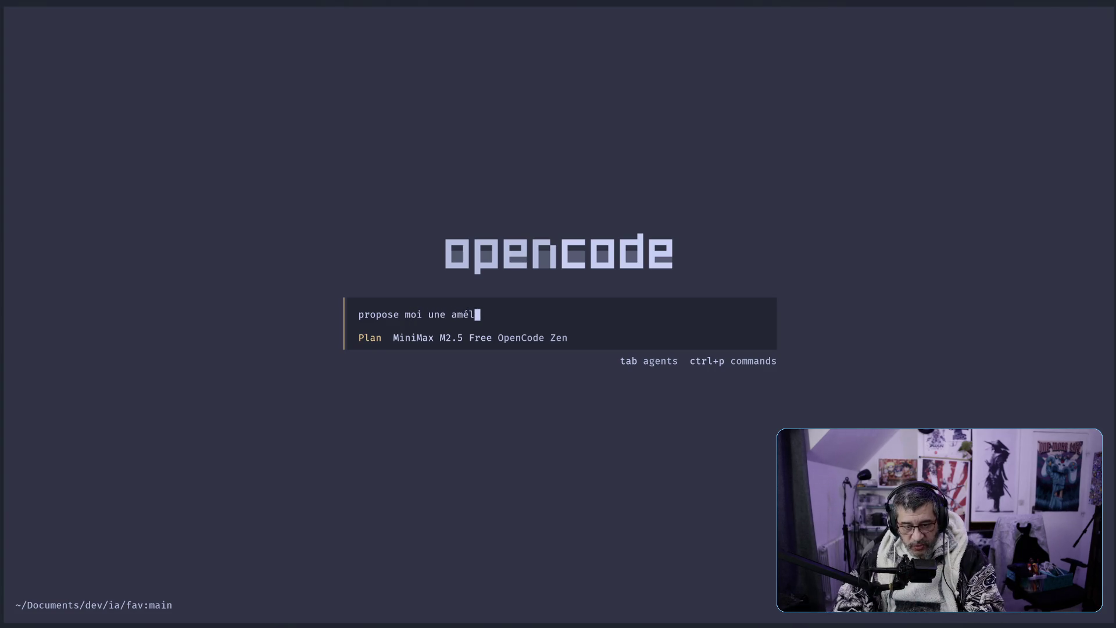
key("BackSpace")
key("BackSpace")
key("BackSpace")
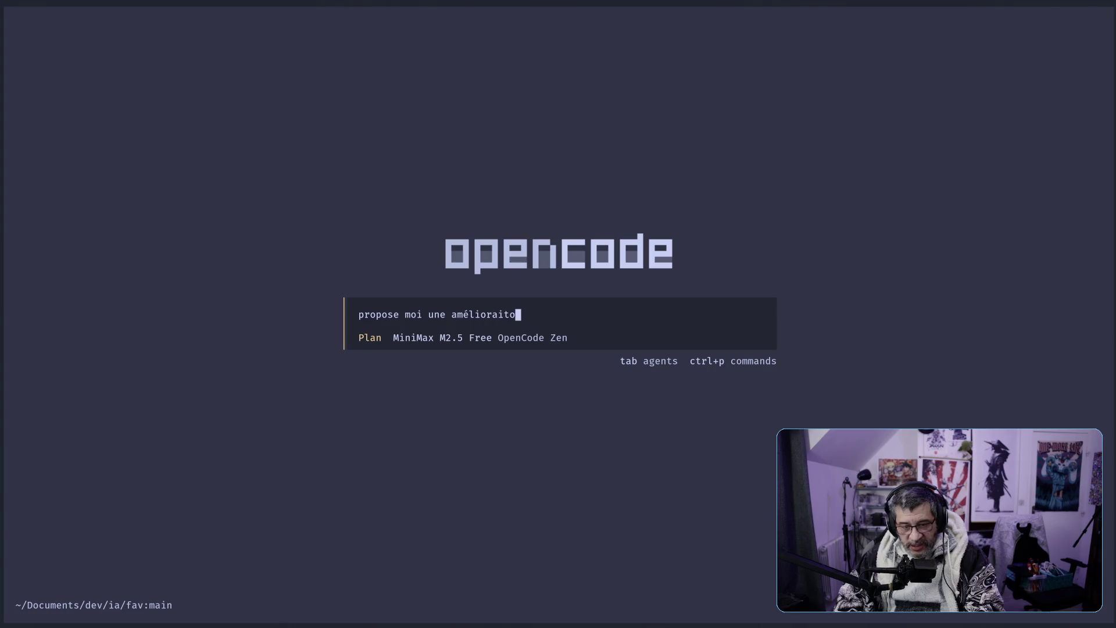
type("ation du ")
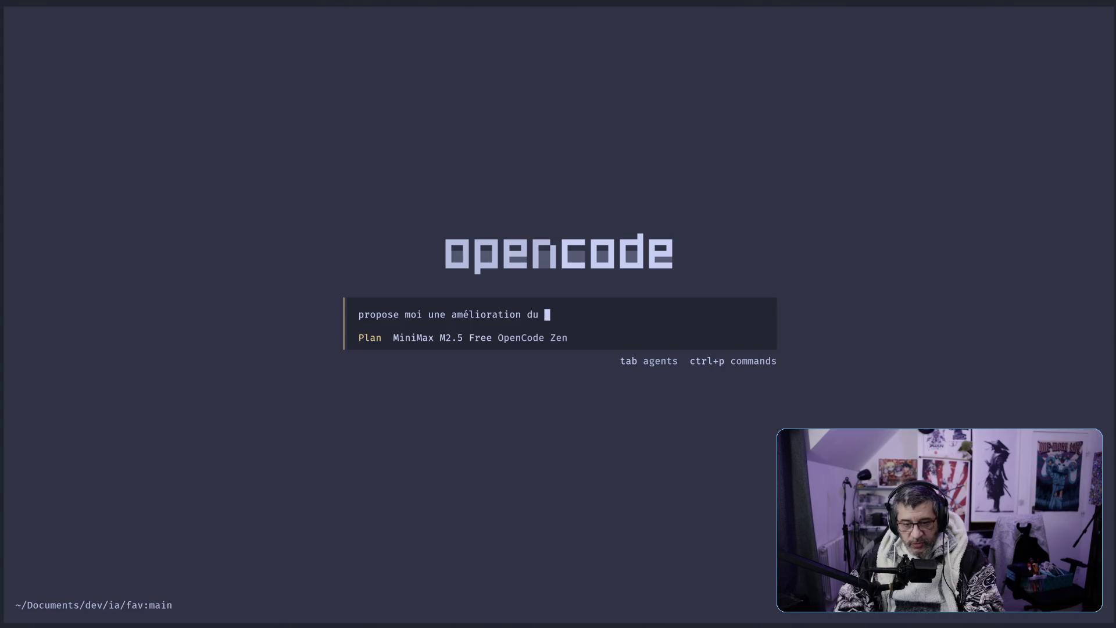
type("site en int")
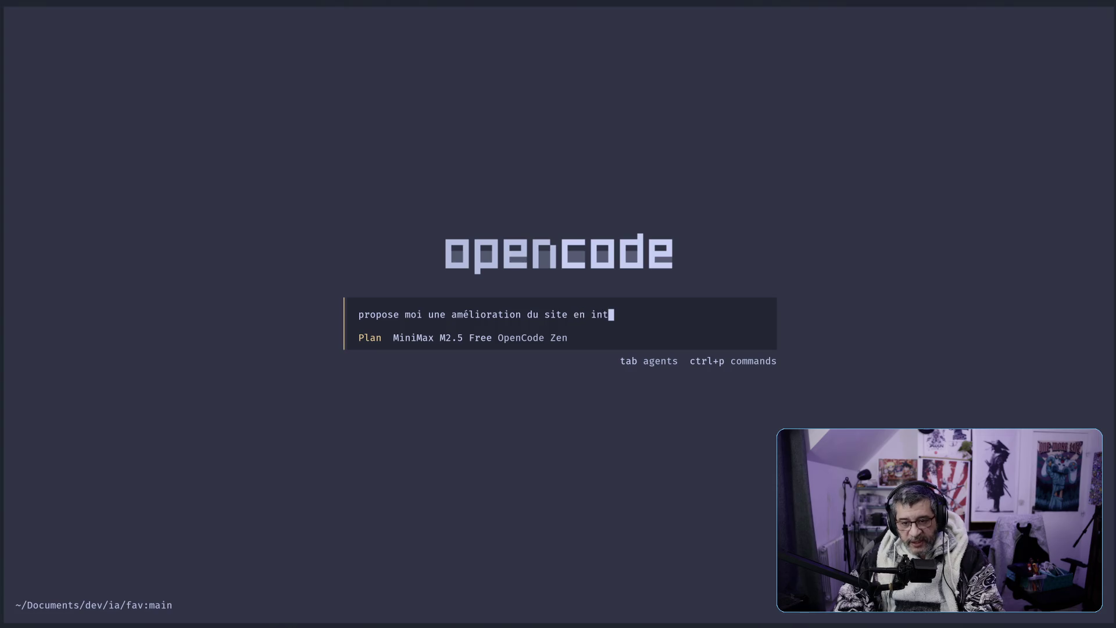
type("égratnt les m")
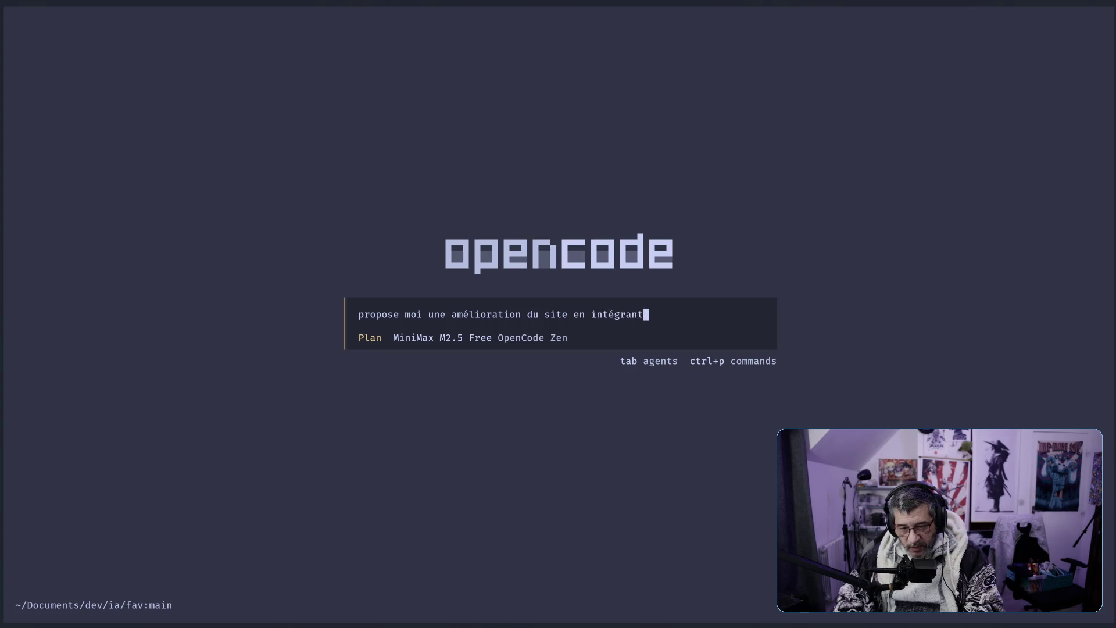
type("eil")
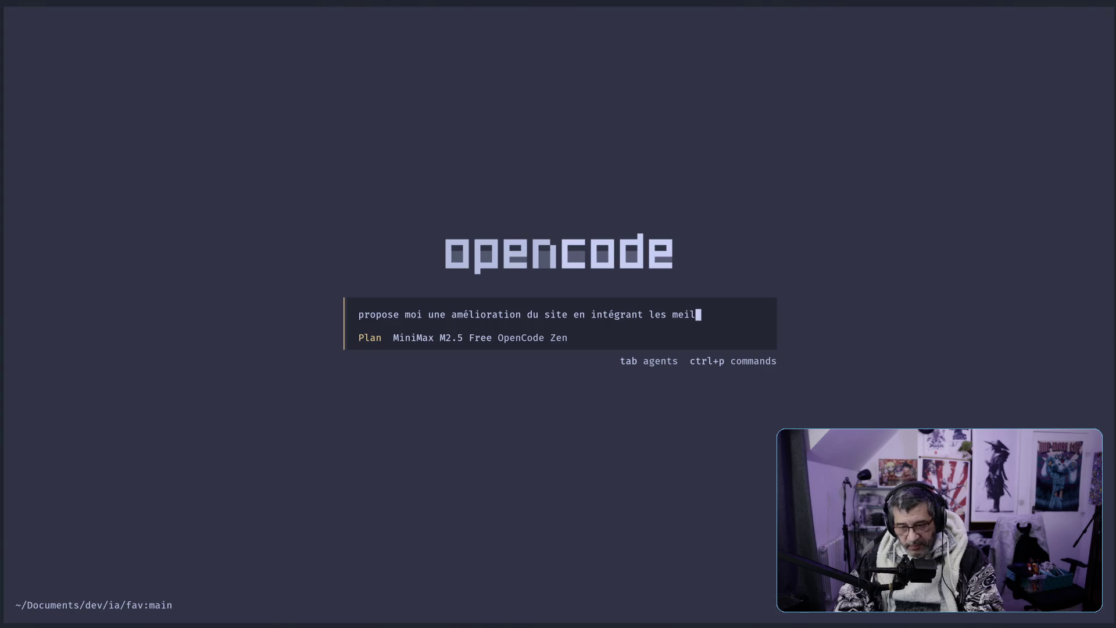
type("leurs pratique de dev web")
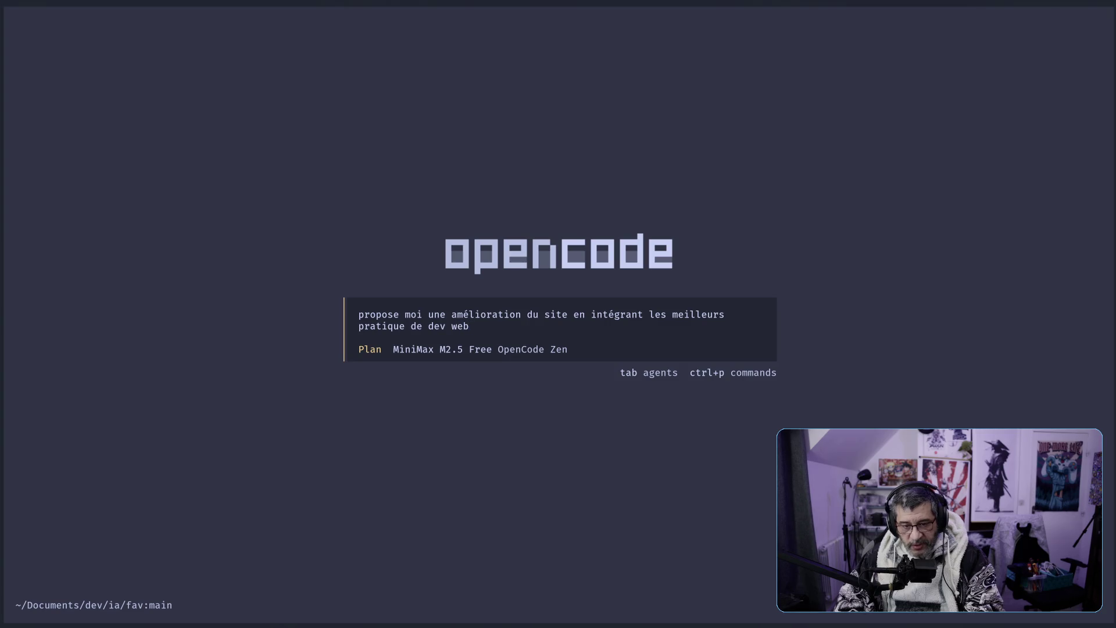
type(" p")
key("BackSpace")
key("BackSpace")
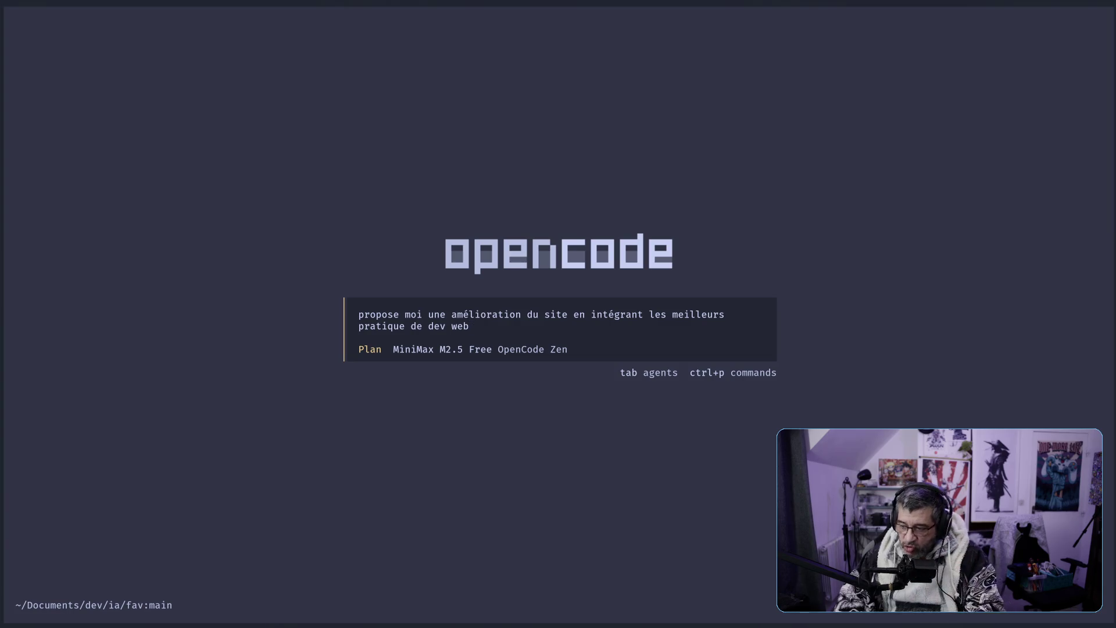
type(". on m'a  ")
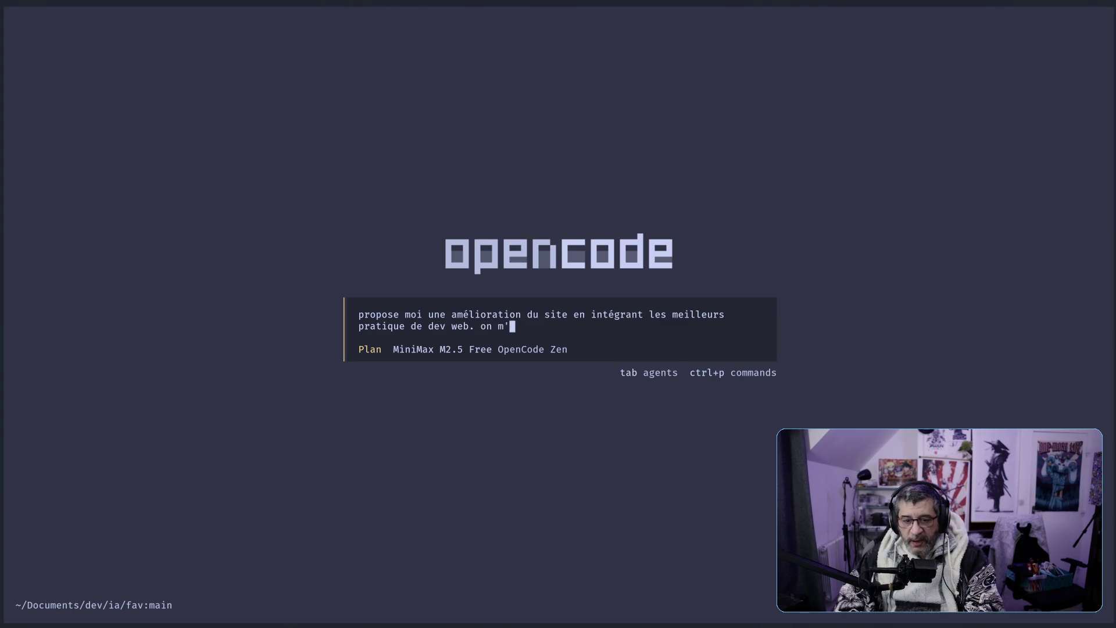
type("parmer de ta")
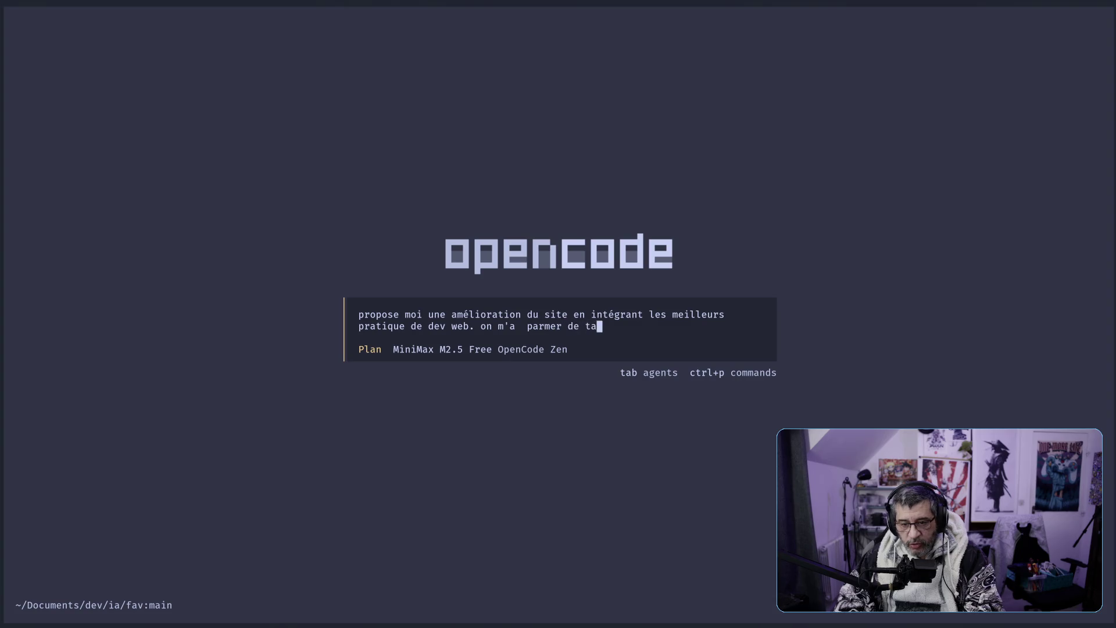
type("ilwin.c")
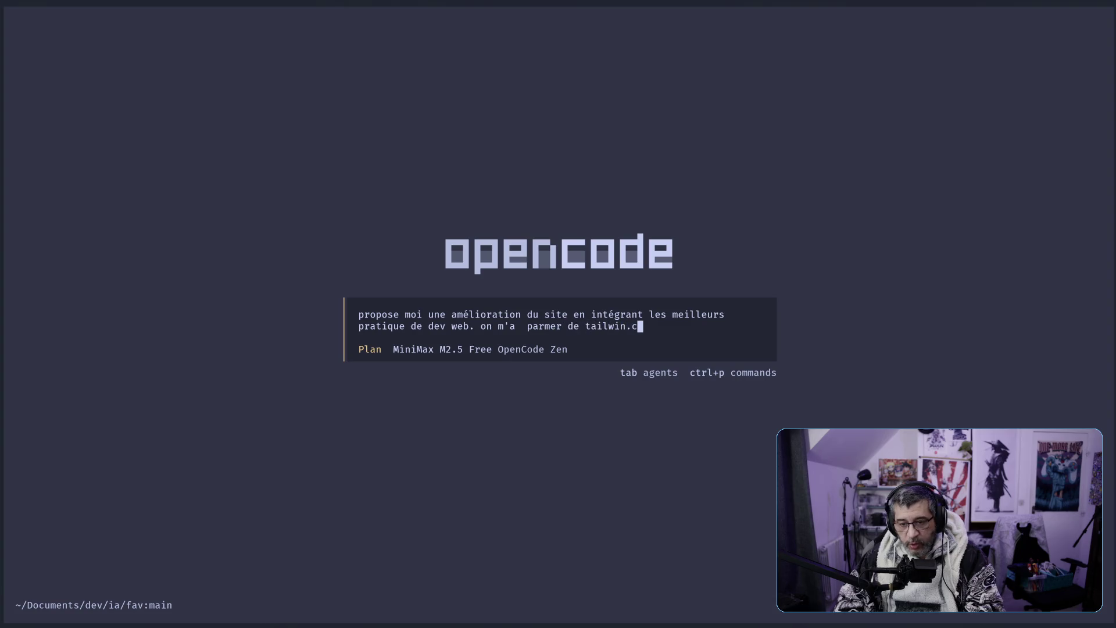
type("ss par ex.")
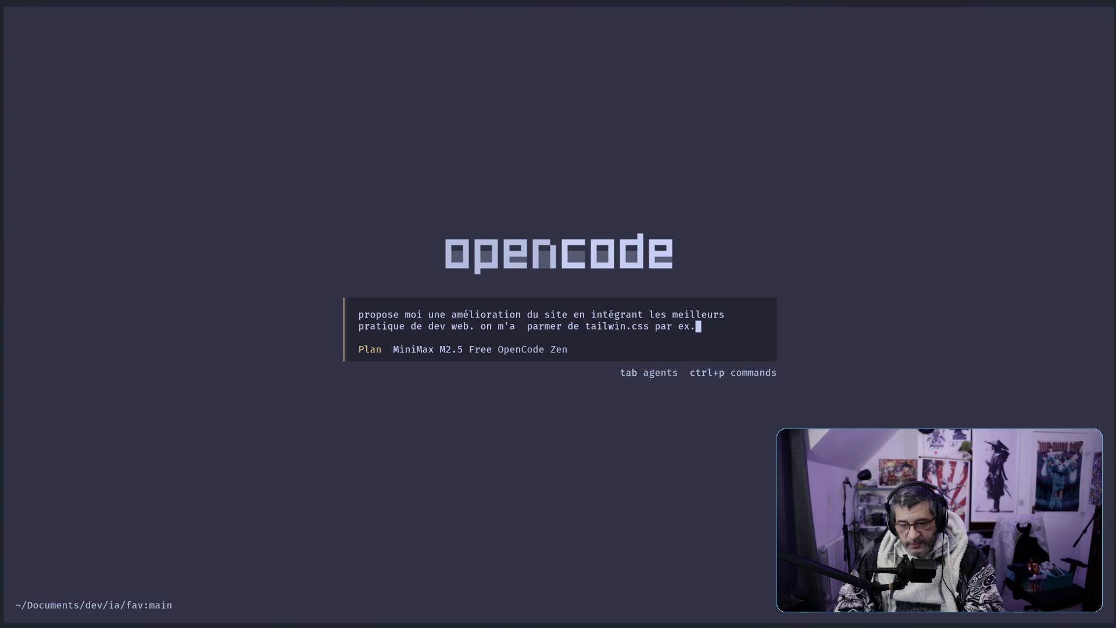
key("Left")
key("Left")
key("Left")
key("Left")
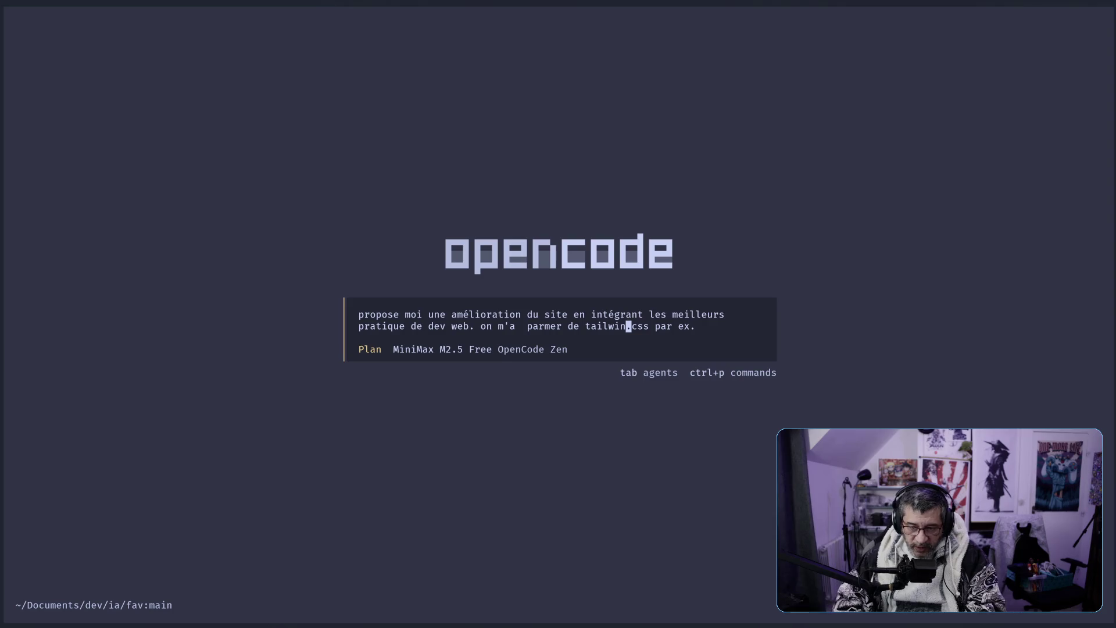
key("super+f")
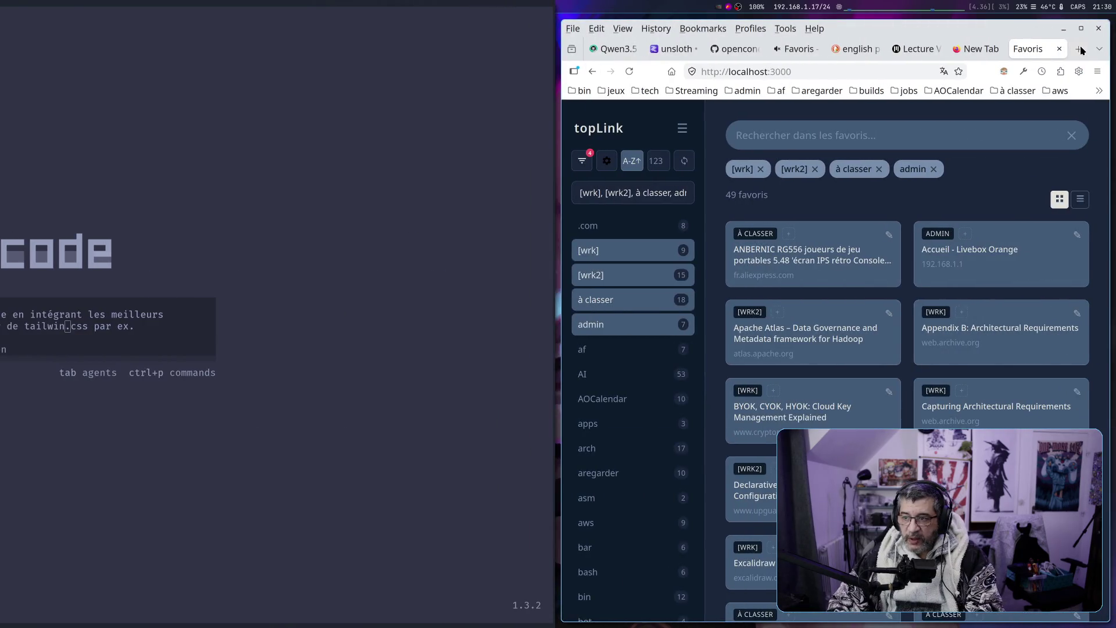
Search DuckDuckGo for 'tailwind css' in a new tab, correcting the misspelled query
left_click(1080, 49)
type("tailw")
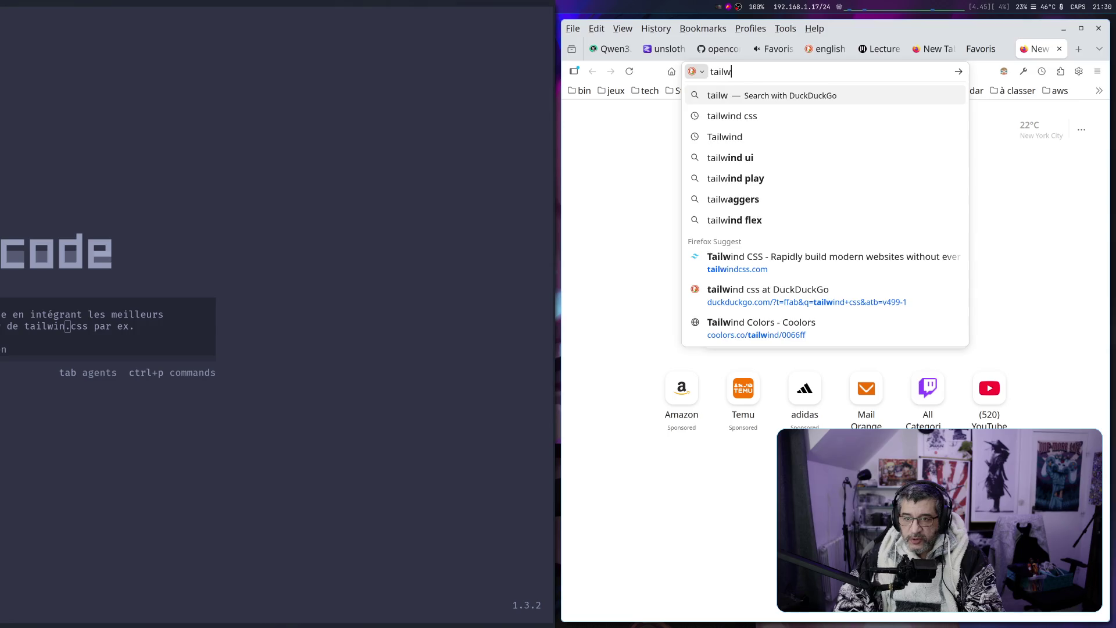
type("nd")
key("Return")
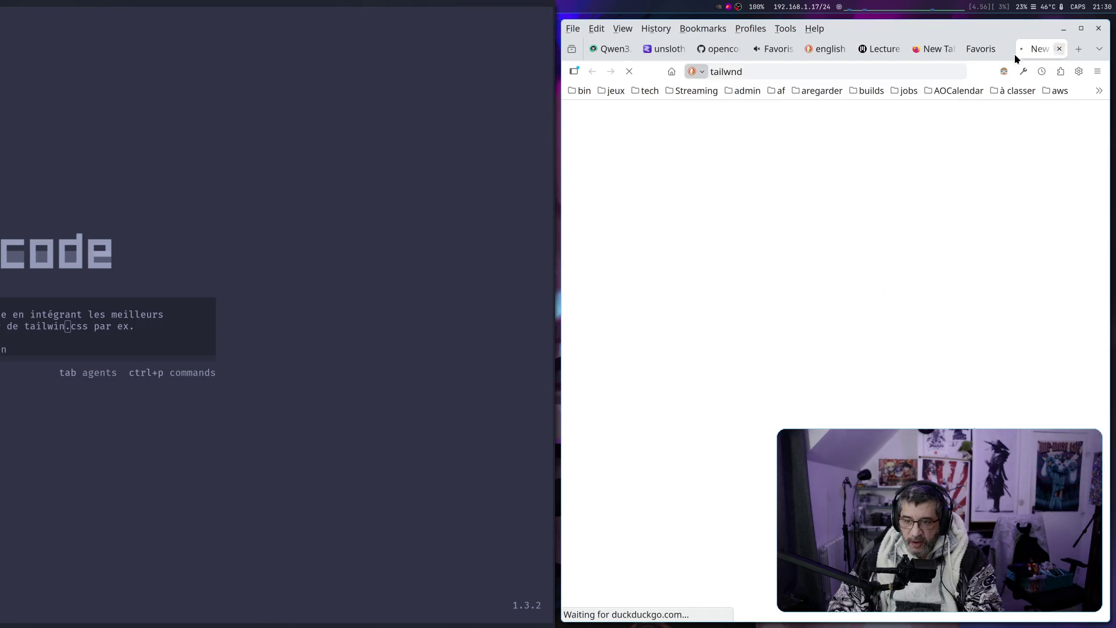
left_click(681, 132)
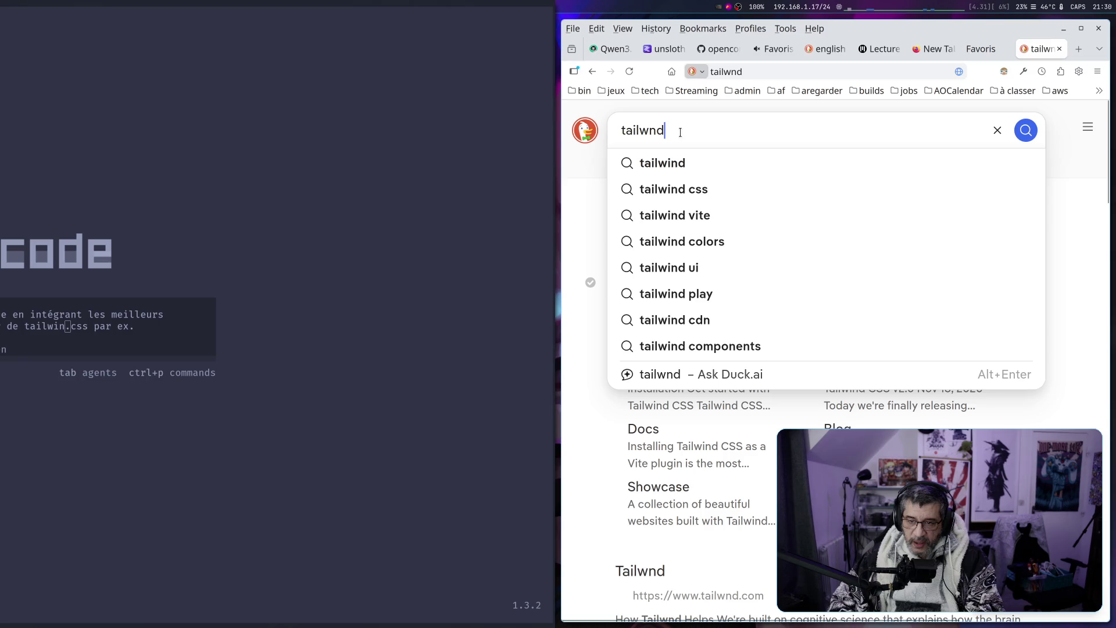
key("BackSpace")
key("BackSpace")
key("BackSpace")
type("wind")
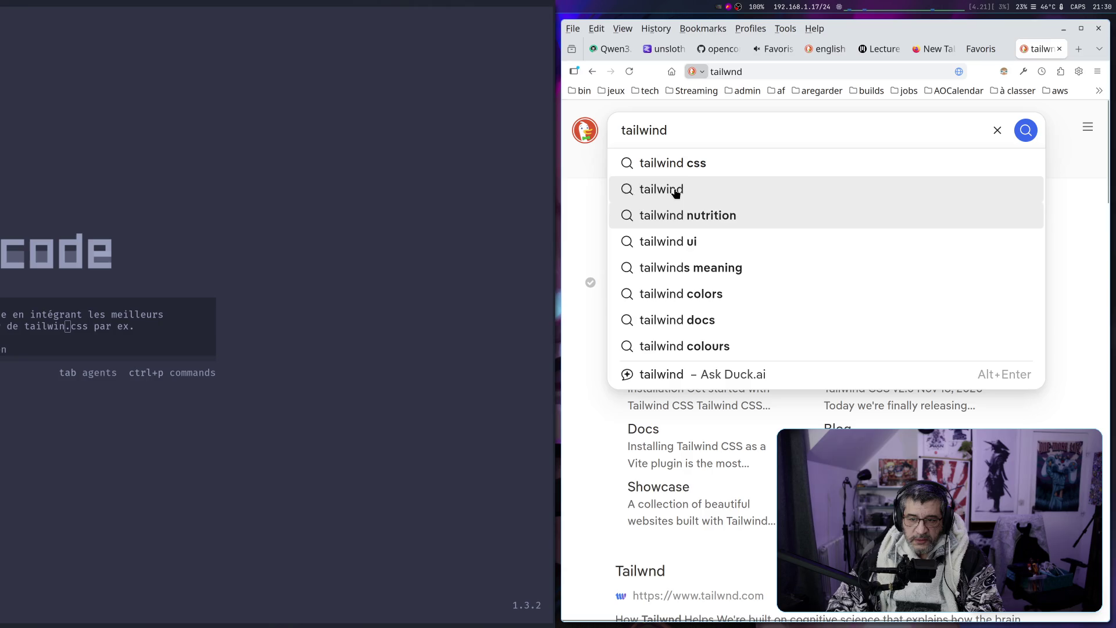
left_click(675, 164)
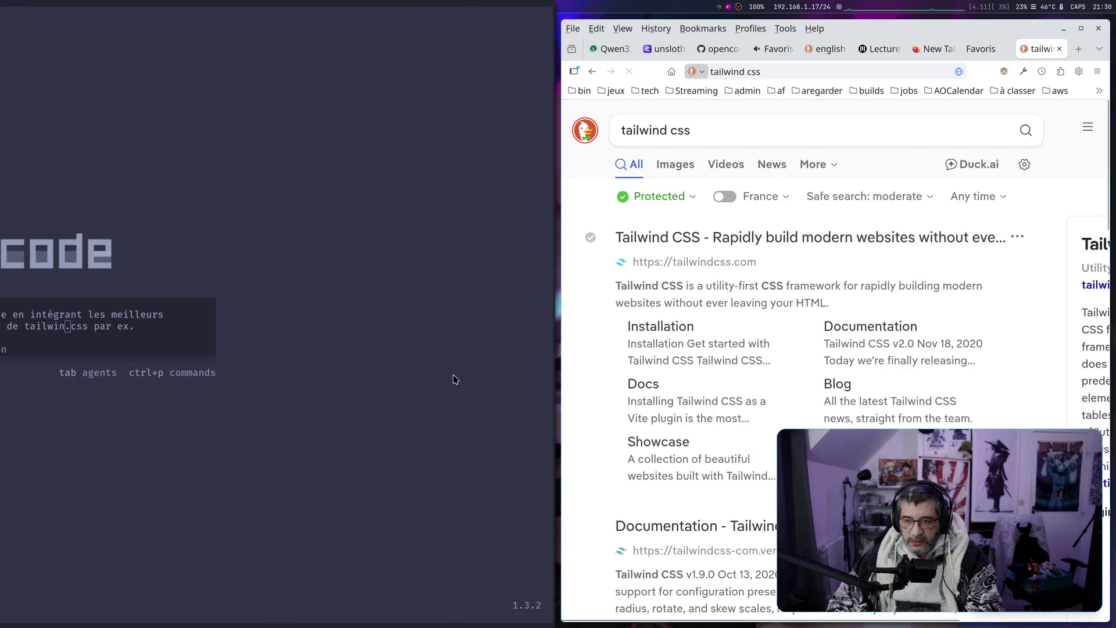
Back in OpenCode, correct the prompt to tailwind.css and submit it to the Plan agent
key("super+f")
type("d")
key("Right")
key("Right")
key("Right")
key("Return")
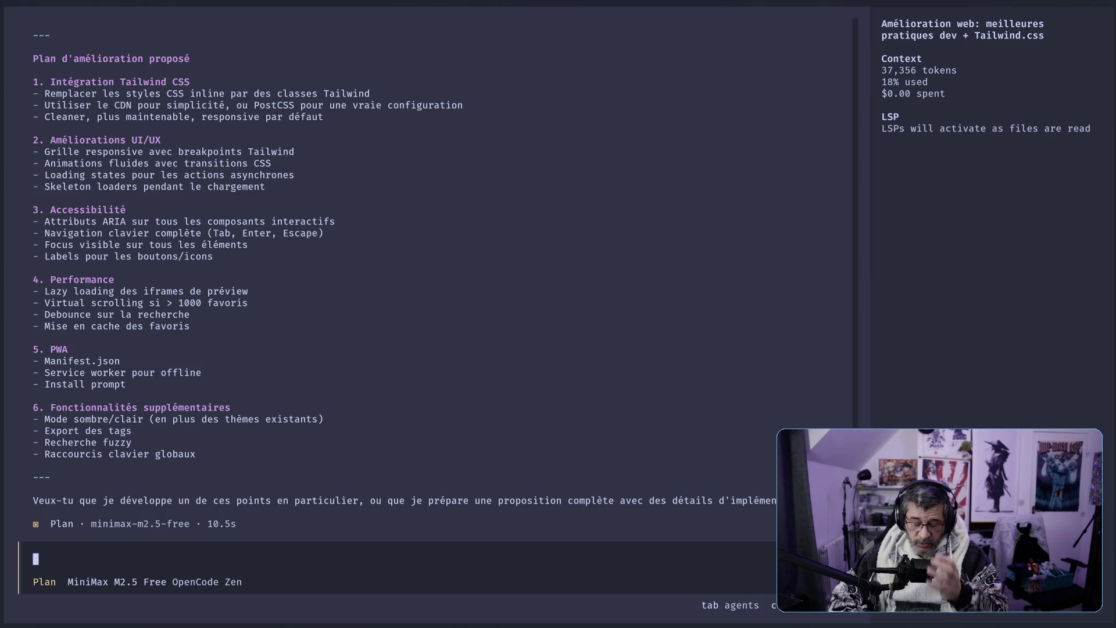
Start the /mod command to narrow suggestions to /models
type("/mod")
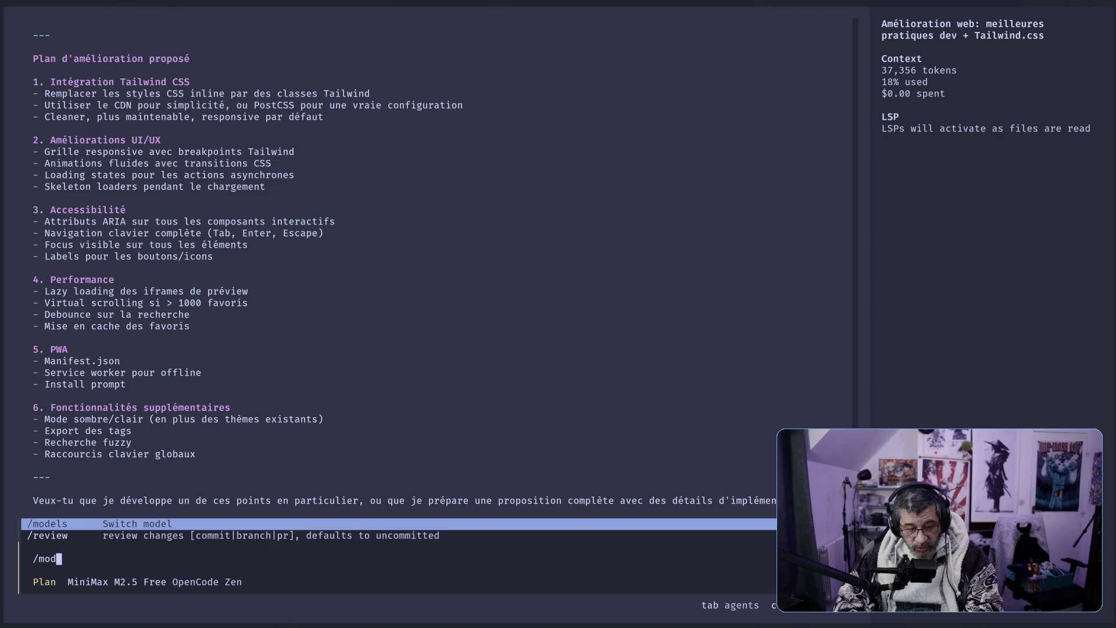
Open the model list filtered by 'free' and move down to Nemotron 3 Super Free
key("Return")
type("free")
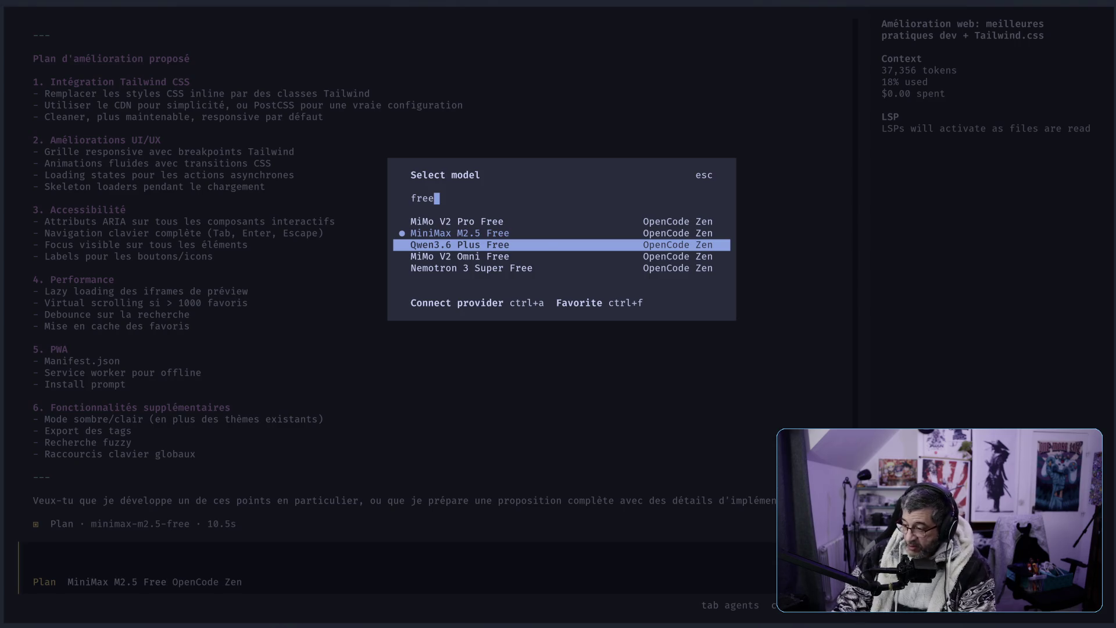
key("Down")
key("Down")
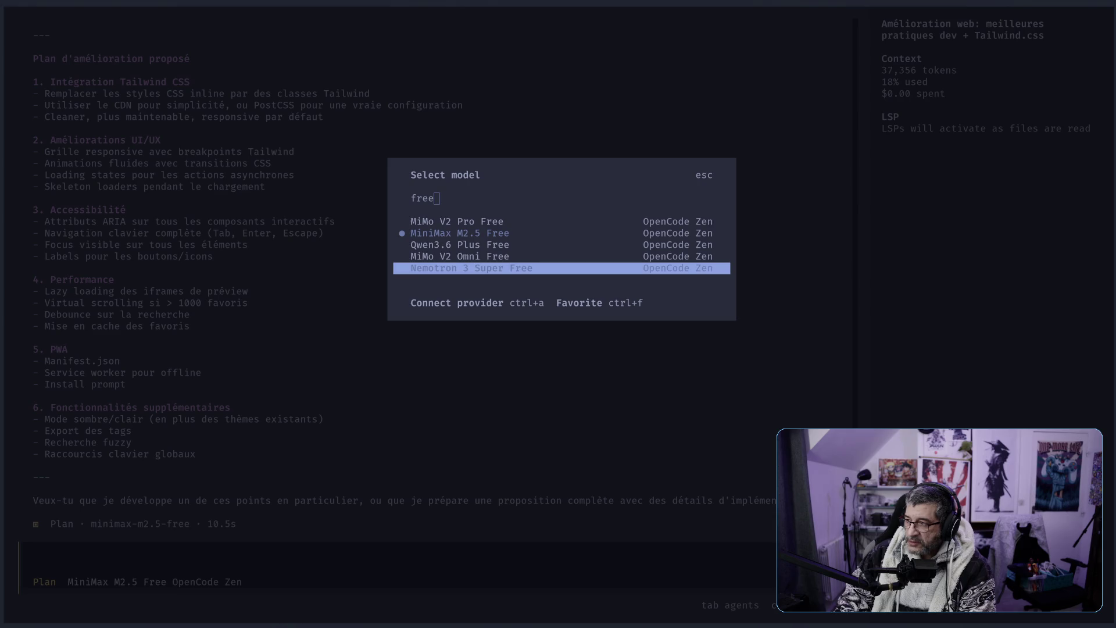
left_click(528, 469)
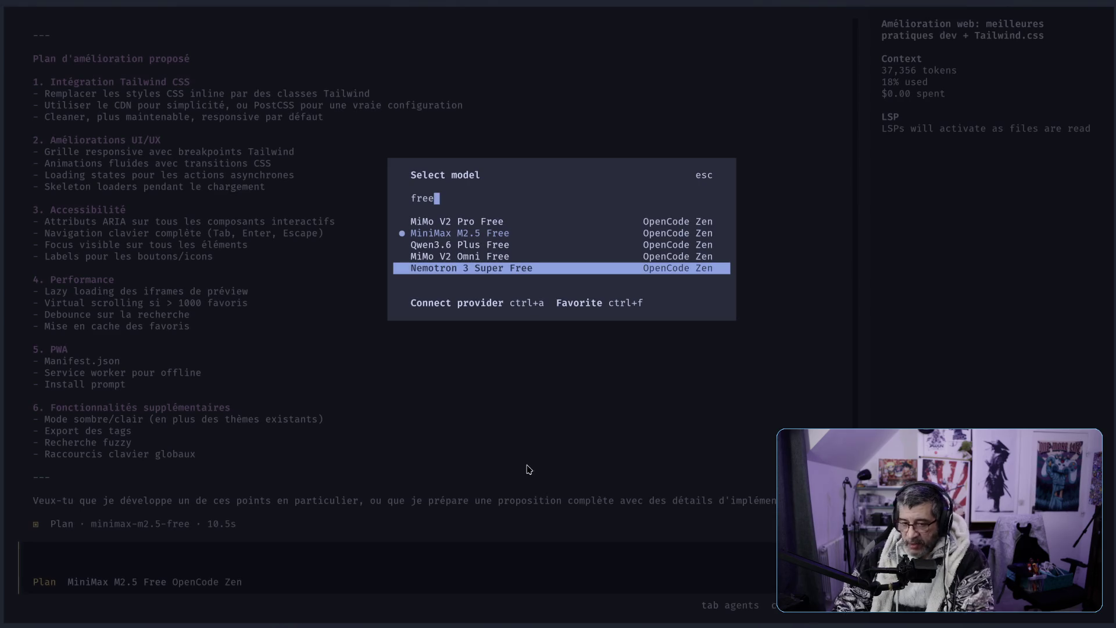
Close the model picker keeping MiniMax M2.5 Free, scroll the conversation, and begin selecting the token count
key("Escape")
scroll(472, 425, "up", 10)
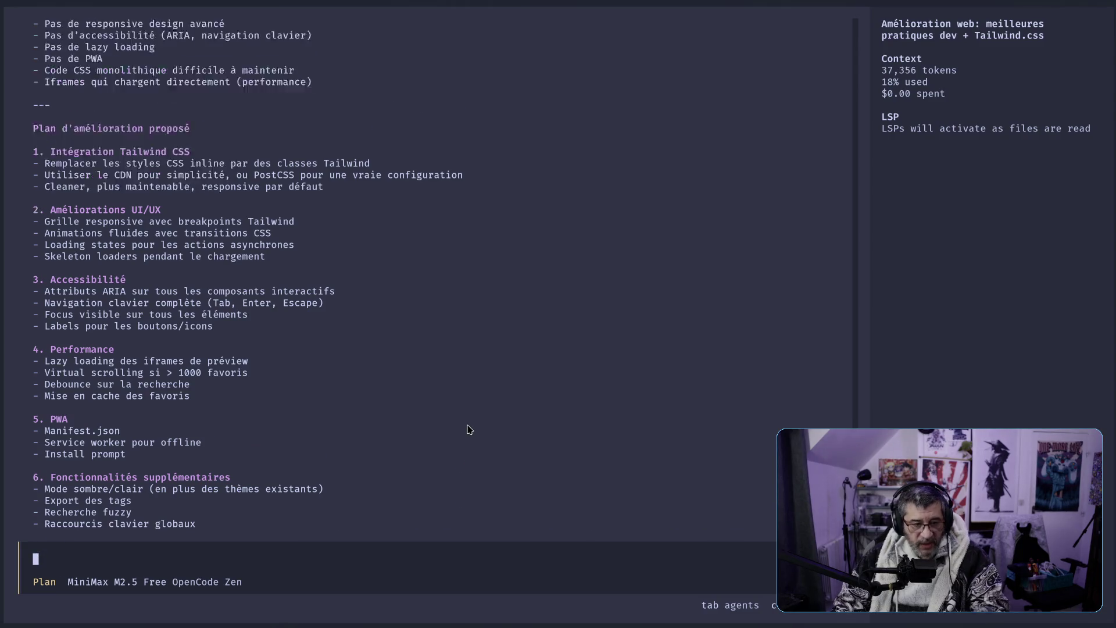
scroll(472, 425, "up", 15)
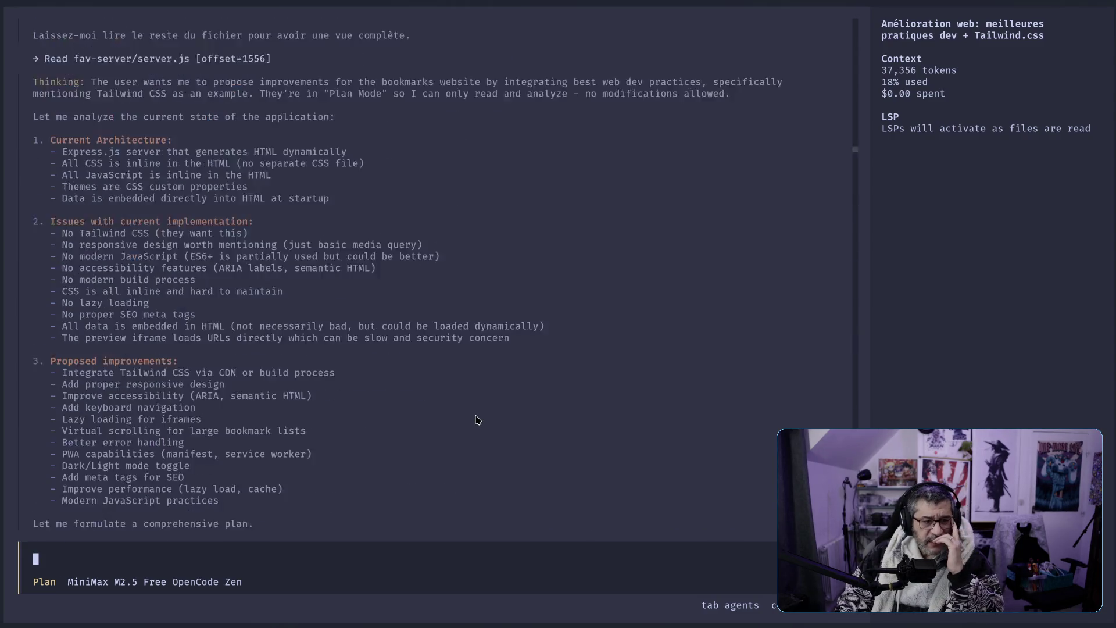
scroll(476, 422, "down", 8)
scroll(476, 421, "down", 7)
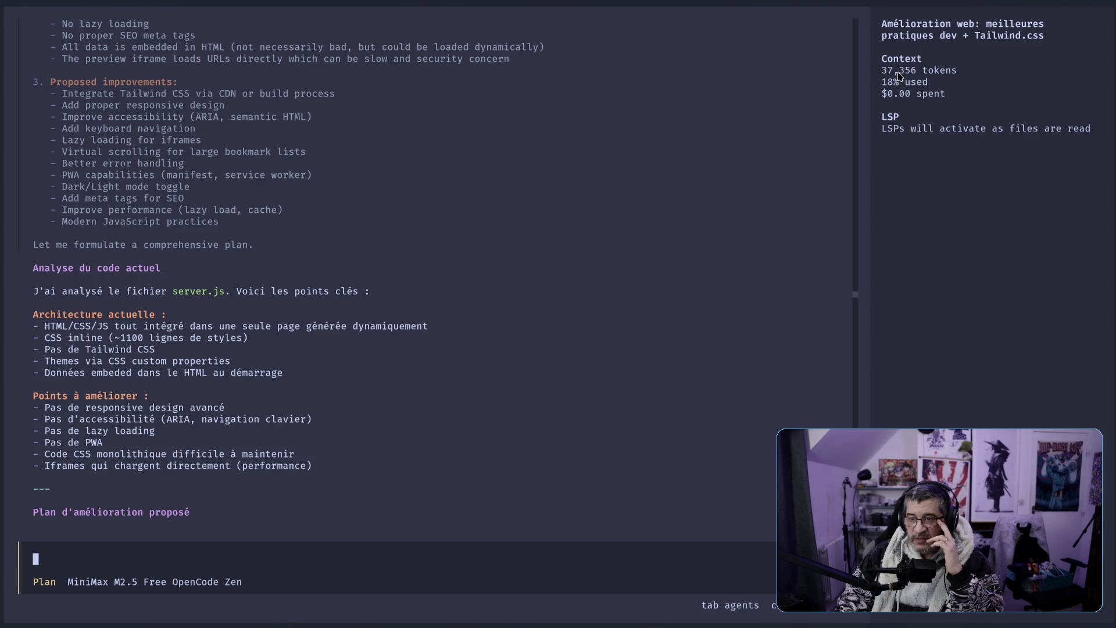
mouse_move(882, 71)
left_mouse_down()
mouse_move(925, 76)
mouse_move(884, 72)
left_mouse_up()
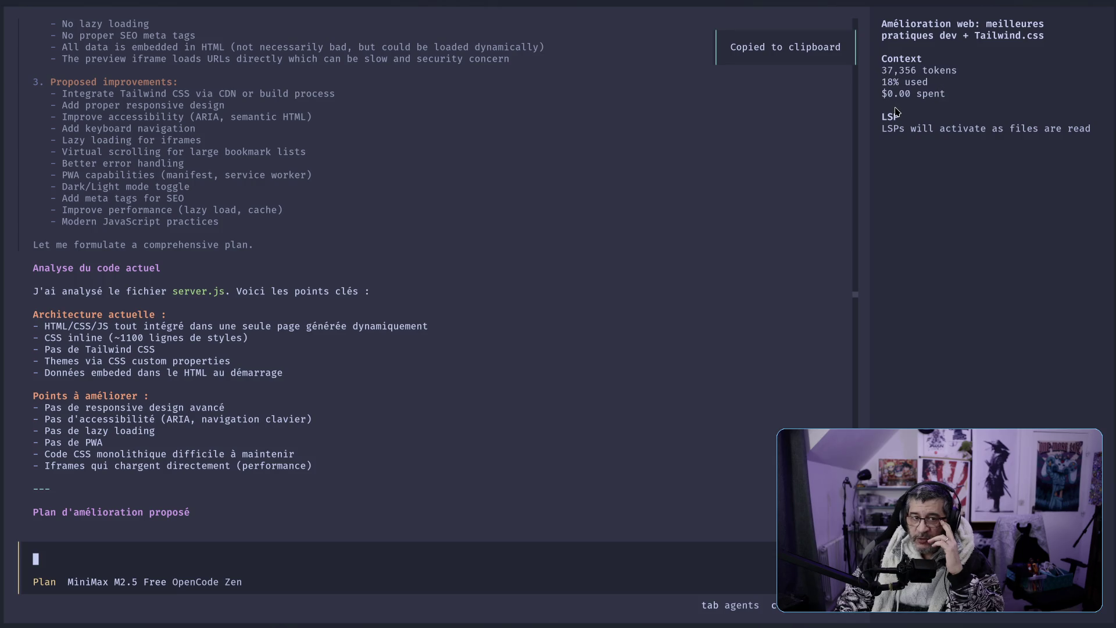
Select the 37,356 context token count in the Context panel to copy it
left_click_drag(882, 72, 919, 75)
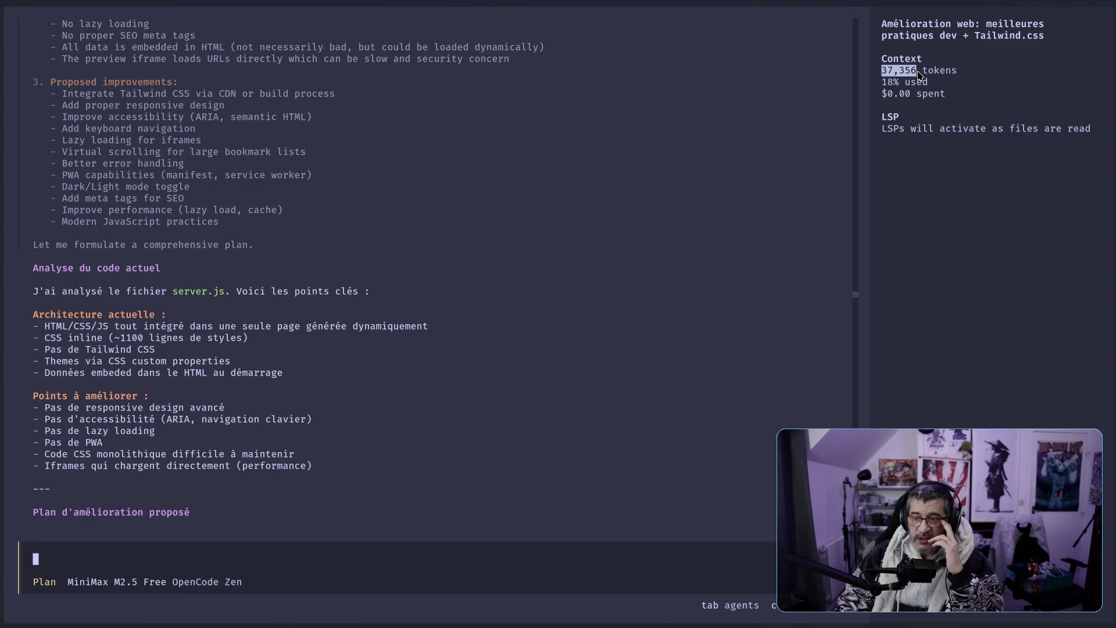
left_click_drag(919, 72, 919, 74)
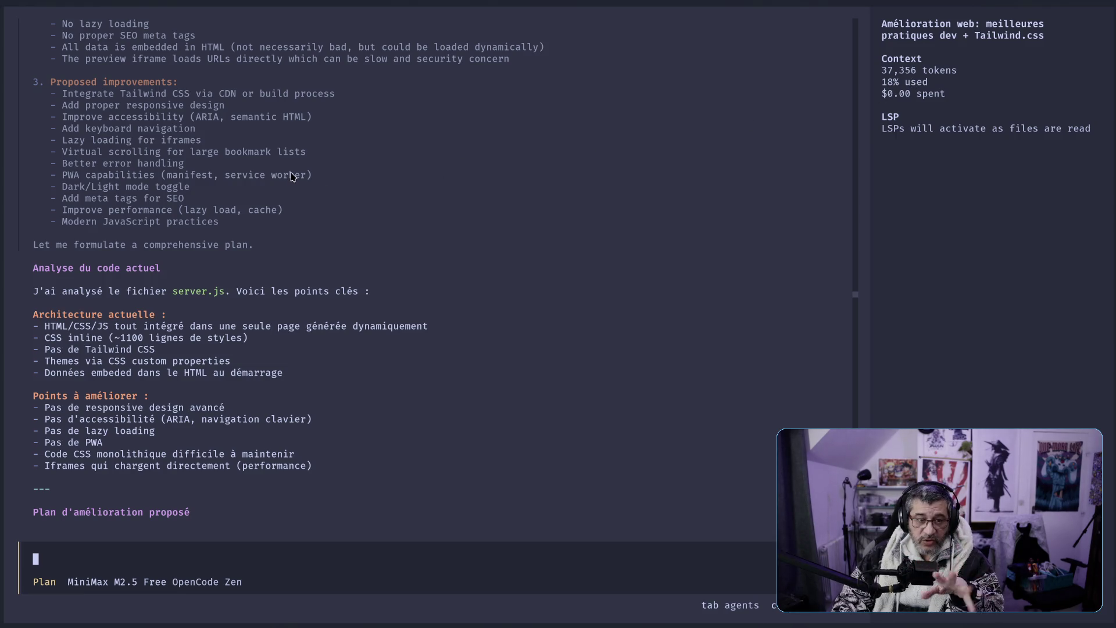
left_click_drag(884, 71, 921, 74)
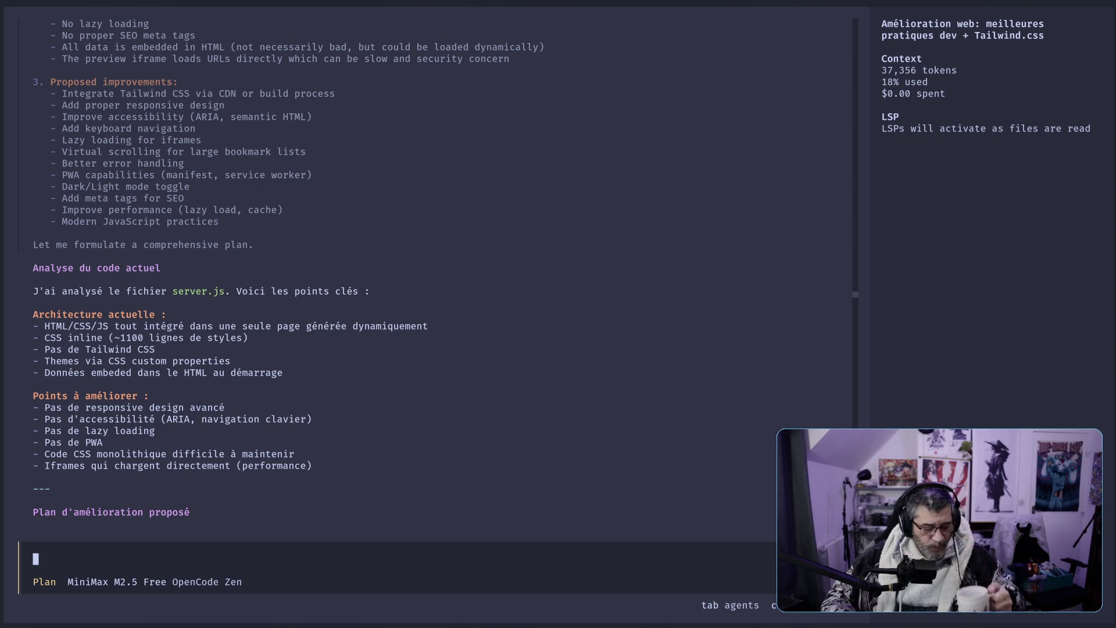
Scroll back to the agent's Thinking analysis of server.js at the Current Architecture list
scroll(357, 275, "up", 10)
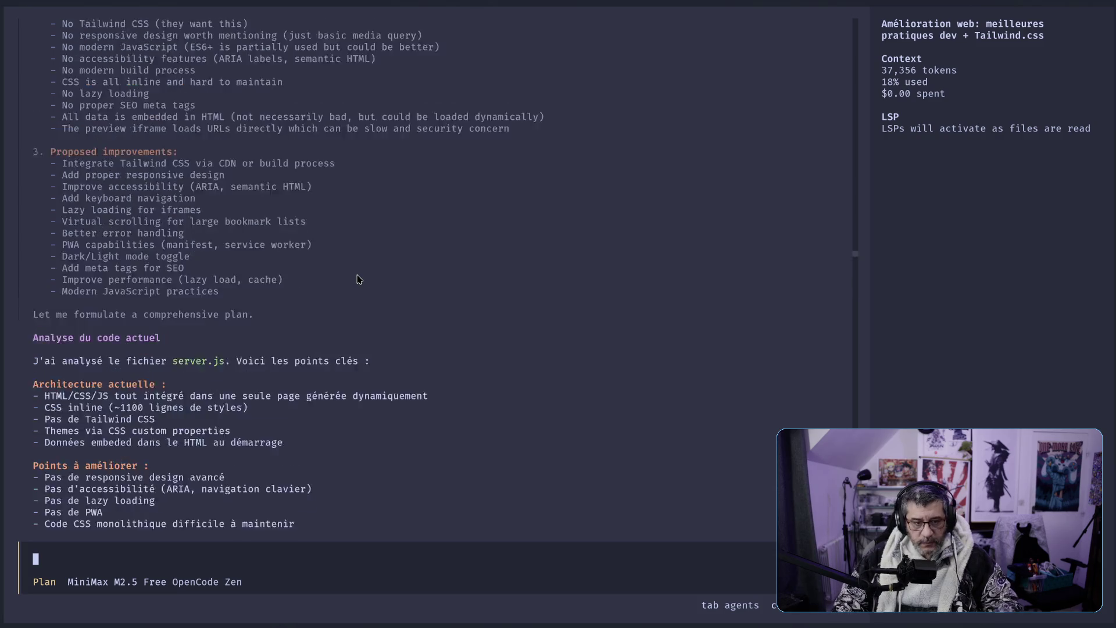
scroll(366, 285, "up", 3)
scroll(366, 286, "down", 3)
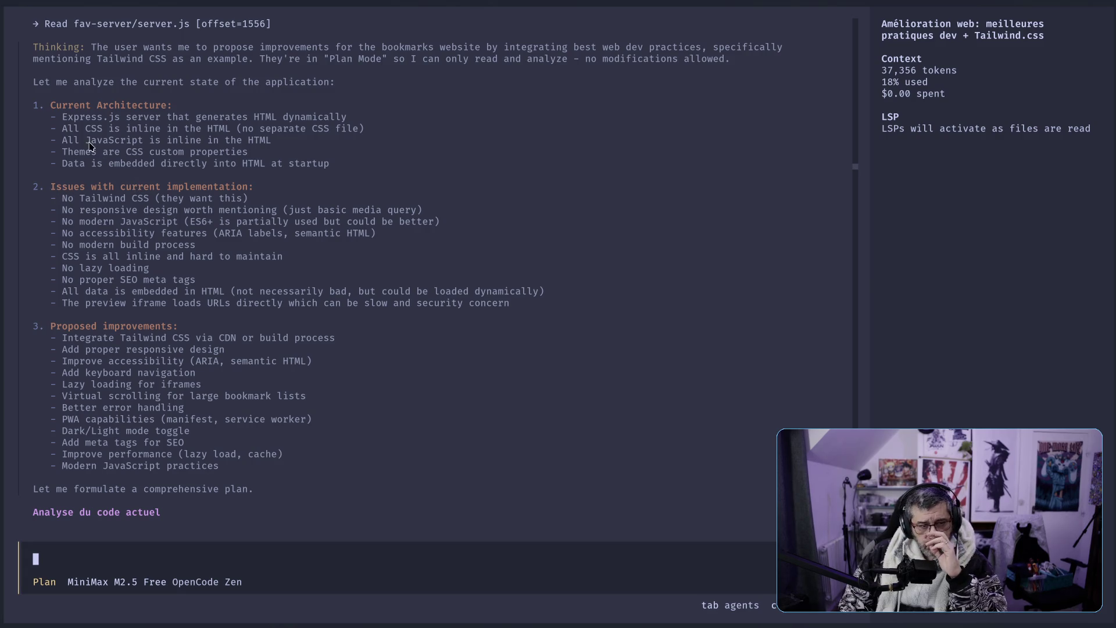
Highlight the Current Architecture points: inline CSS, CSS custom-property themes, data embedded at startup
left_click_drag(50, 106, 167, 108)
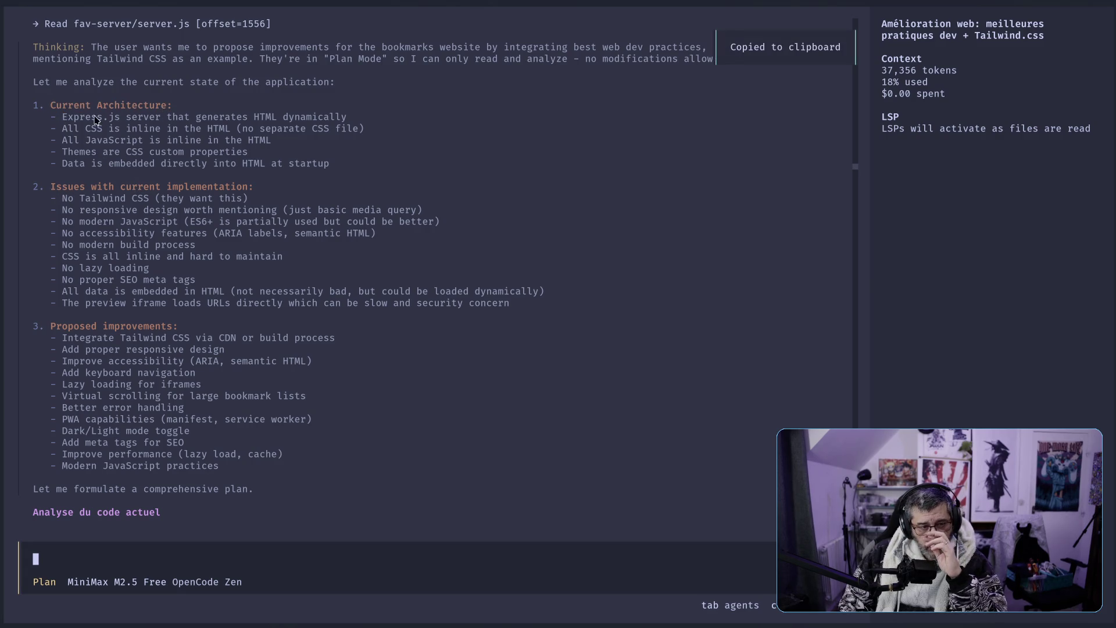
left_click_drag(74, 185, 259, 188)
mouse_move(80, 127)
left_mouse_down()
mouse_move(247, 132)
mouse_move(110, 146)
mouse_move(259, 148)
left_mouse_up()
left_click_drag(82, 158, 234, 160)
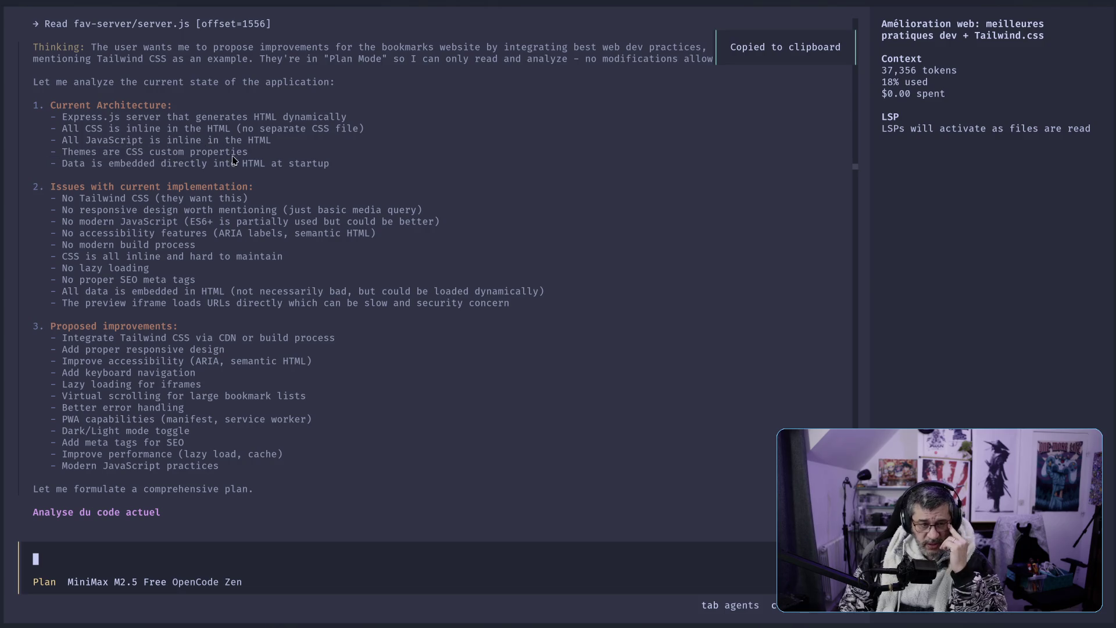
left_click_drag(86, 166, 349, 173)
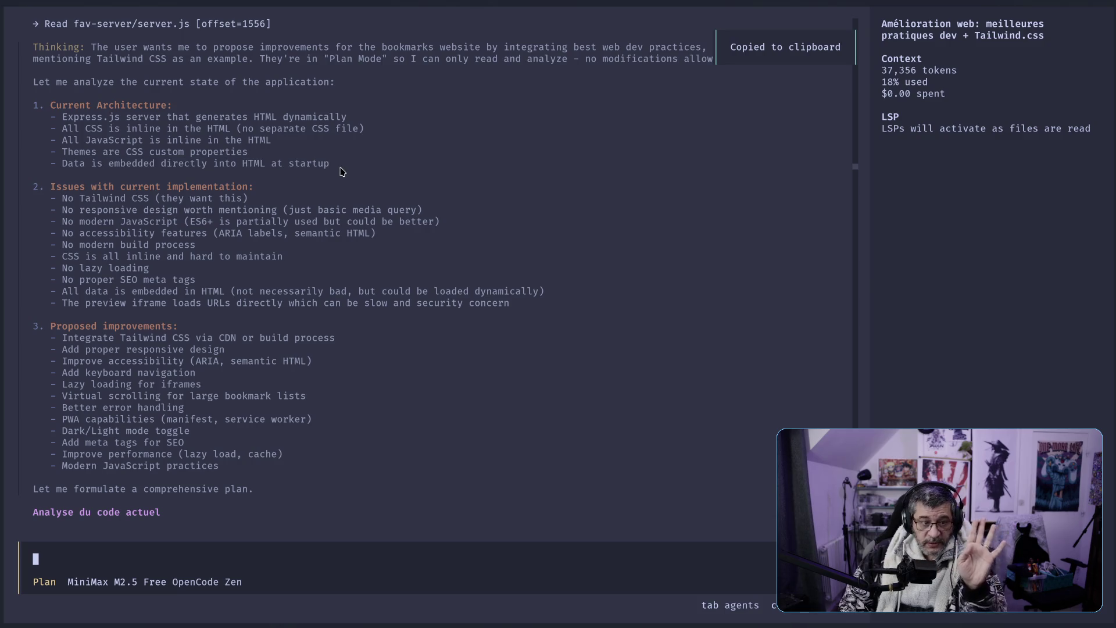
Highlight the issues: no Tailwind, responsive design, modern JavaScript, accessibility, build process, SEO meta tags
left_click_drag(98, 201, 247, 205)
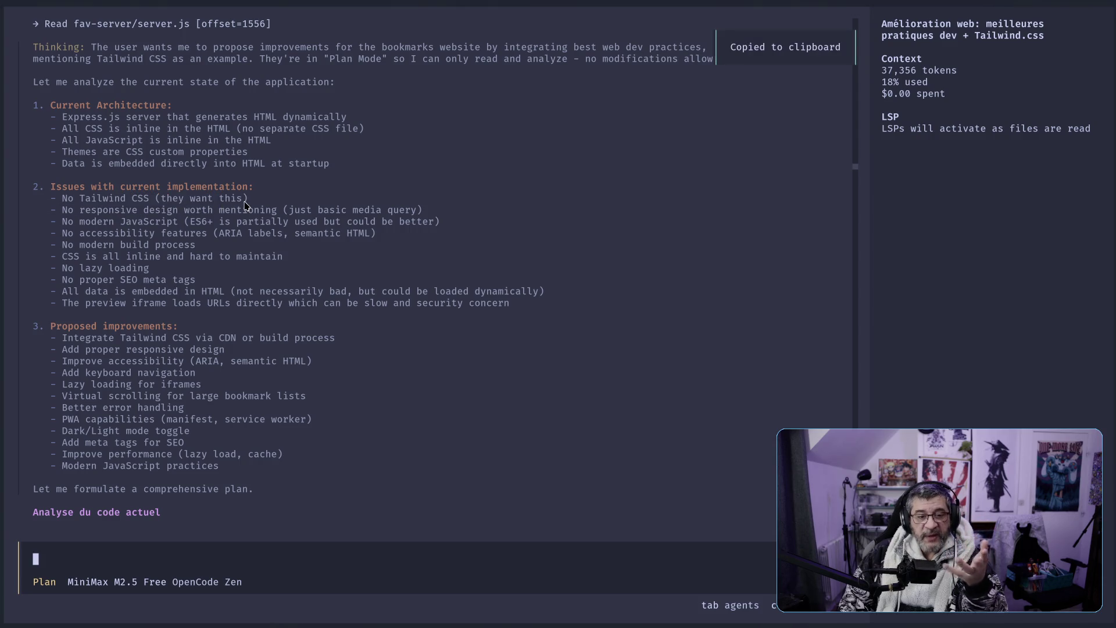
left_click_drag(155, 210, 269, 214)
mouse_move(98, 223)
left_mouse_down()
mouse_move(440, 234)
mouse_move(437, 225)
left_mouse_up()
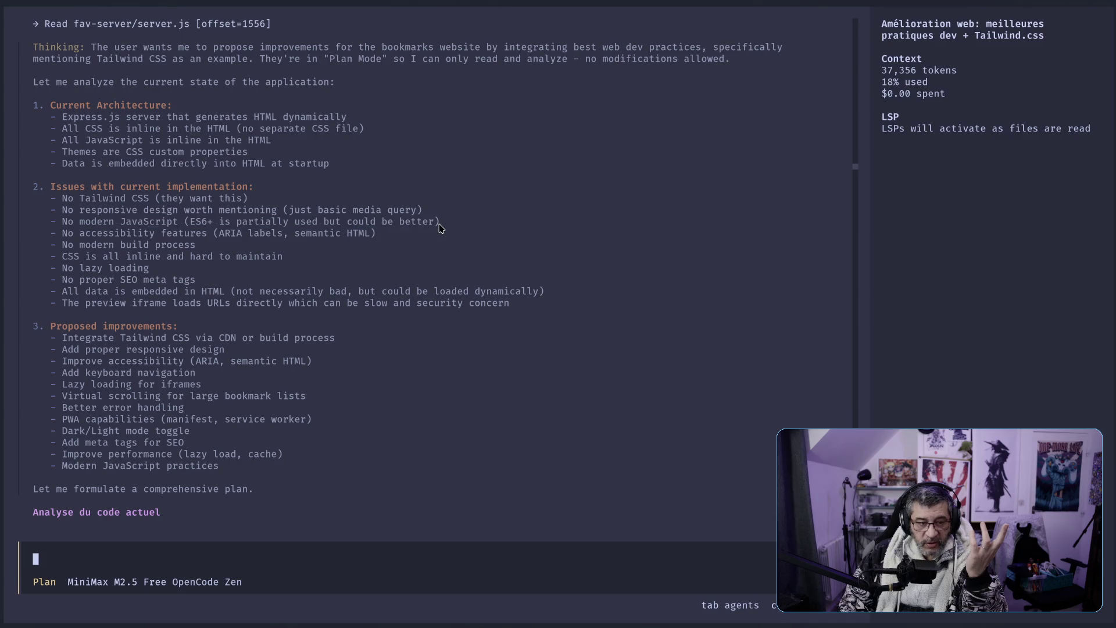
mouse_move(117, 234)
left_mouse_down()
mouse_move(326, 243)
mouse_move(197, 247)
left_mouse_up()
left_click_drag(92, 246, 182, 250)
mouse_move(80, 257)
left_mouse_down()
mouse_move(235, 268)
mouse_move(122, 272)
mouse_move(150, 273)
left_mouse_up()
mouse_move(58, 283)
left_mouse_down()
mouse_move(218, 284)
mouse_move(149, 293)
mouse_move(392, 312)
mouse_move(491, 293)
left_mouse_up()
Highlight the proposals to integrate Tailwind CSS and lazy-load the iframes
left_click_drag(75, 302, 164, 303)
left_click_drag(92, 338, 342, 339)
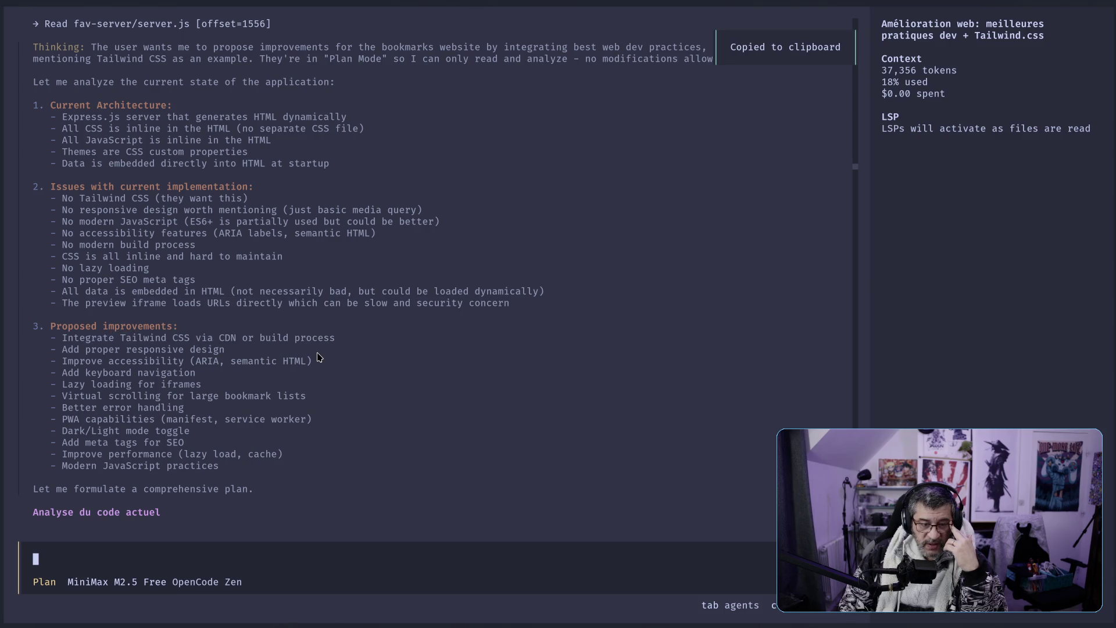
left_click_drag(93, 318, 309, 329)
left_click_drag(74, 344, 204, 349)
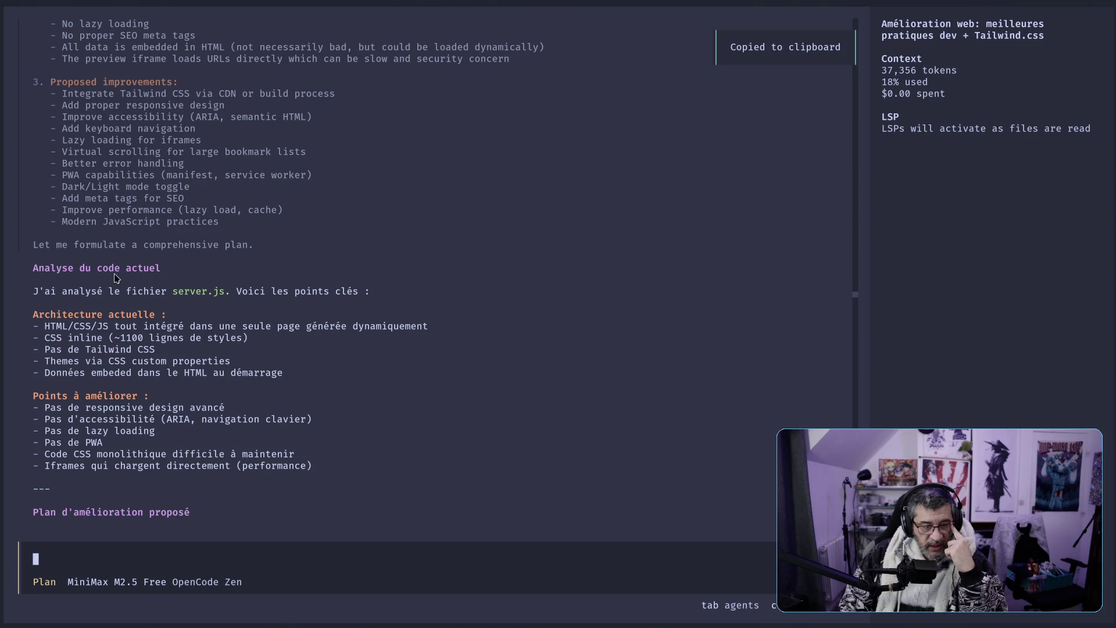
Highlight the French analysis: all-in-one architecture, ~1100 inline-style lines, CSS-variable themes, embedded data, points to improve
left_click_drag(67, 292, 154, 292)
mouse_move(58, 325)
left_mouse_down()
mouse_move(102, 340)
mouse_move(41, 349)
mouse_move(424, 327)
left_mouse_up()
left_click_drag(108, 305, 255, 311)
mouse_move(57, 317)
left_mouse_down()
mouse_move(165, 318)
mouse_move(95, 332)
mouse_move(253, 335)
left_mouse_up()
mouse_move(64, 338)
left_mouse_down()
mouse_move(287, 340)
mouse_move(274, 340)
left_mouse_up()
mouse_move(78, 345)
left_mouse_down()
mouse_move(244, 347)
mouse_move(249, 389)
left_mouse_up()
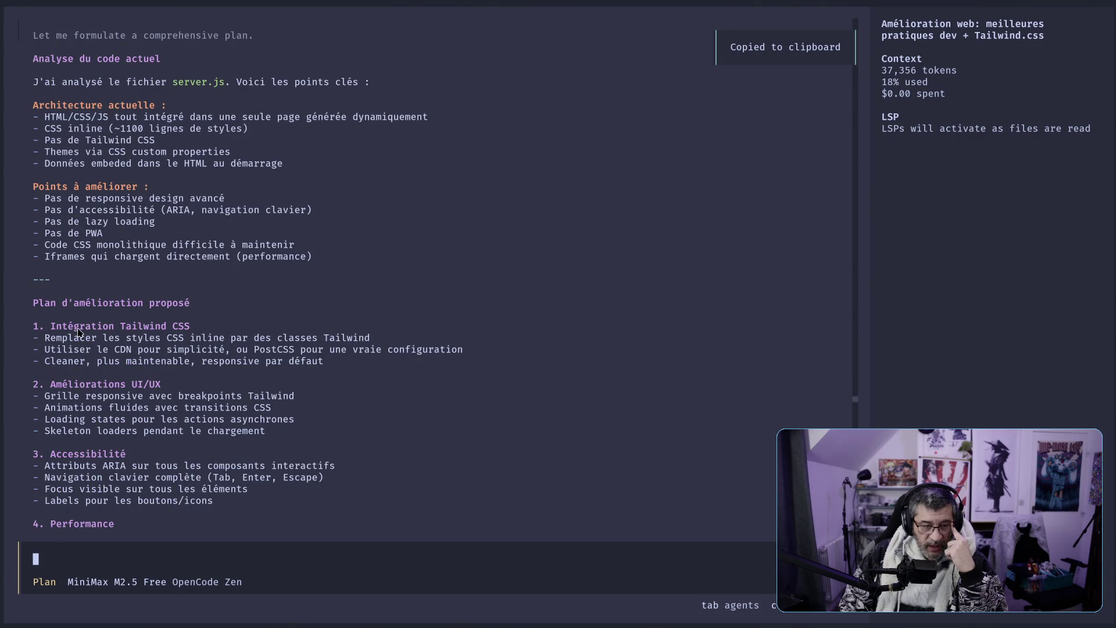
Highlight the Tailwind step: replace inline styles, use the CDN, cleaner responsive code
left_click_drag(139, 329, 175, 329)
left_click_drag(74, 339, 389, 345)
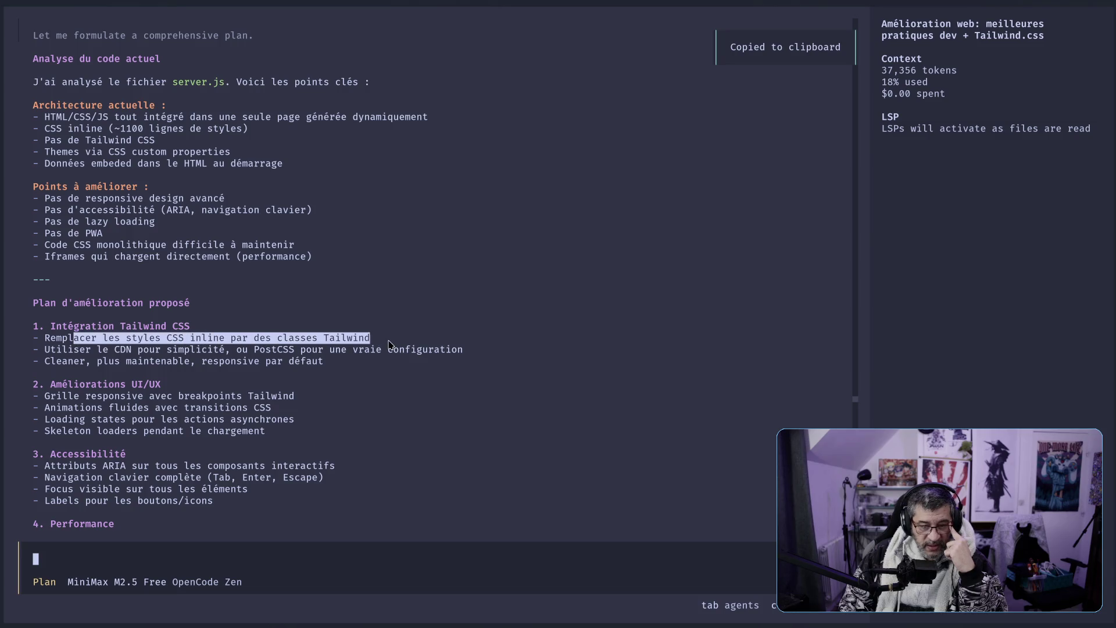
left_click_drag(92, 352, 484, 358)
left_click_drag(57, 362, 347, 366)
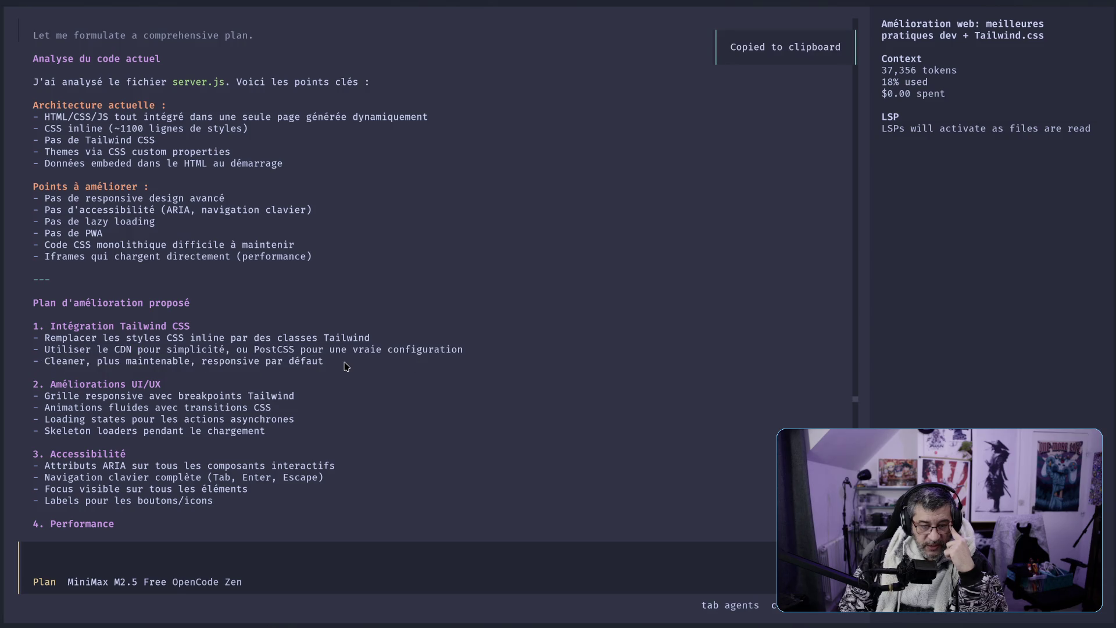
Highlight the responsive-grid, lazy-loading and virtual-scrolling items further down the plan
scroll(347, 366, "down", 3)
left_click_drag(127, 280, 152, 280)
mouse_move(75, 298)
left_mouse_down()
mouse_move(324, 299)
mouse_move(315, 334)
left_mouse_up()
scroll(86, 297, "down", 2)
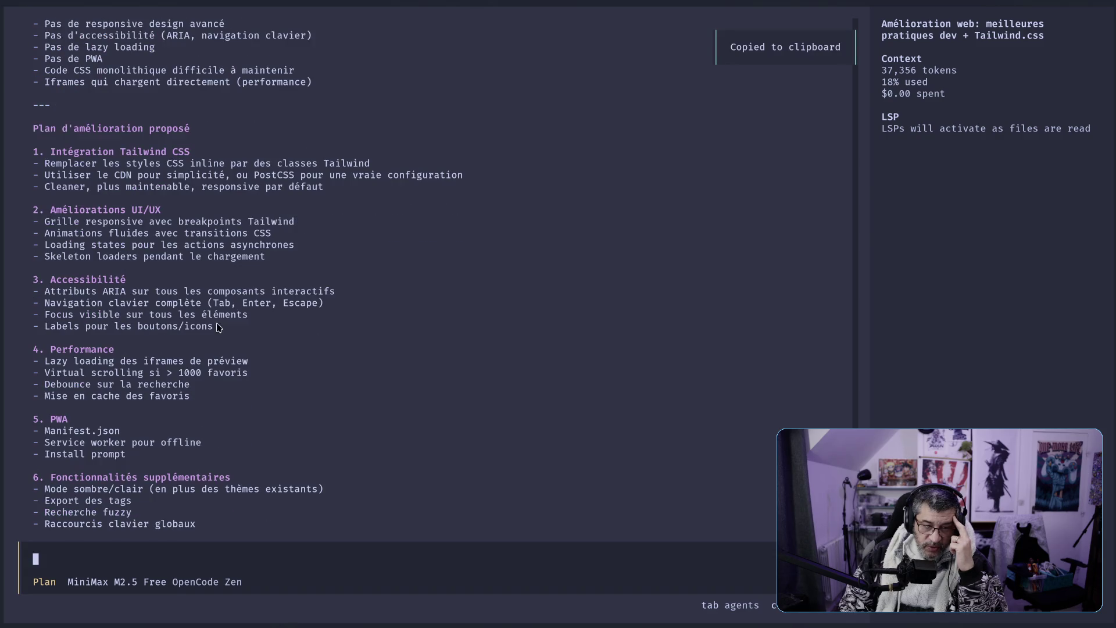
scroll(206, 335, "down", 1)
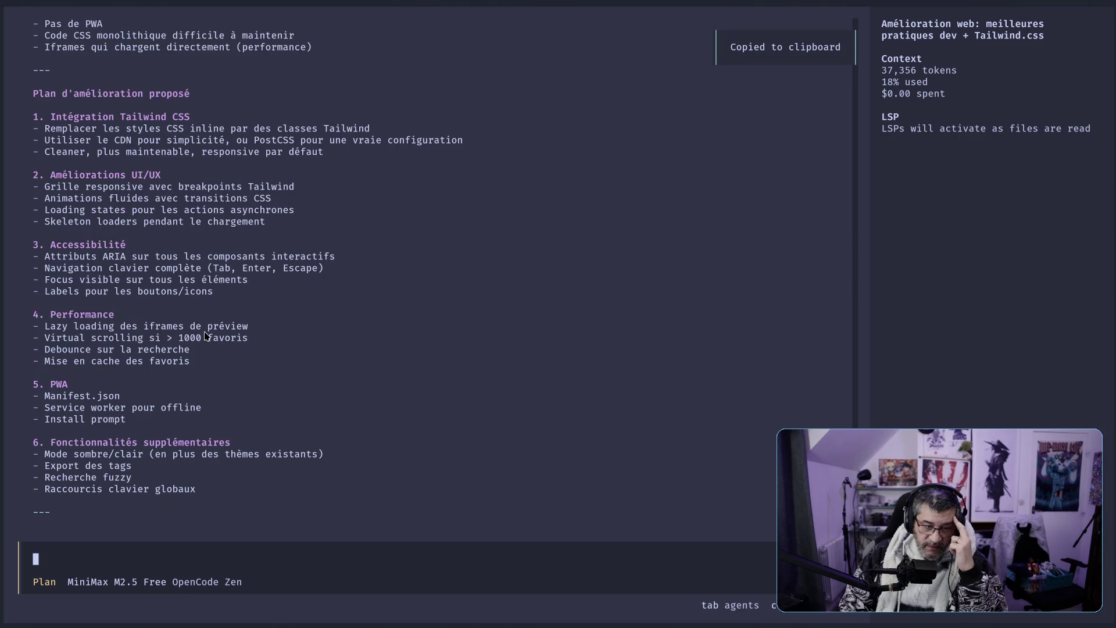
mouse_move(60, 329)
left_mouse_down()
mouse_move(257, 347)
mouse_move(104, 353)
mouse_move(202, 355)
mouse_move(203, 371)
left_mouse_up()
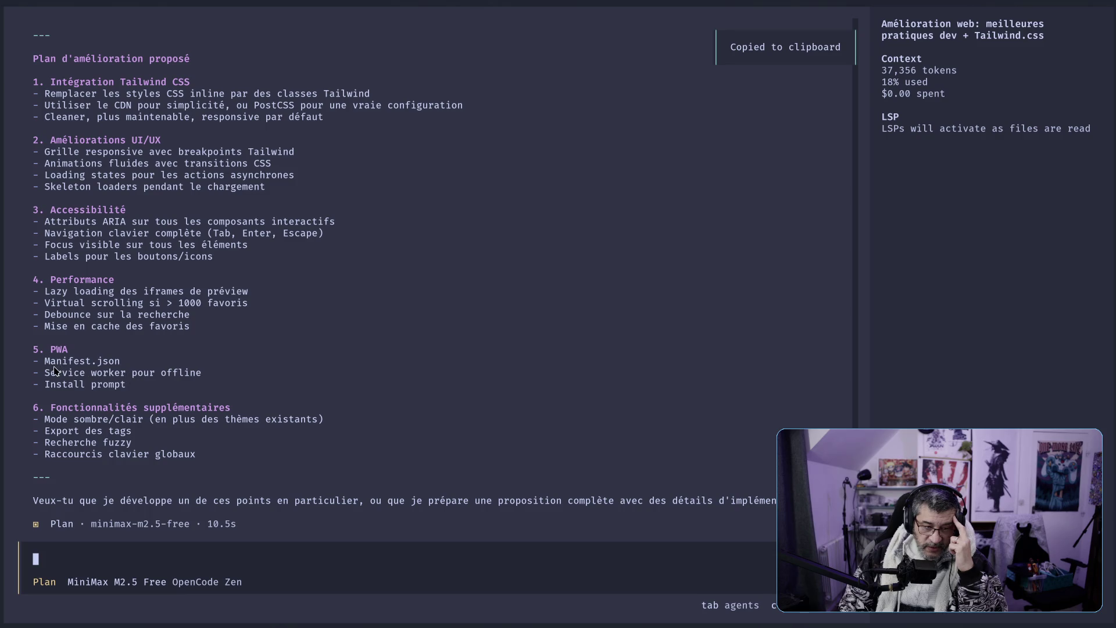
Highlight the service worker, dark/light mode, export and shortcut items, then start the reply 'prépare une proposition complète…'
mouse_move(63, 377)
left_mouse_down()
mouse_move(203, 377)
mouse_move(138, 388)
mouse_move(197, 416)
left_mouse_up()
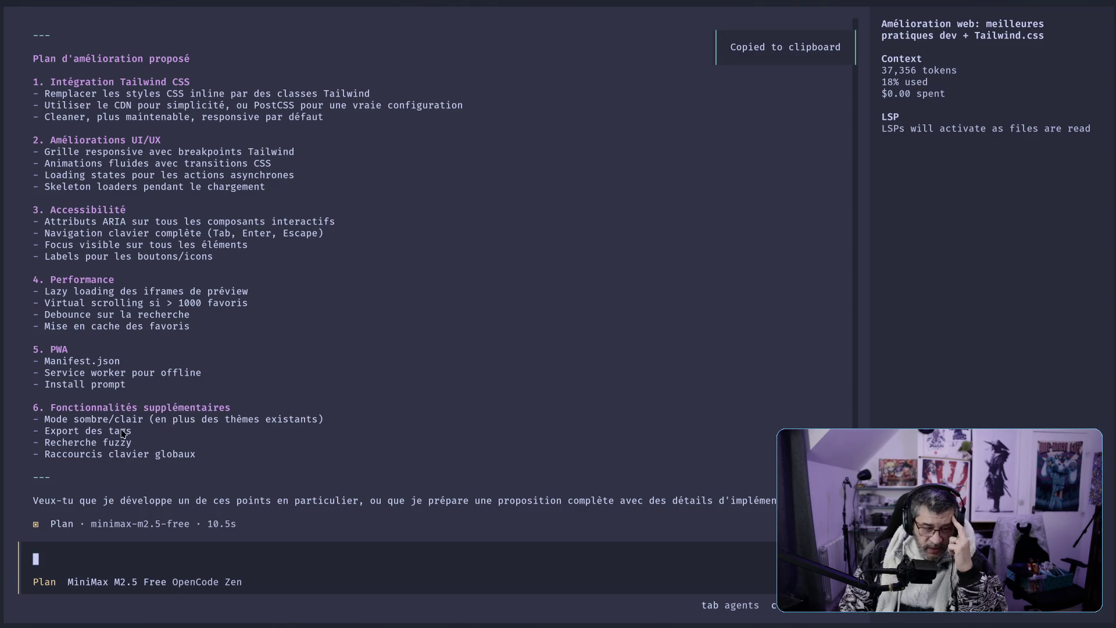
mouse_move(80, 428)
left_mouse_down()
mouse_move(332, 427)
mouse_move(130, 433)
left_mouse_up()
left_click_drag(45, 445, 168, 448)
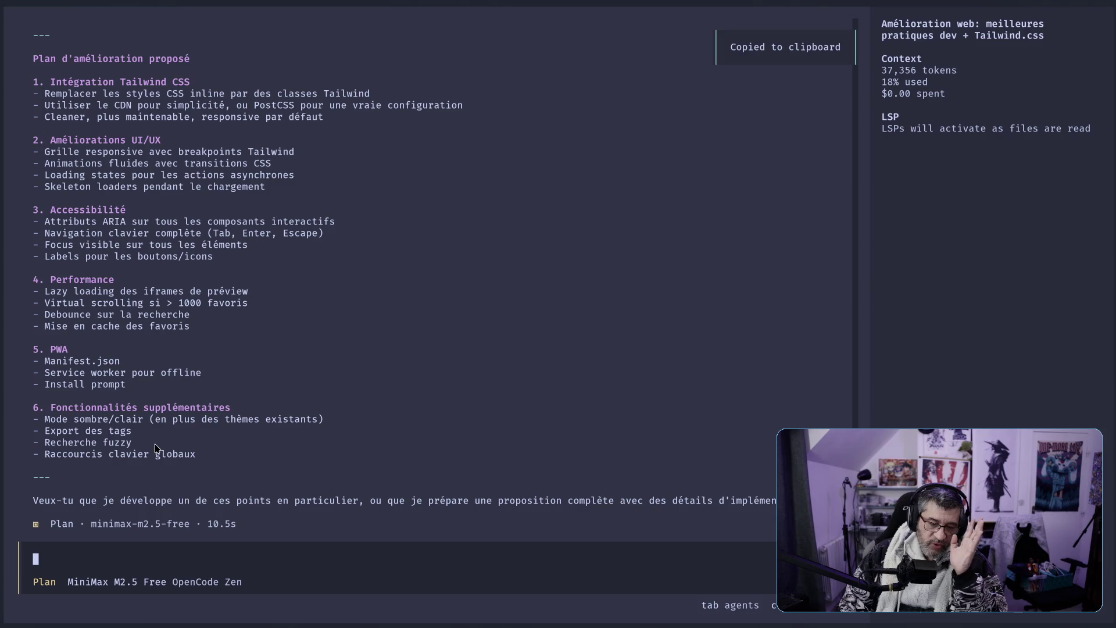
left_click_drag(63, 455, 205, 461)
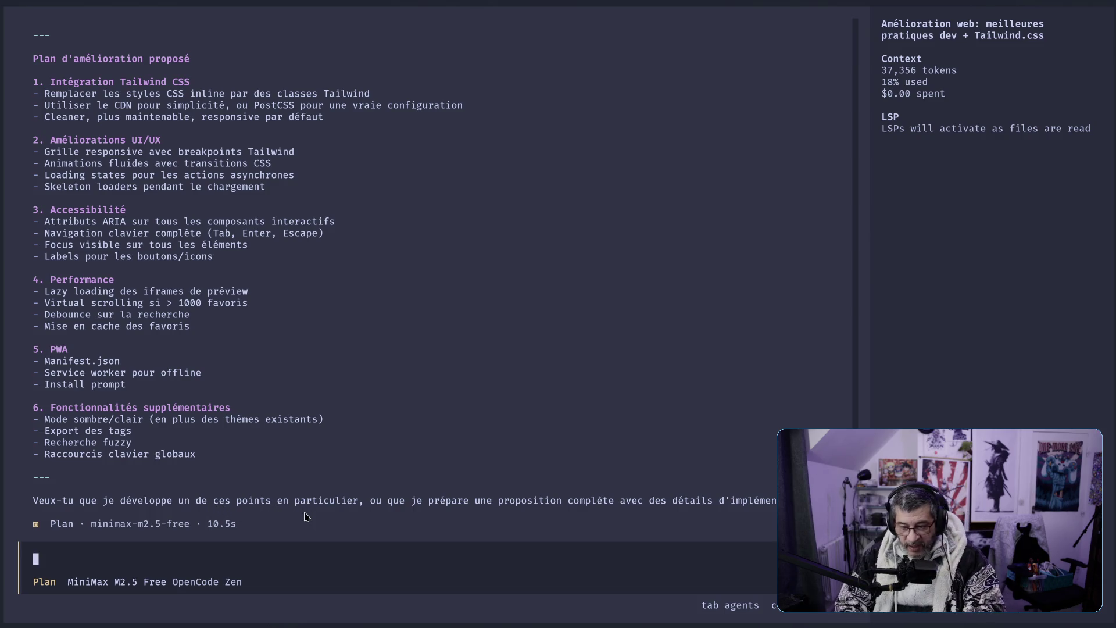
type("prép")
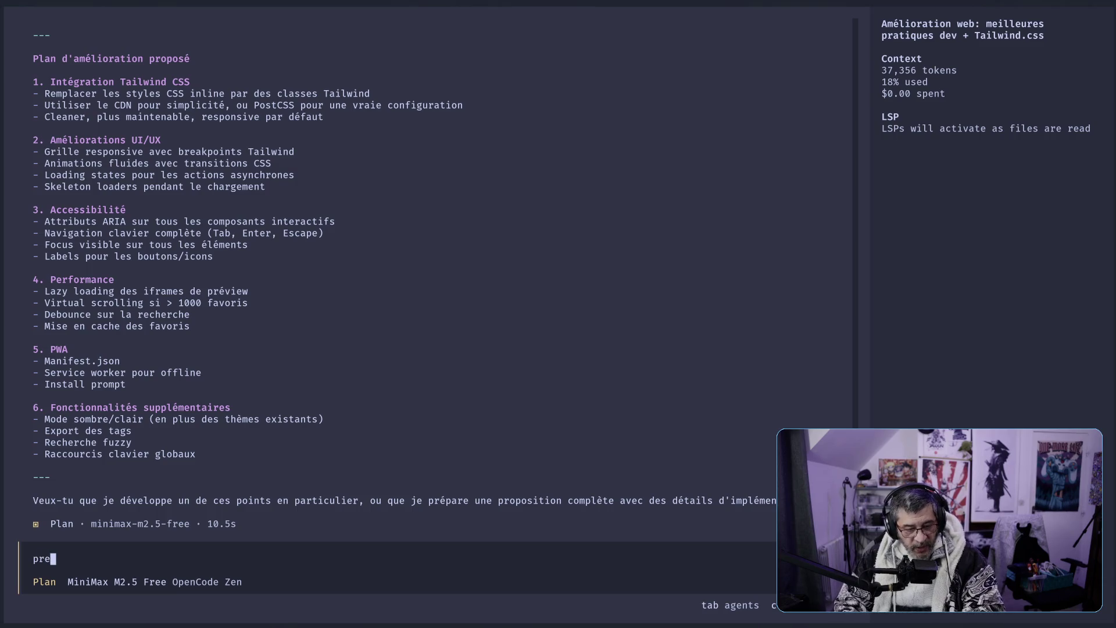
type("are ")
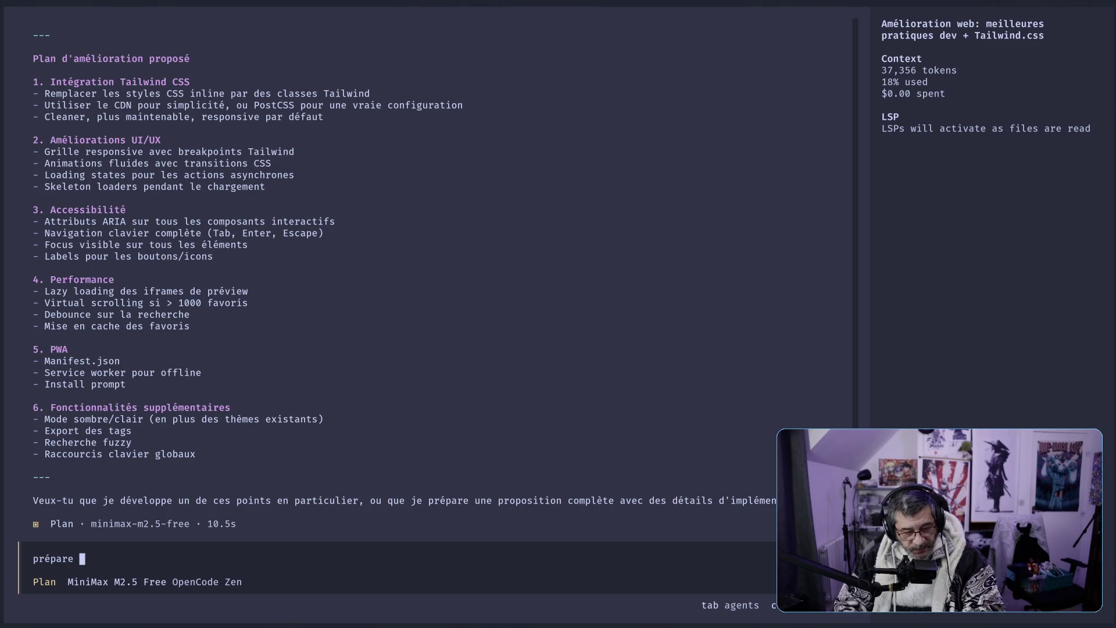
type("une prp")
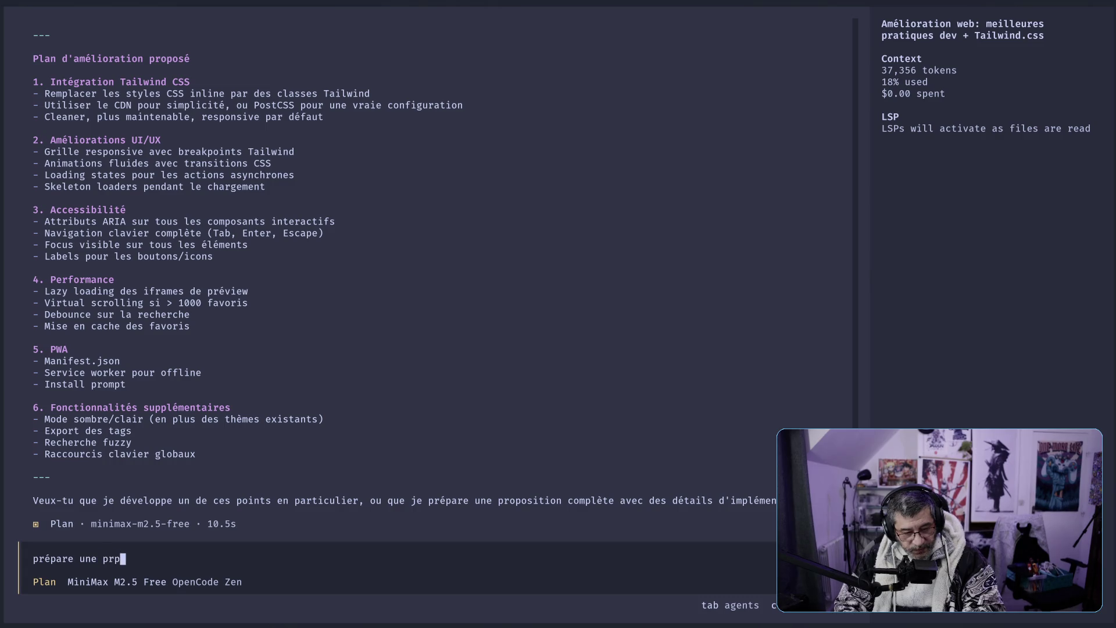
key("BackSpace")
type("opositio")
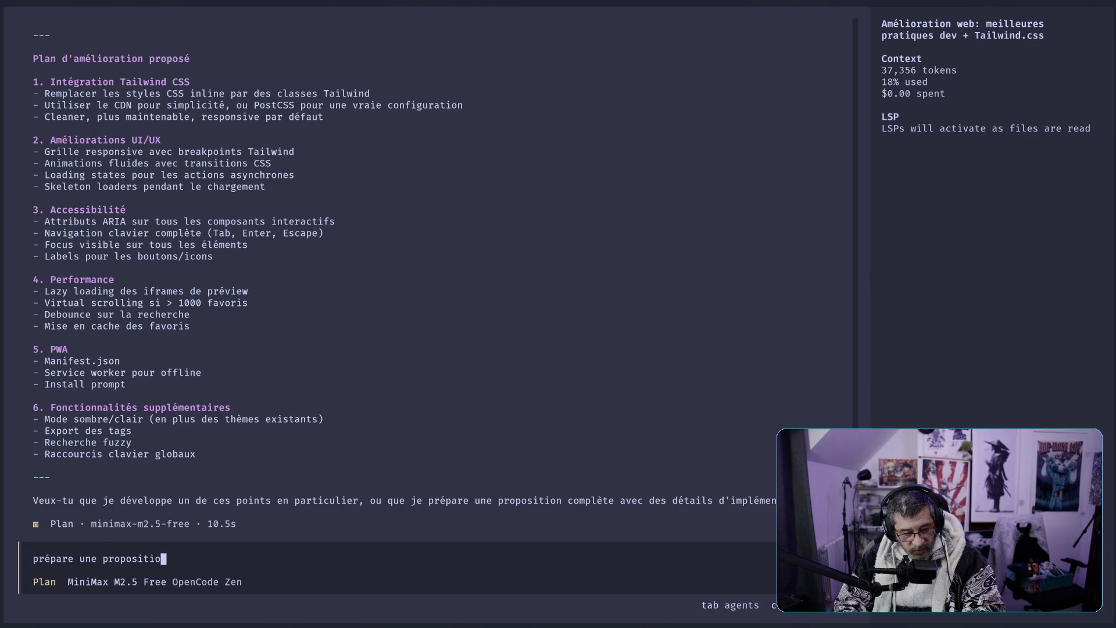
type("n complète av")
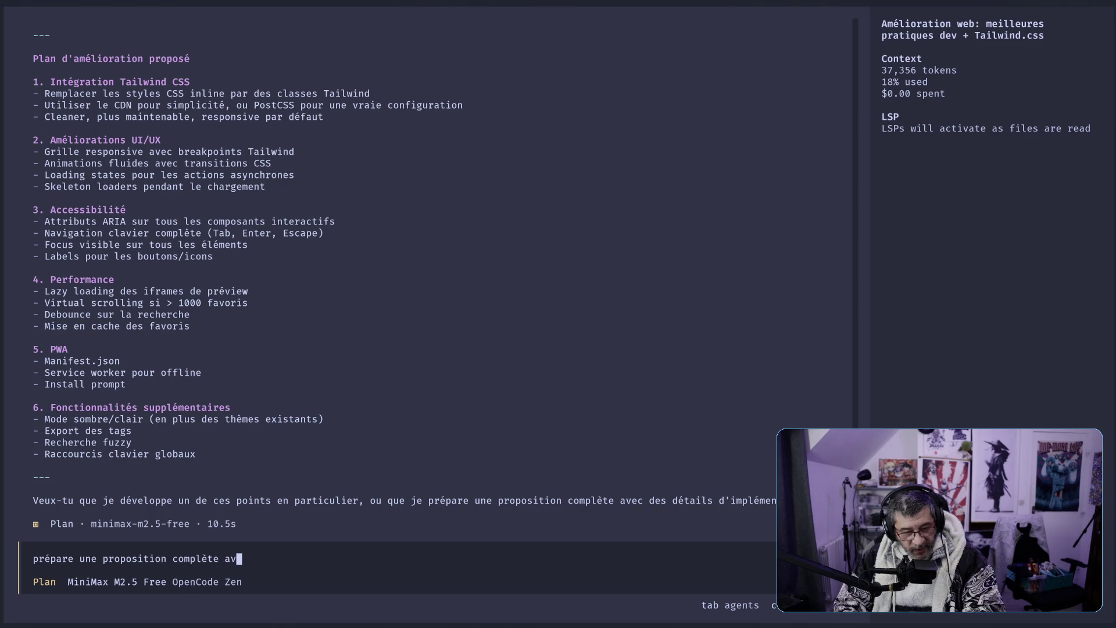
type("ec détails d'i")
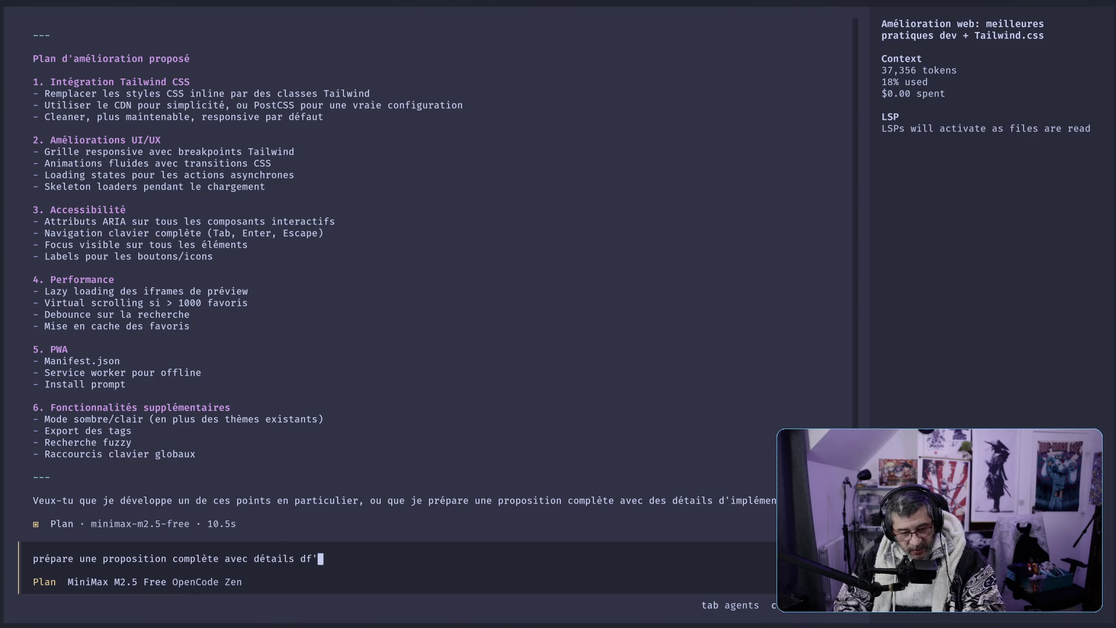
Correct the prompt to 'prépare une proposition complète avec détails d'implémentation' and send it
key("BackSpace")
key("BackSpace")
key("BackSpace")
type("'d'implément")
type("ation")
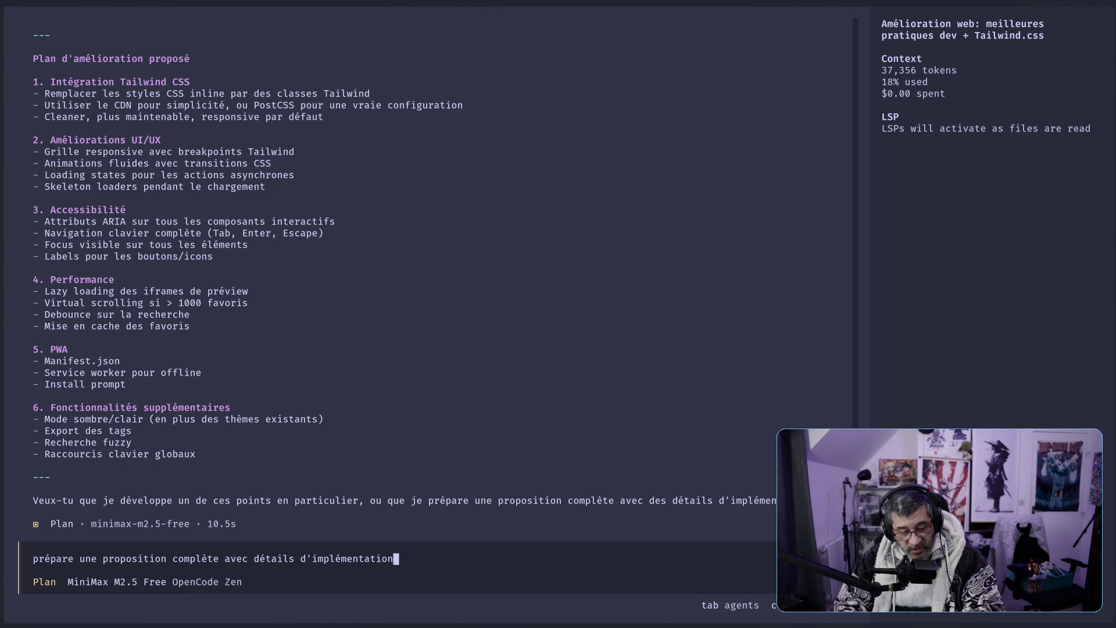
key("Return")
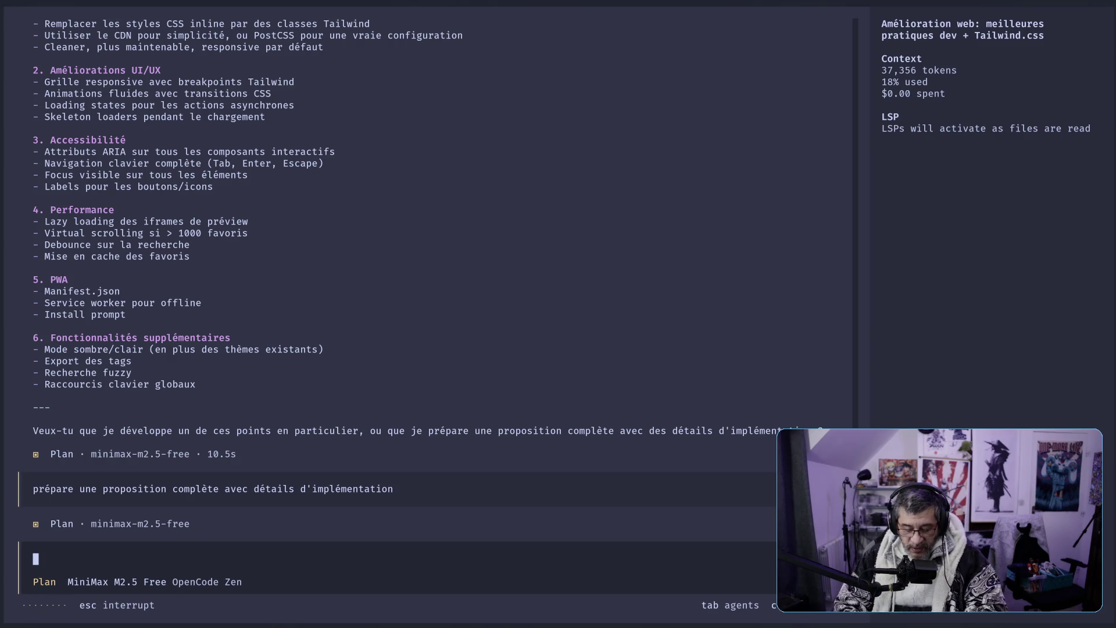
Bring the Firefox Tailwind CSS search results back beside the terminal plan
key("super+Right")
key("super+Left")
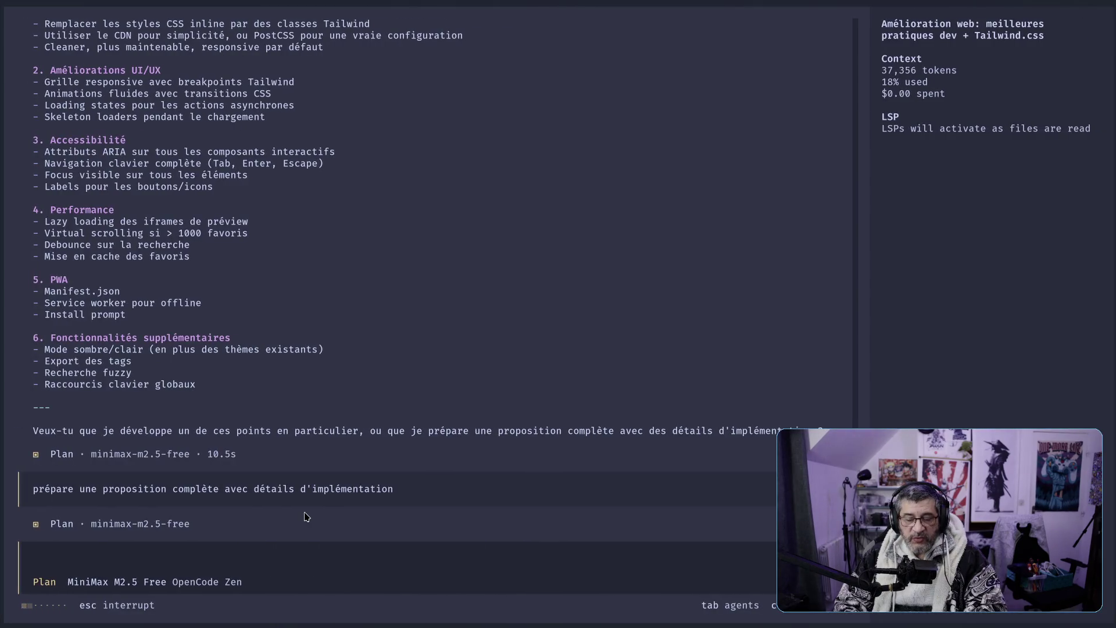
key("super+Right")
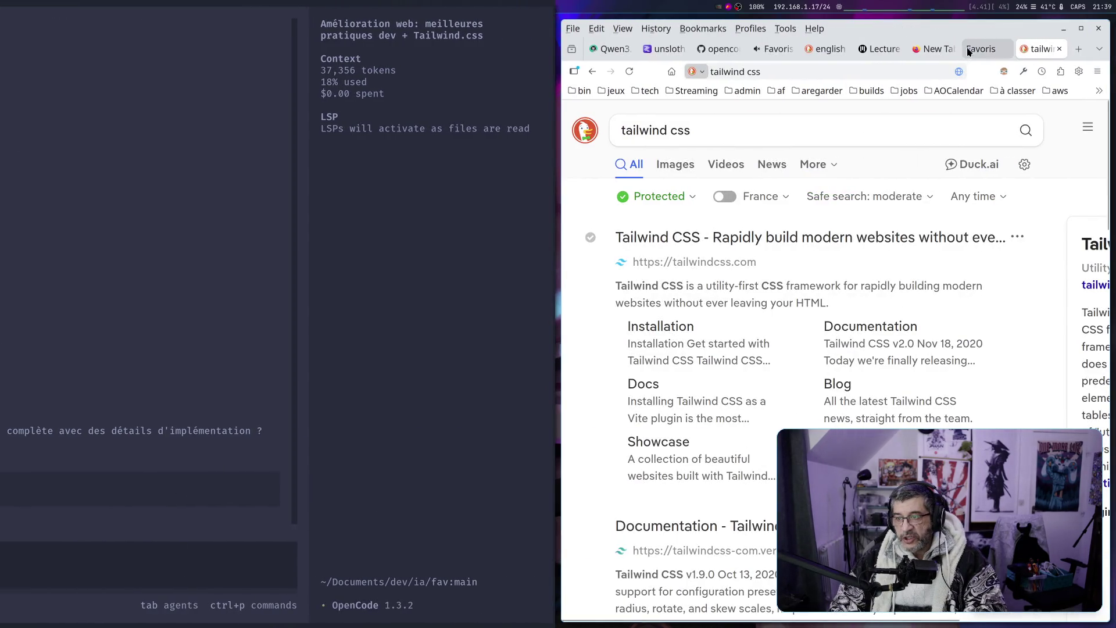
Switch Firefox to the Favoris tab with topLink's 49 favourites at localhost:3000
left_click(982, 49)
mouse_move(810, 242)
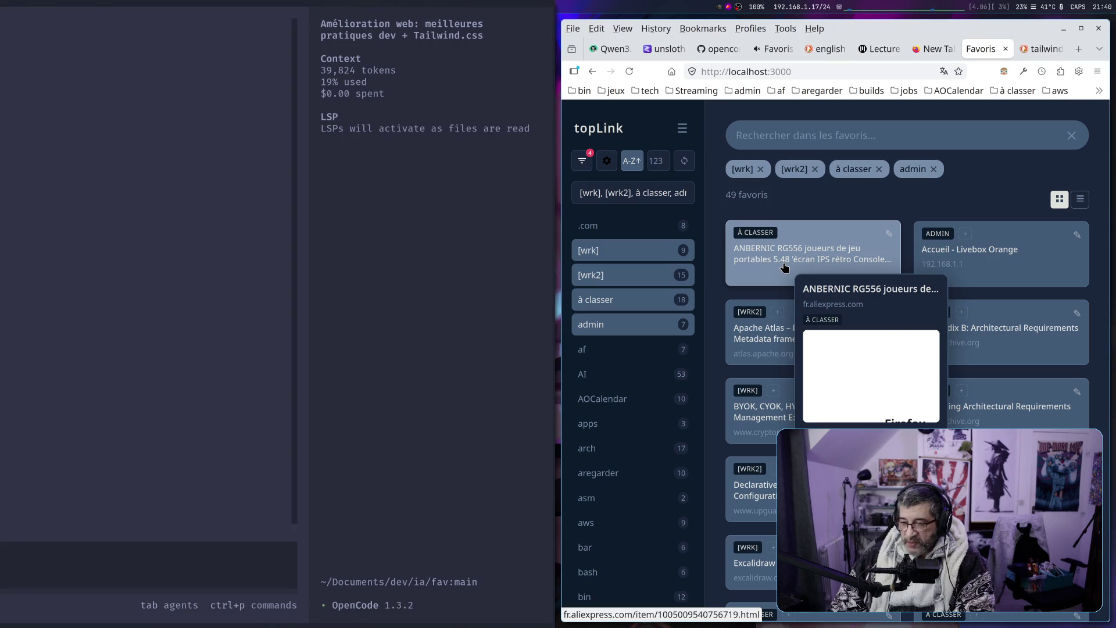
Open the ANBERNIC RG556 bookmark's AliExpress page in a new tab, inspect its tag editor, then close it
left_click(784, 267)
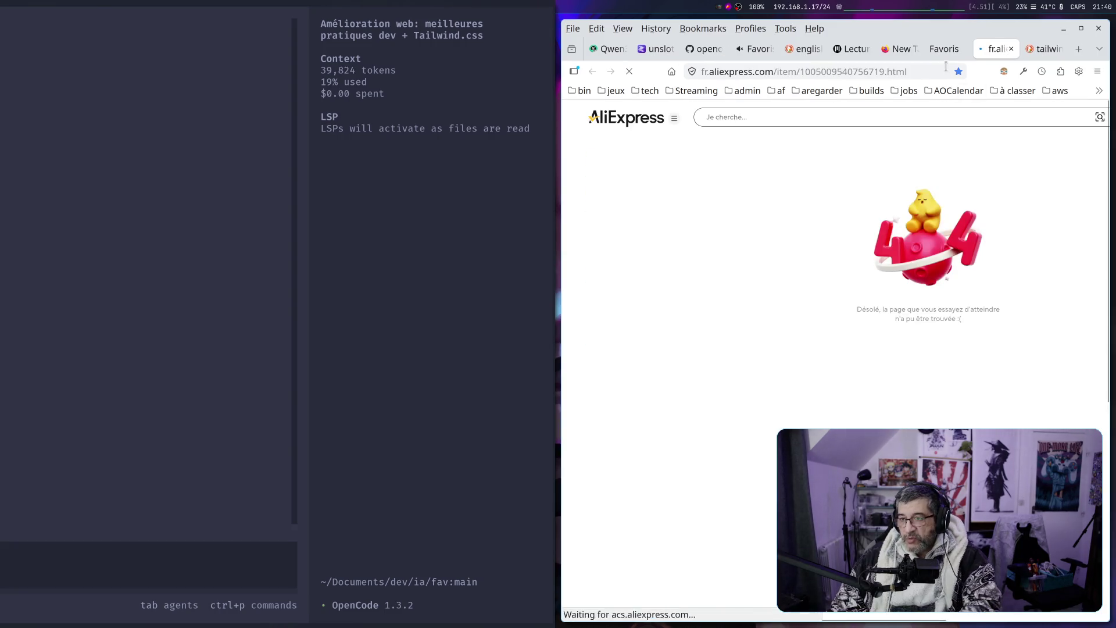
left_click(945, 49)
left_click(810, 267)
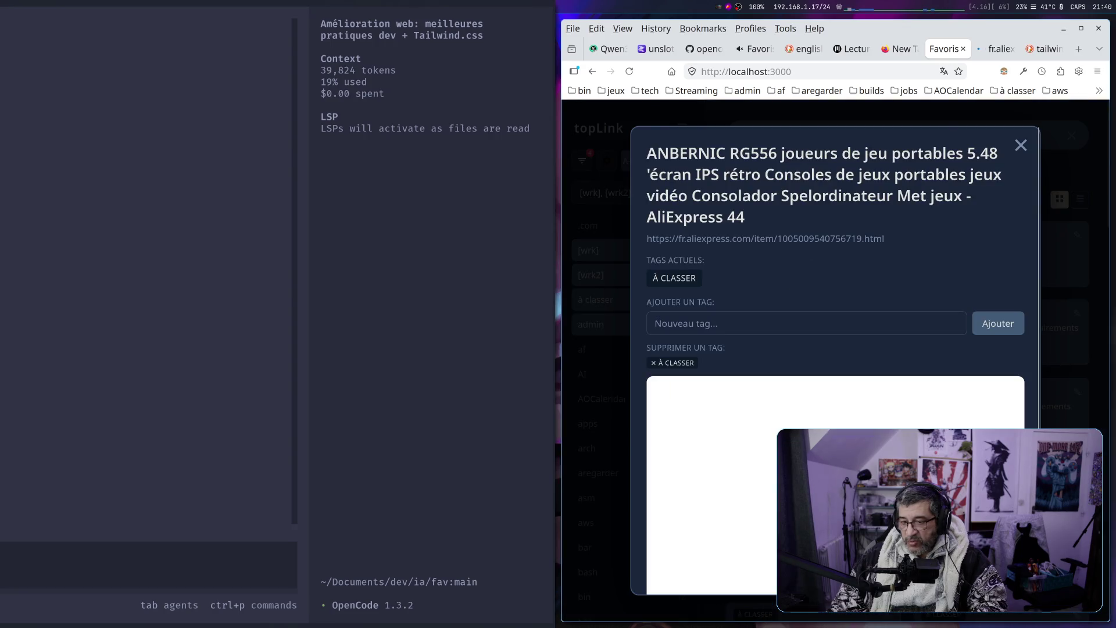
scroll(811, 267, "down", 2)
mouse_move(778, 413)
left_mouse_down()
mouse_move(800, 414)
mouse_move(782, 499)
left_mouse_up()
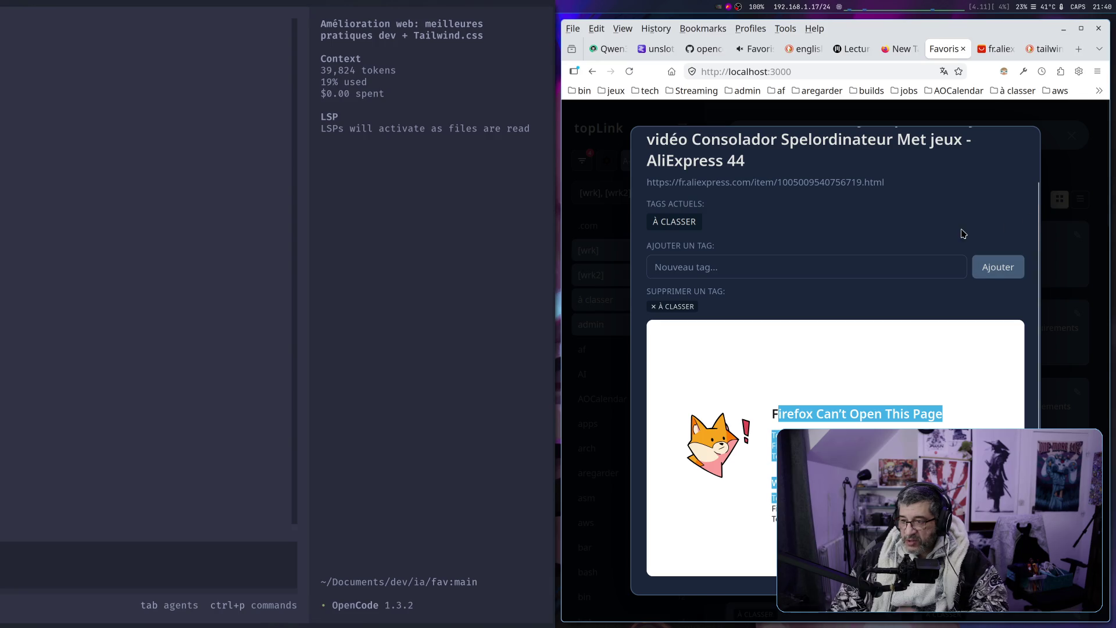
scroll(975, 344, "up", 2)
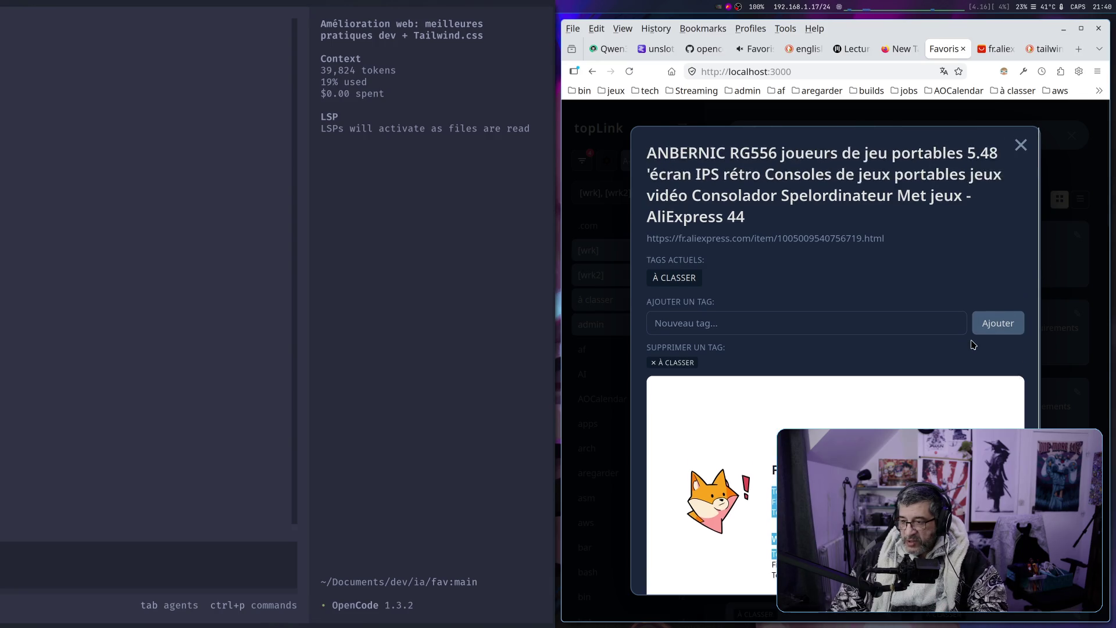
left_click(1022, 145)
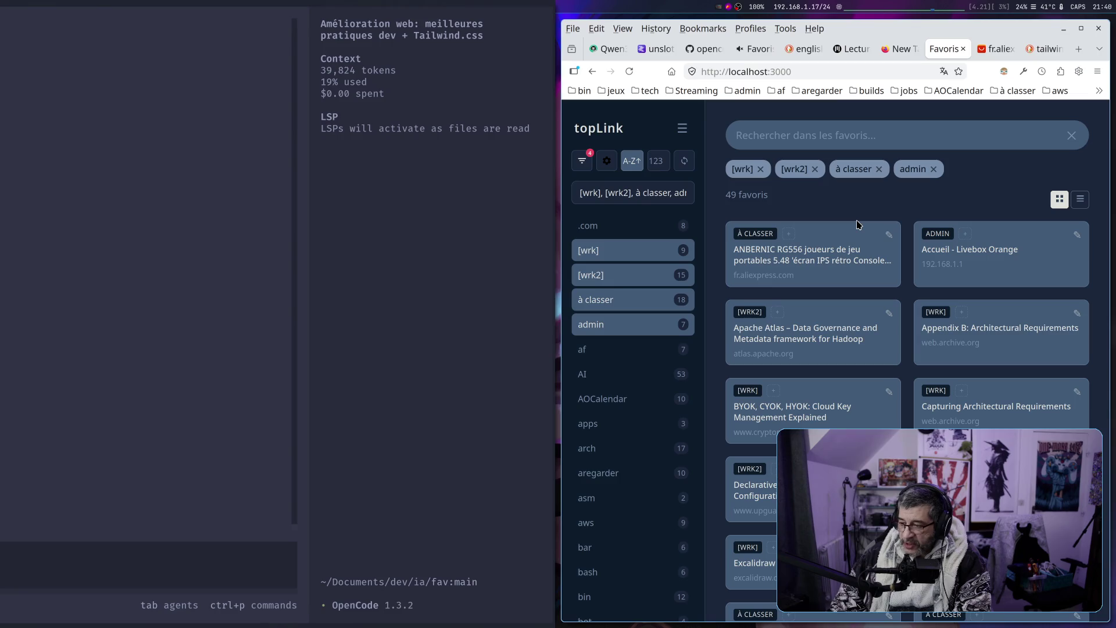
mouse_move(853, 235)
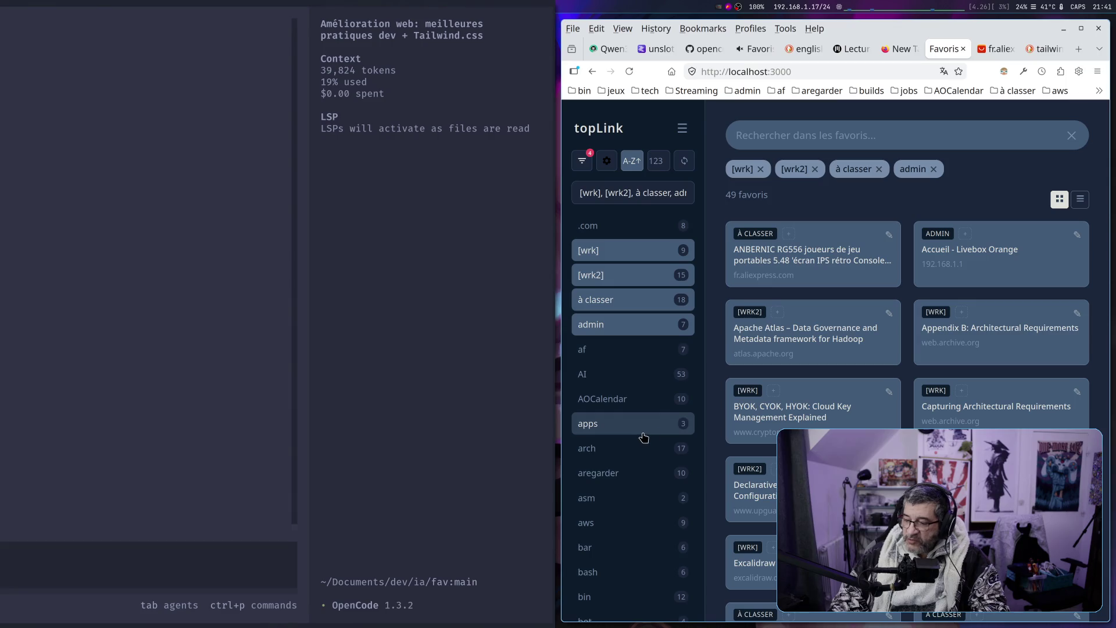
Toggle the OpenCode terminal fullscreen, back beside the bookmarks, then fullscreen again on the roadmap
key("super+f")
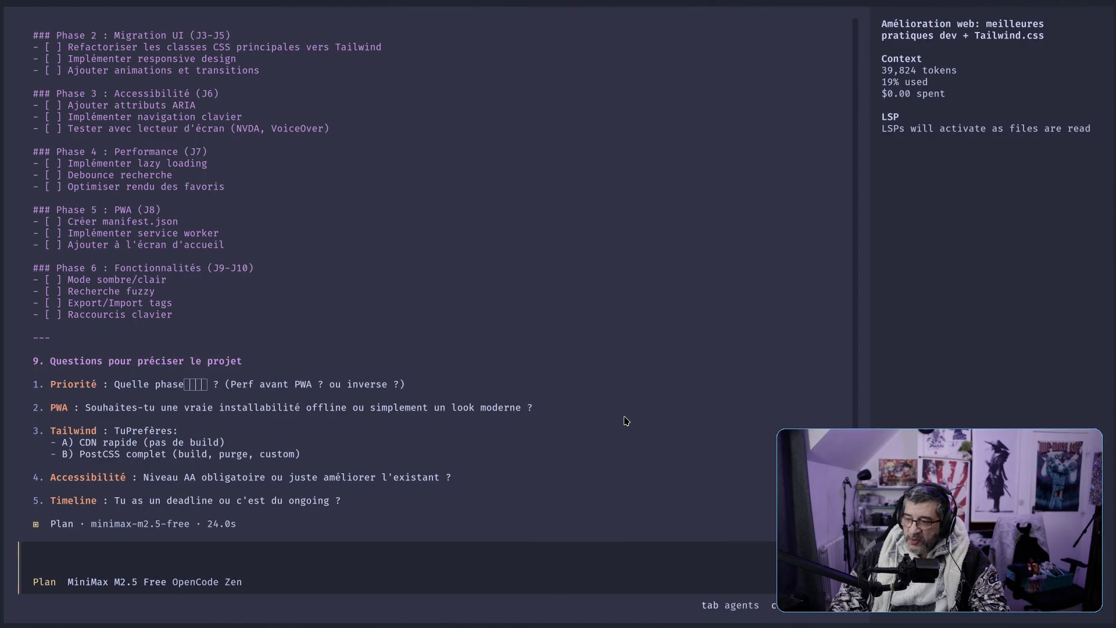
key("super+f")
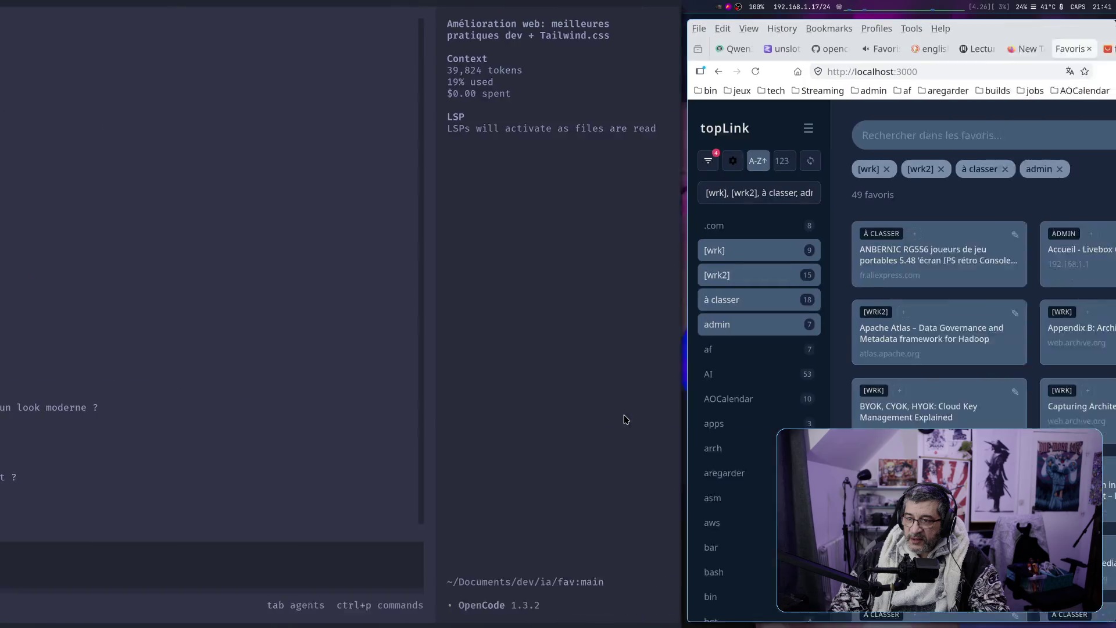
mouse_move(797, 252)
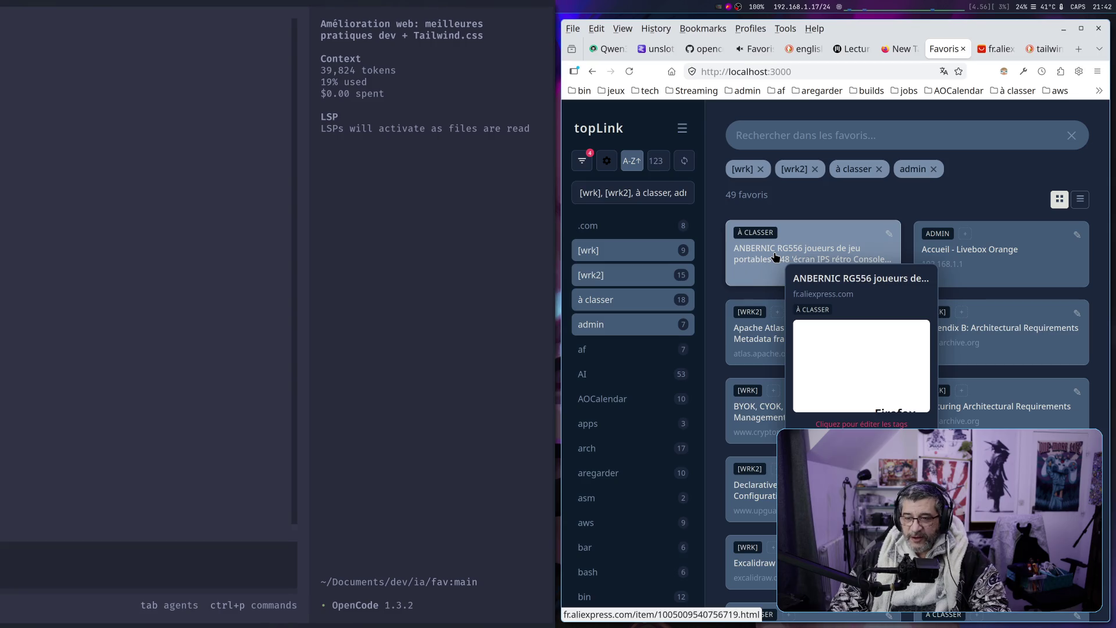
key("super+1")
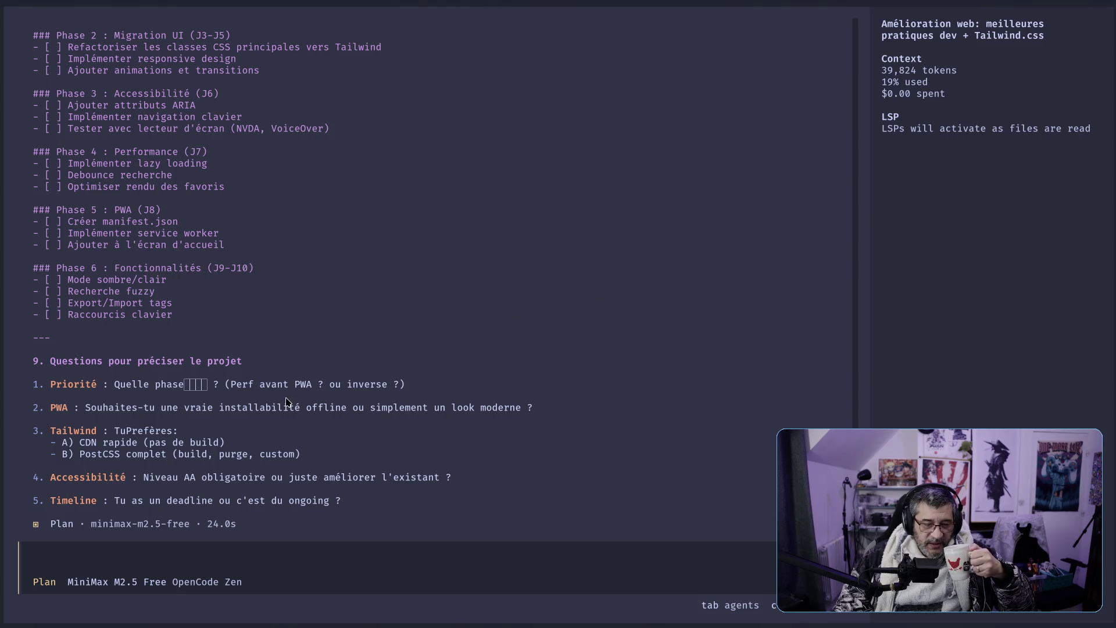
Copy the question lines on PWA, the Tailwind CDN and PostCSS options, accessibility and Timeline
left_click_drag(295, 385, 313, 390)
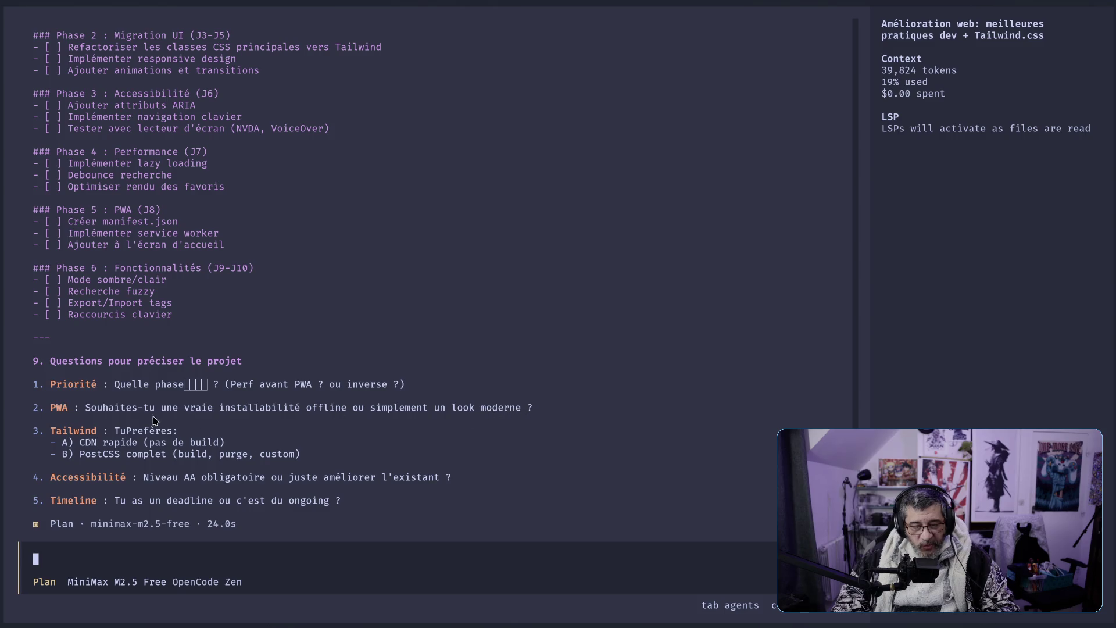
left_click_drag(51, 408, 553, 410)
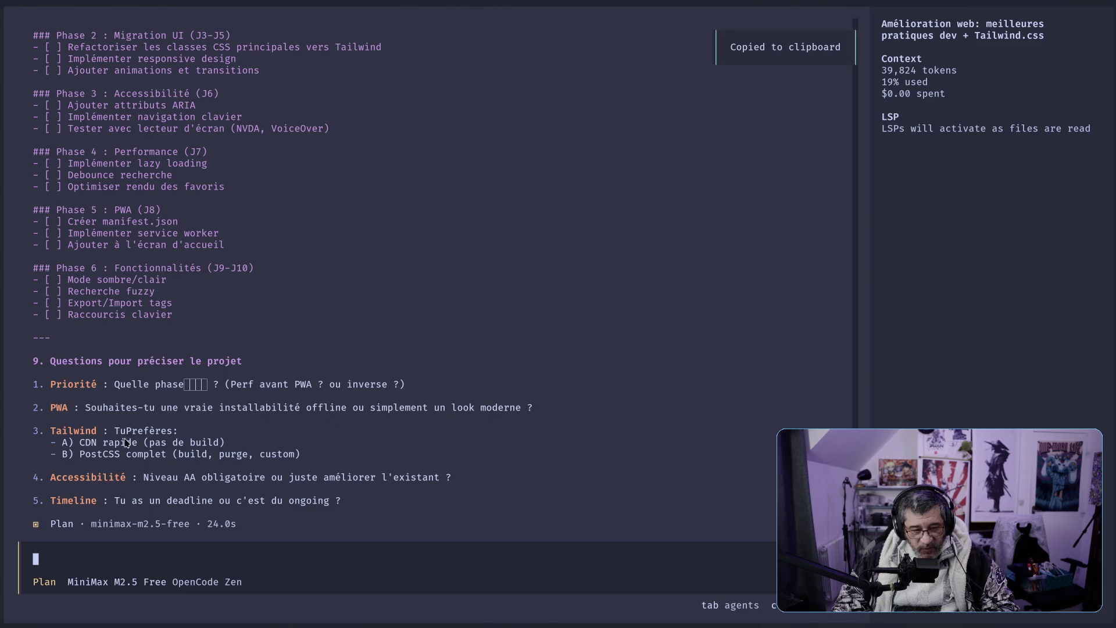
left_click_drag(81, 444, 221, 445)
left_click_drag(80, 459, 302, 458)
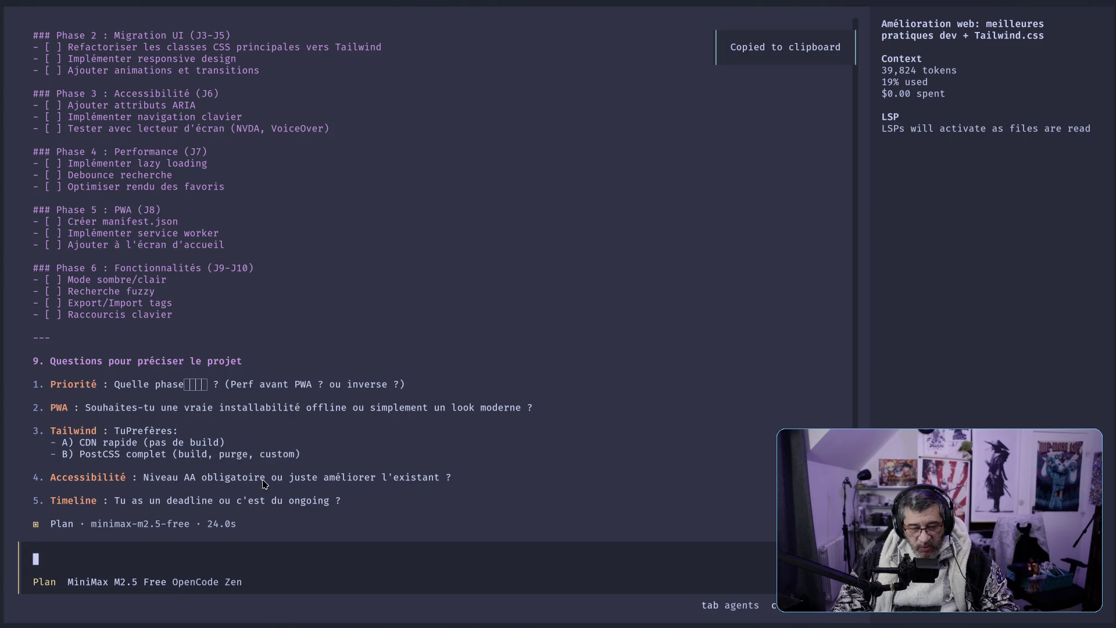
mouse_move(65, 486)
left_mouse_down()
mouse_move(478, 484)
mouse_move(424, 482)
left_mouse_up()
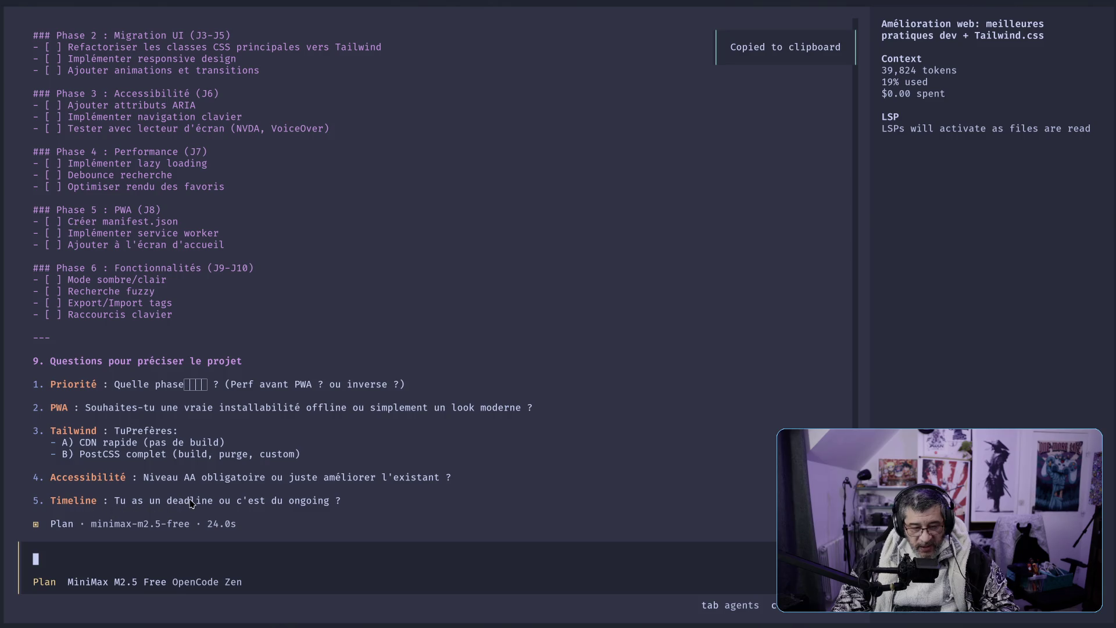
mouse_move(344, 503)
left_mouse_down()
mouse_move(33, 504)
mouse_move(49, 503)
mouse_move(45, 495)
left_mouse_up()
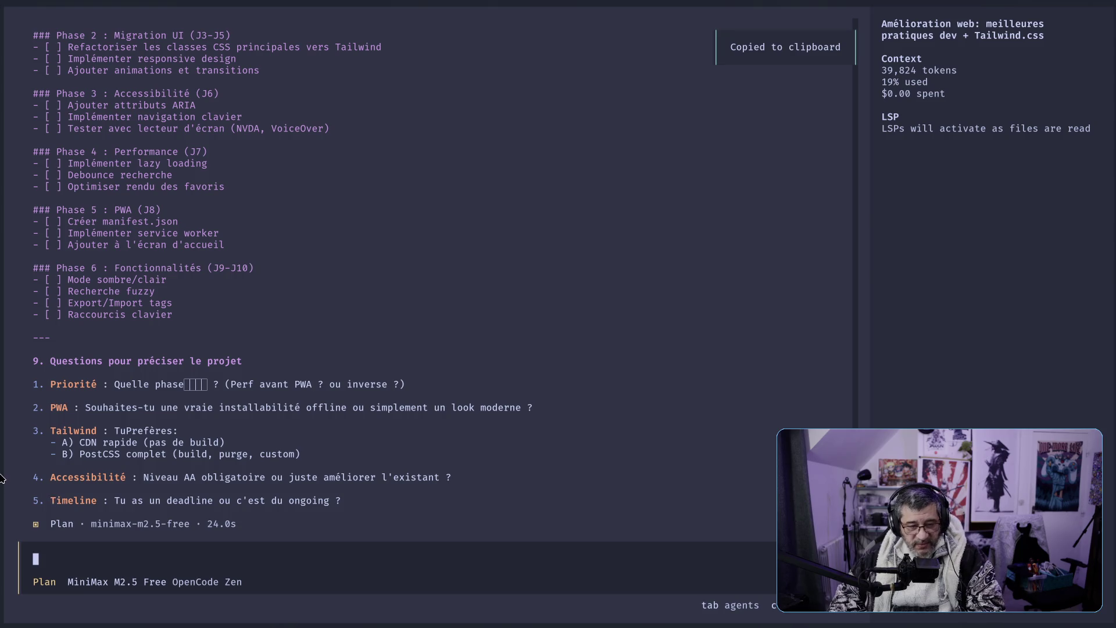
scroll(178, 412, "up", 6)
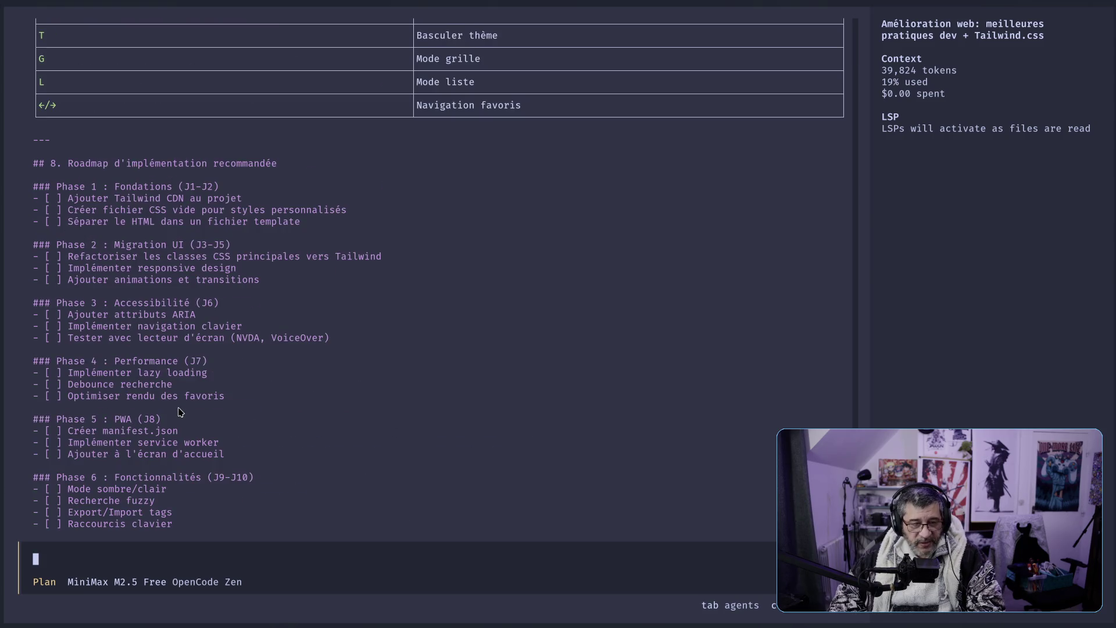
Scroll up to section 1, Migration vers Tailwind CSS, with its CDN and PostCSS options
scroll(178, 412, "up", 20)
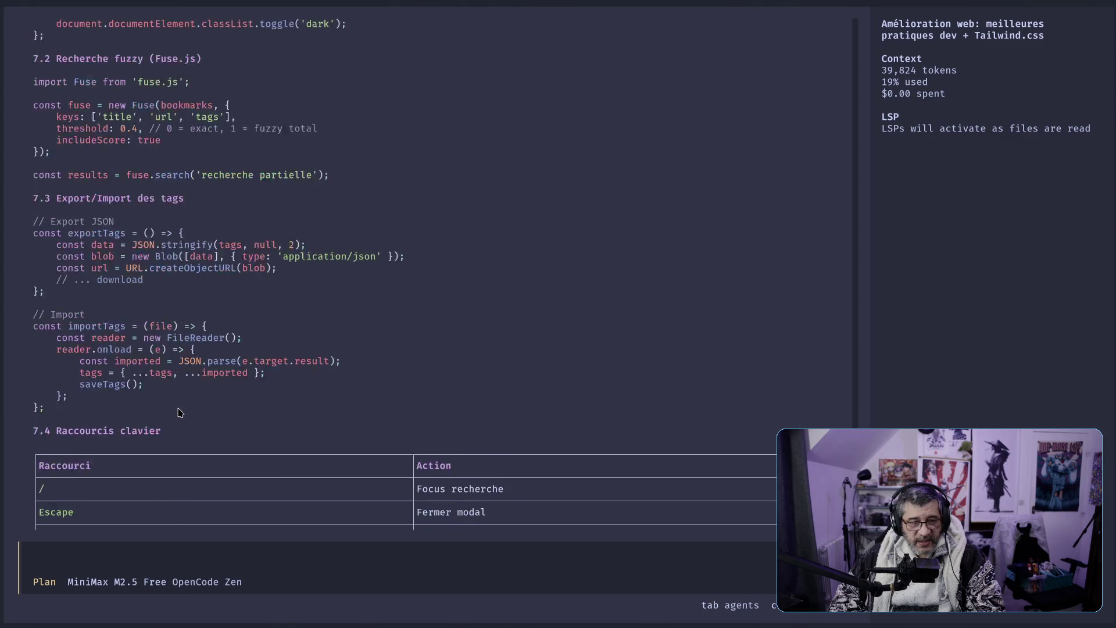
scroll(180, 412, "up", 20)
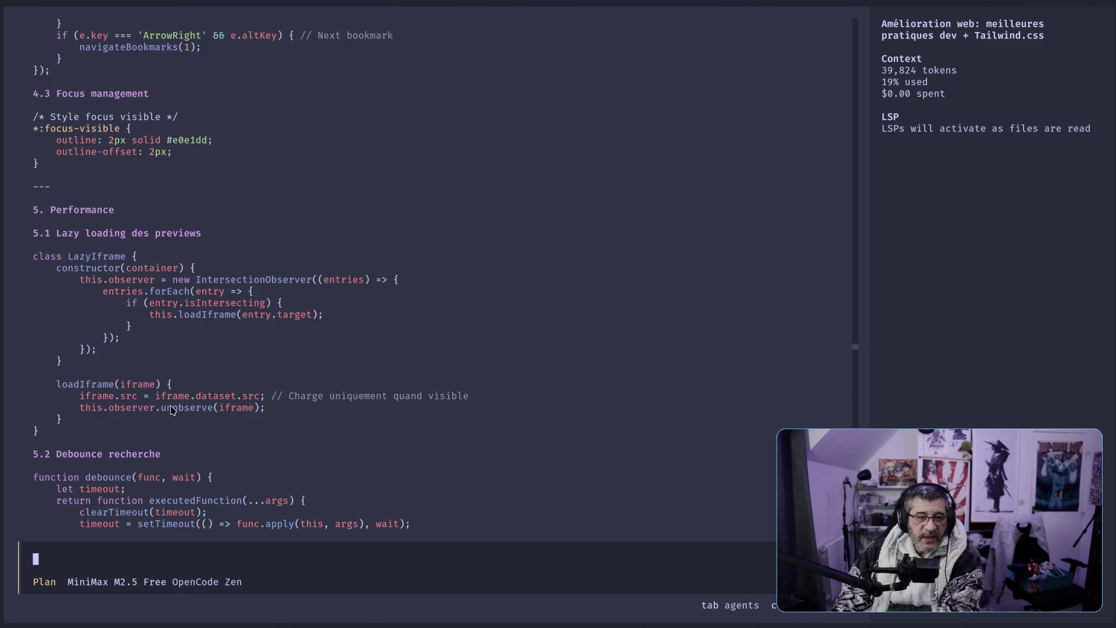
scroll(175, 421, "up", 20)
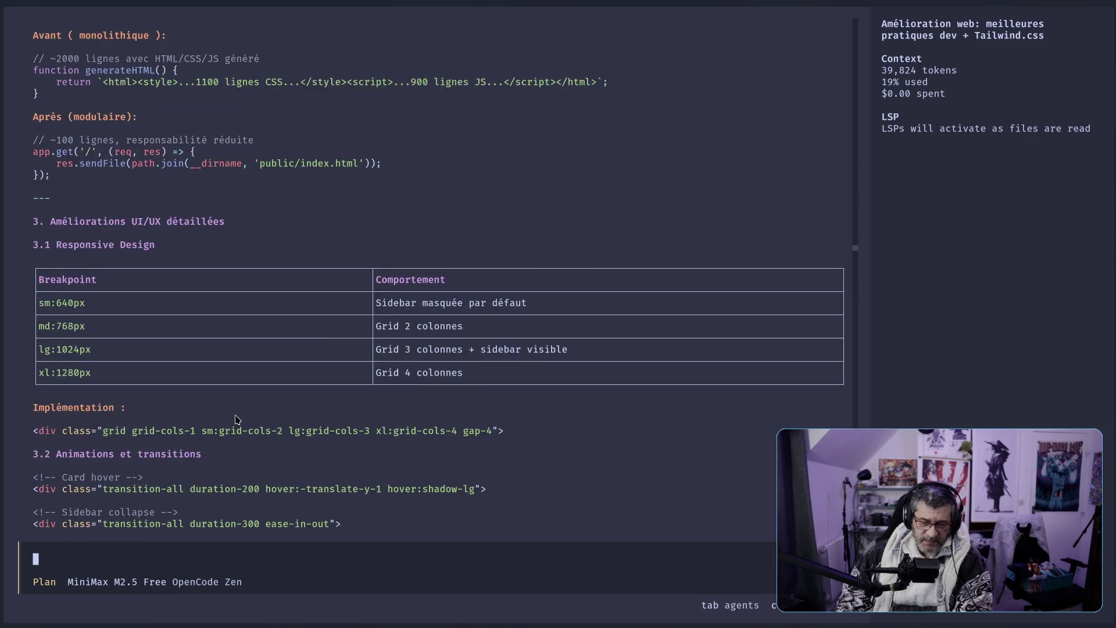
scroll(229, 419, "up", 15)
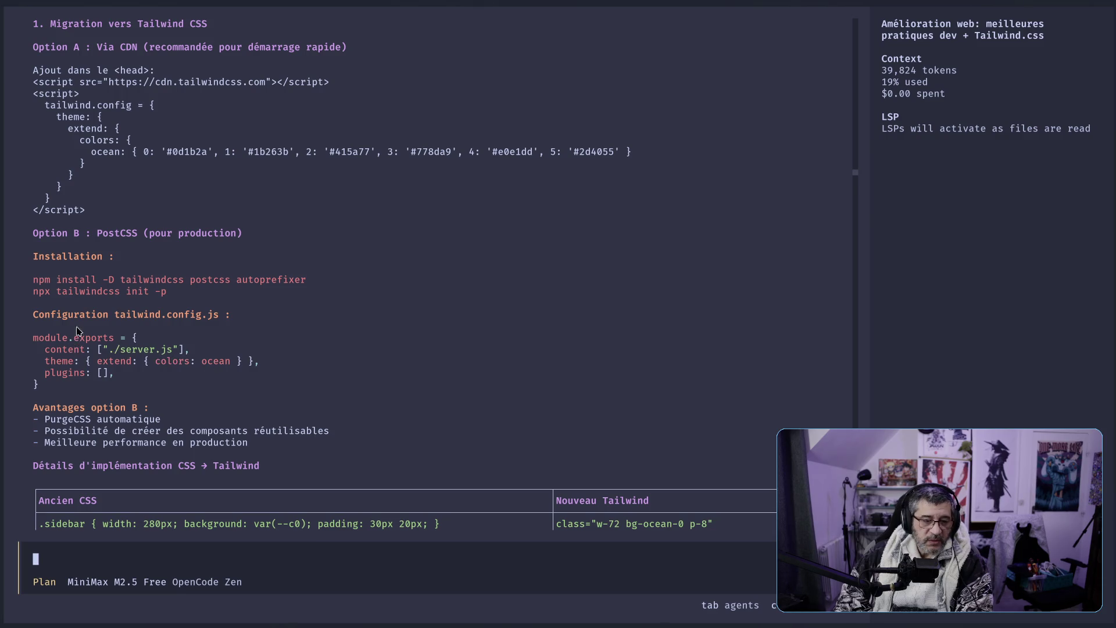
scroll(183, 326, "down", 4)
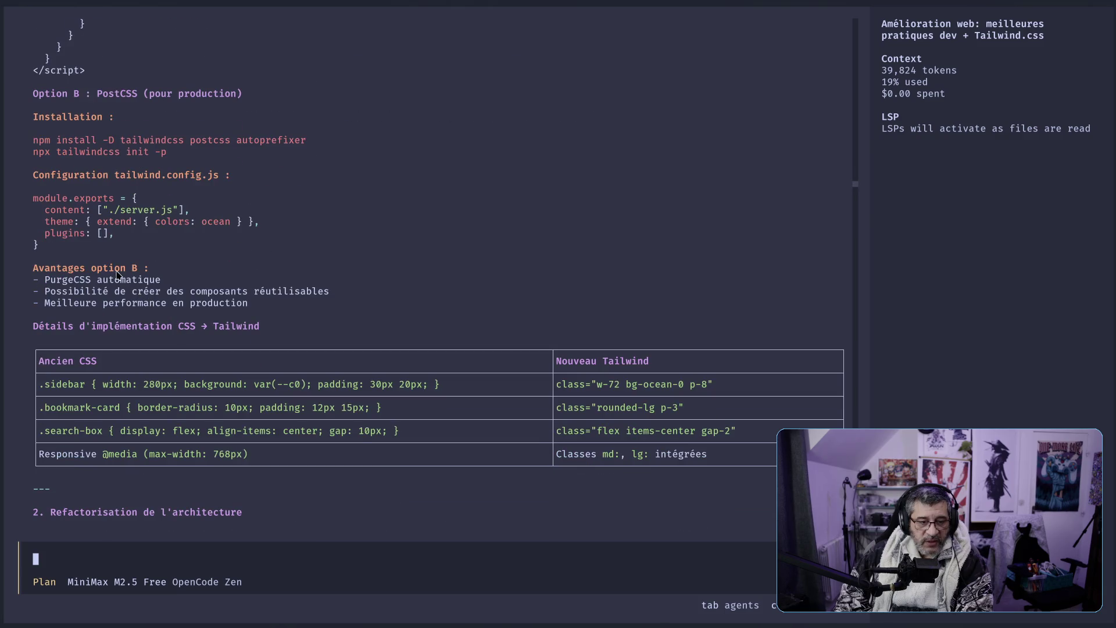
scroll(116, 297, "up", 3)
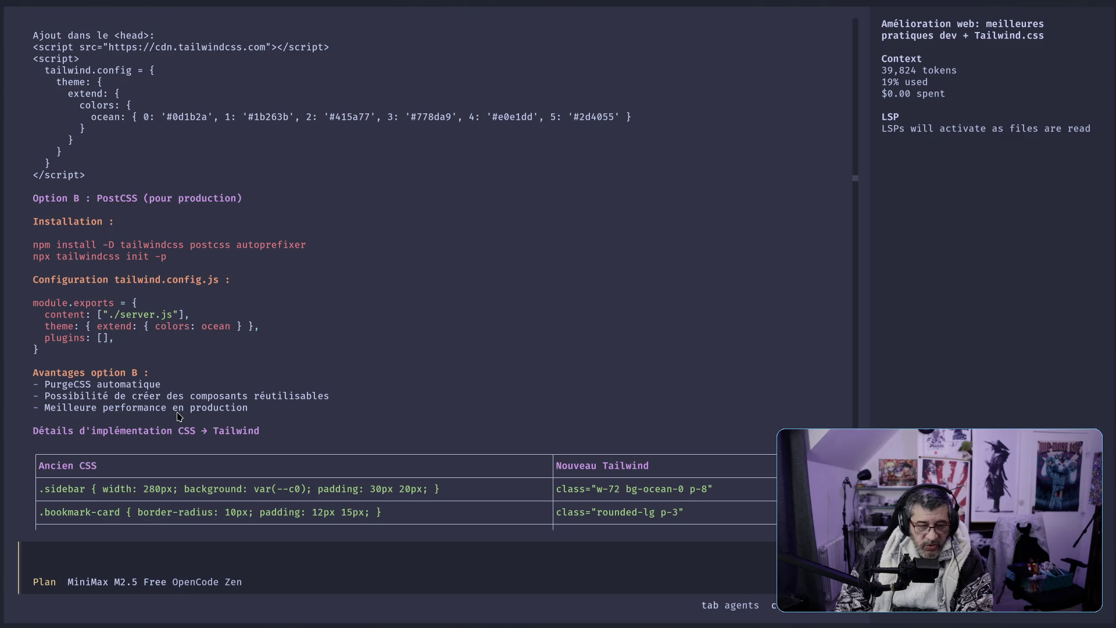
scroll(180, 416, "down", 3)
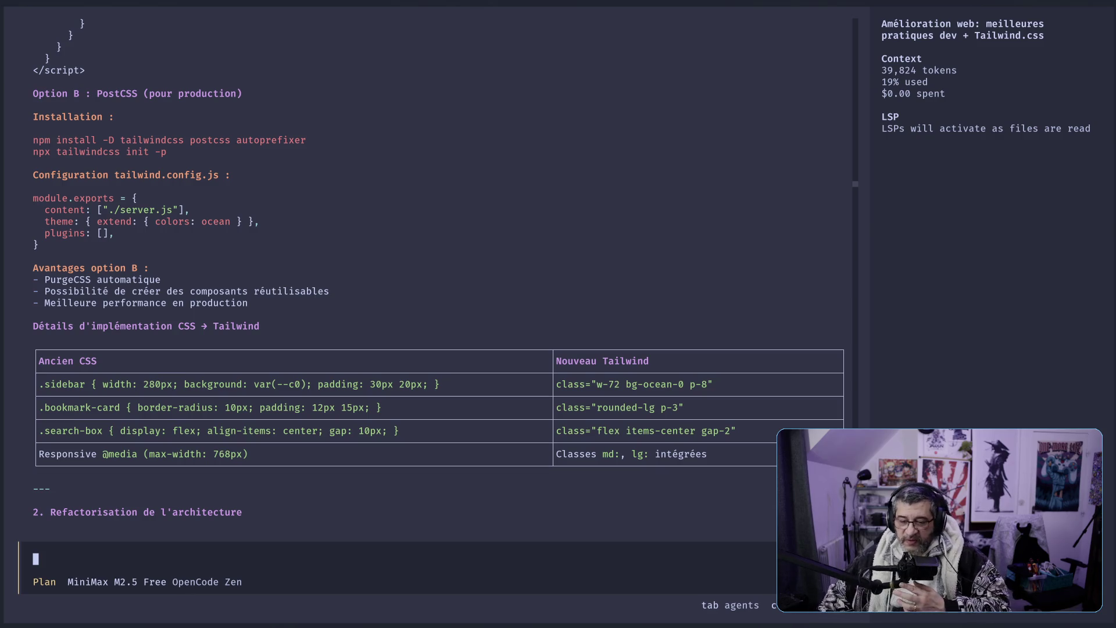
key("super+Right")
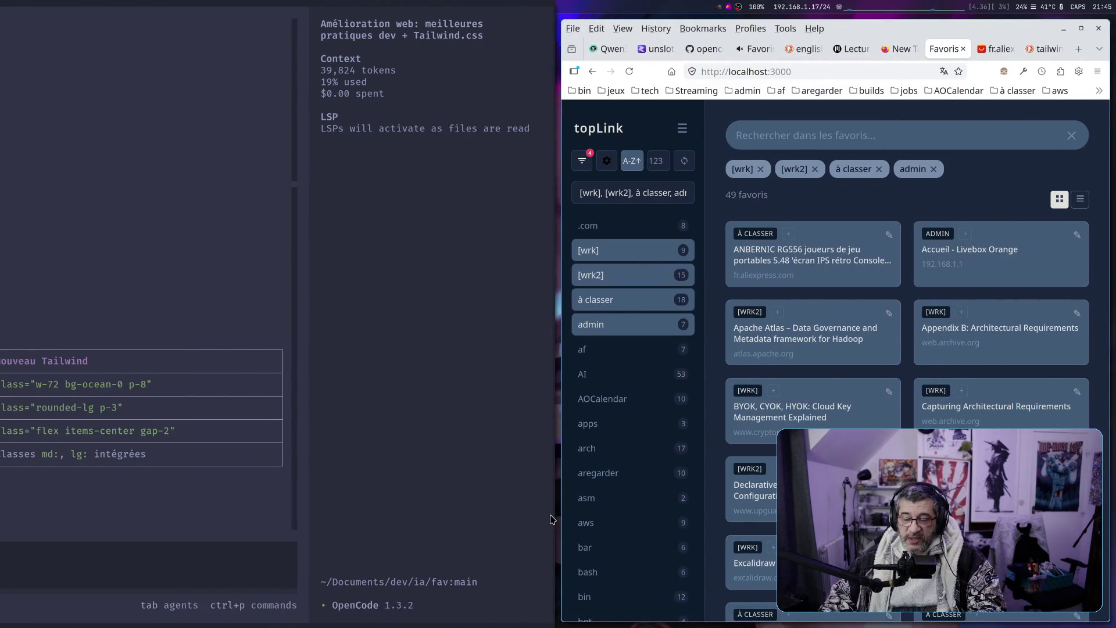
Search 'tailwand css' in a new tab and open the official tailwindcss.com result
left_click(1080, 49)
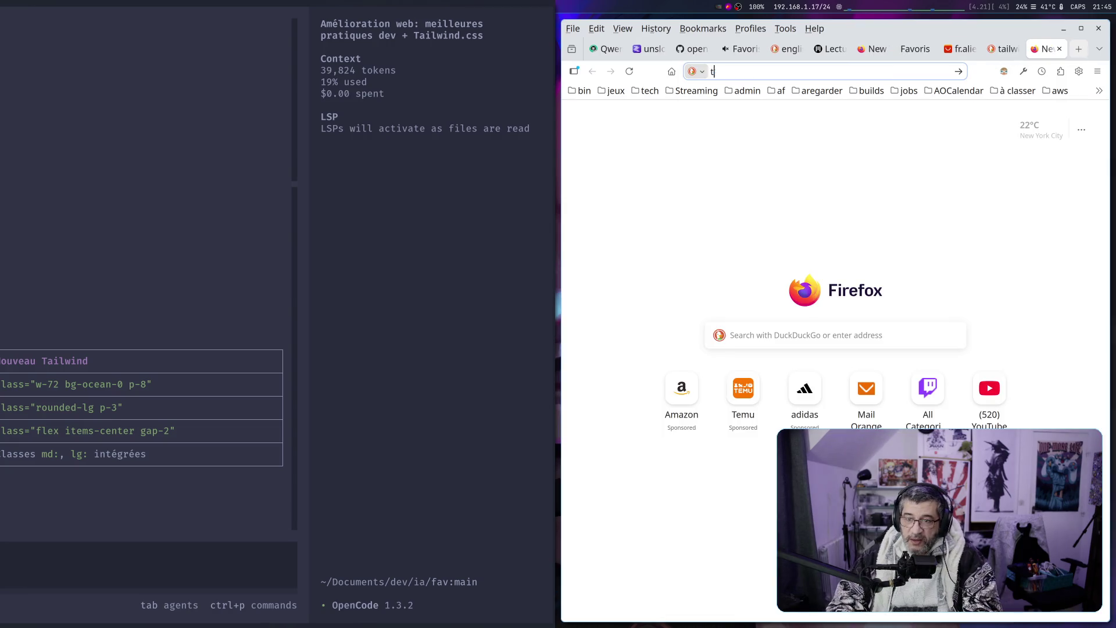
type("tailwand")
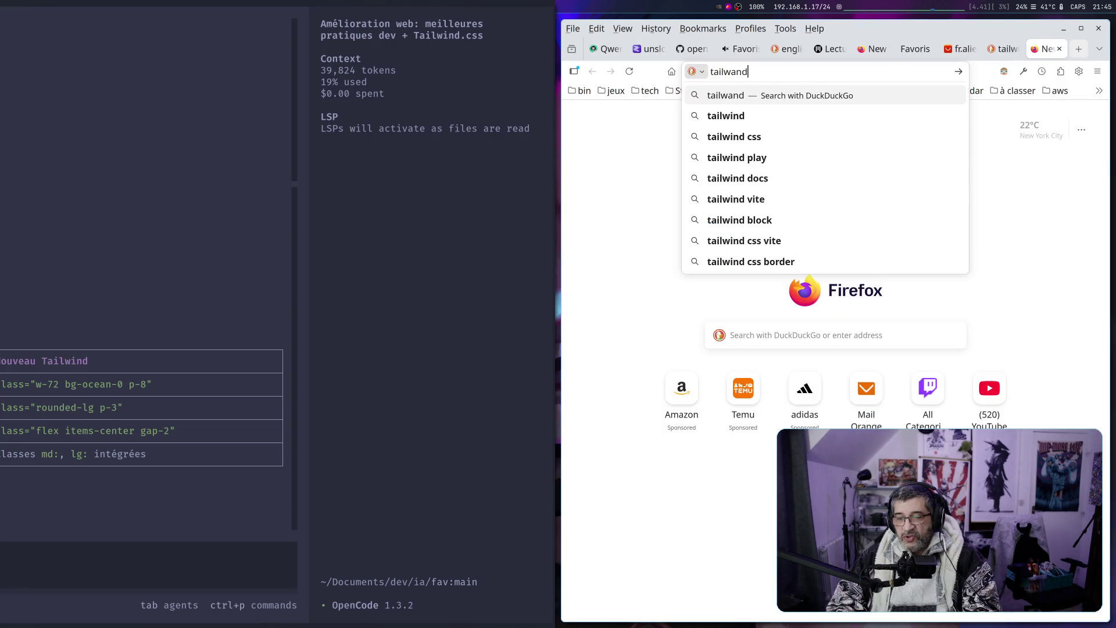
type(" css")
key("Return")
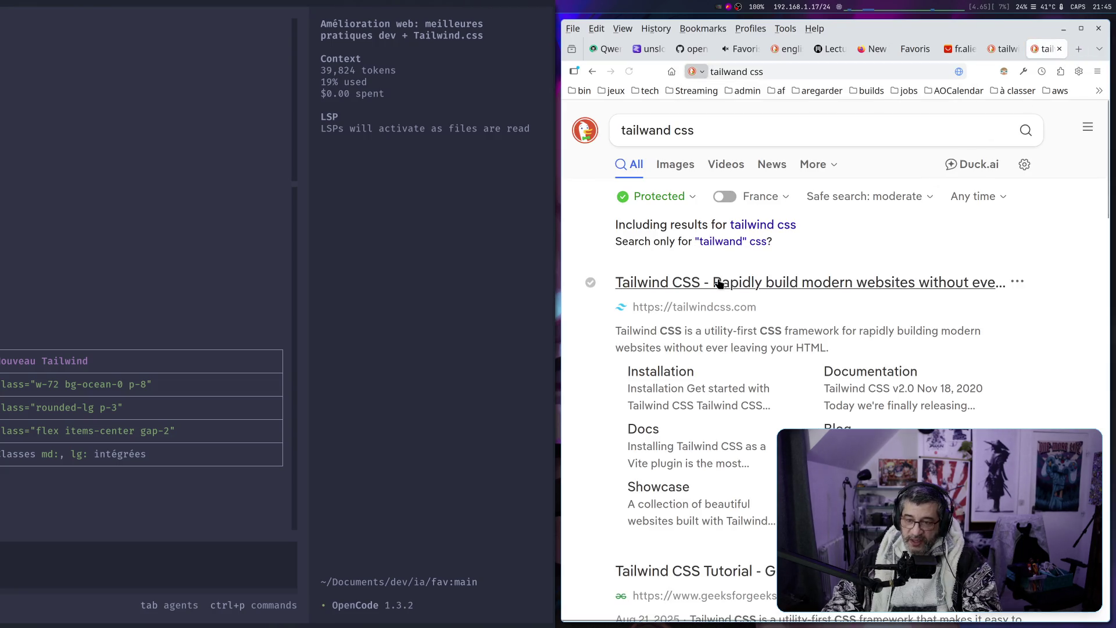
left_click(715, 283)
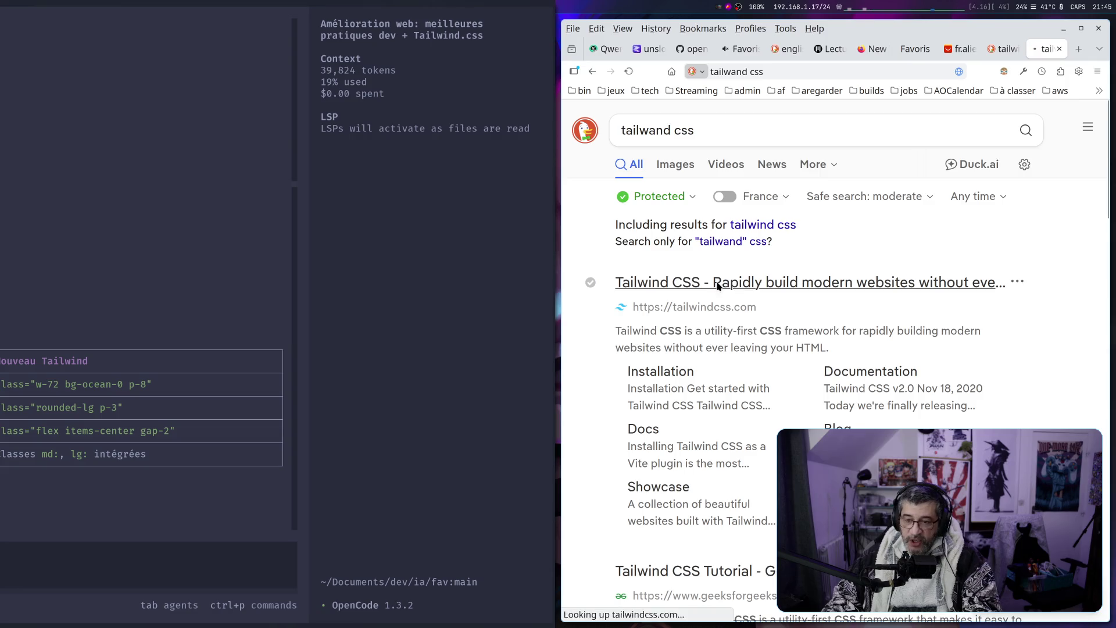
Maximize the Firefox window showing the Tailwind homepage with the Super+2 and Super+Q shortcuts
scroll(716, 283, "down", 2)
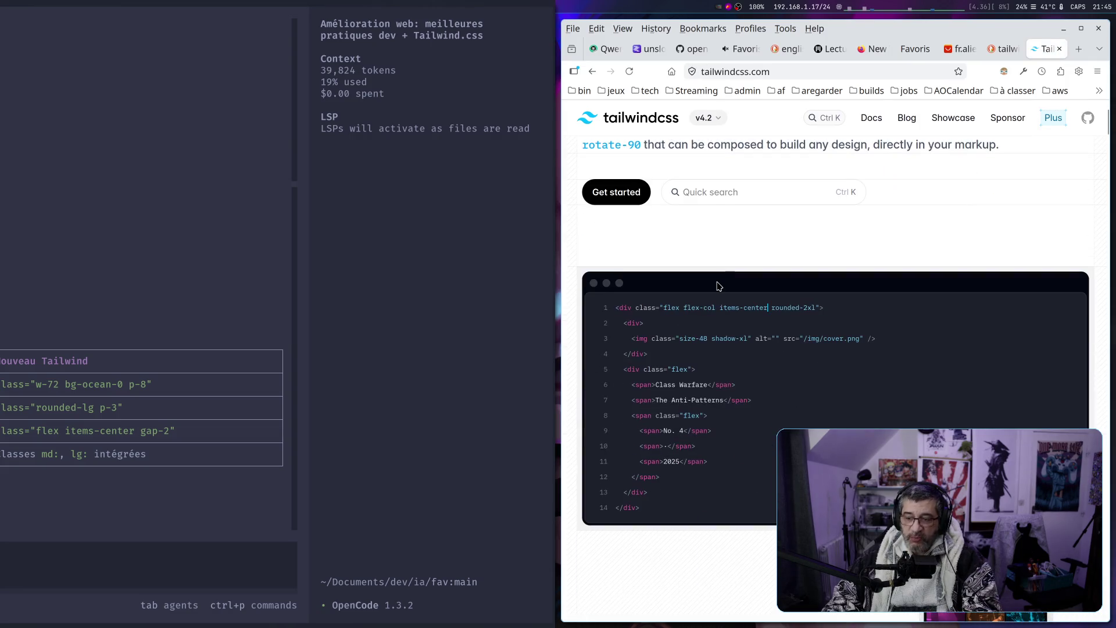
scroll(717, 286, "down", 6)
scroll(718, 289, "down", 7)
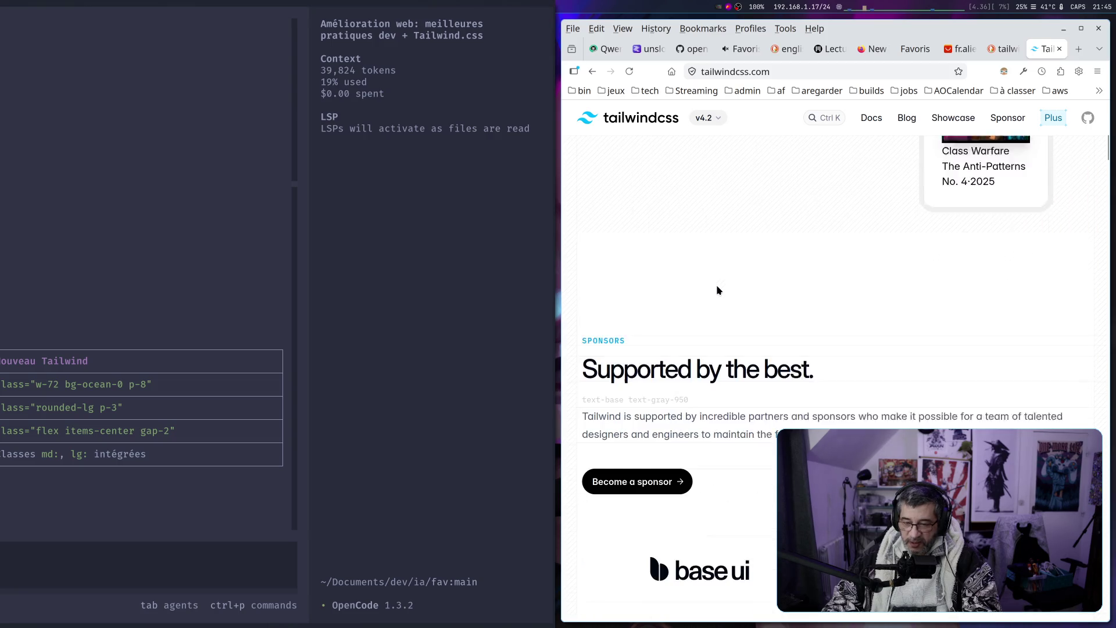
scroll(717, 292, "up", 5)
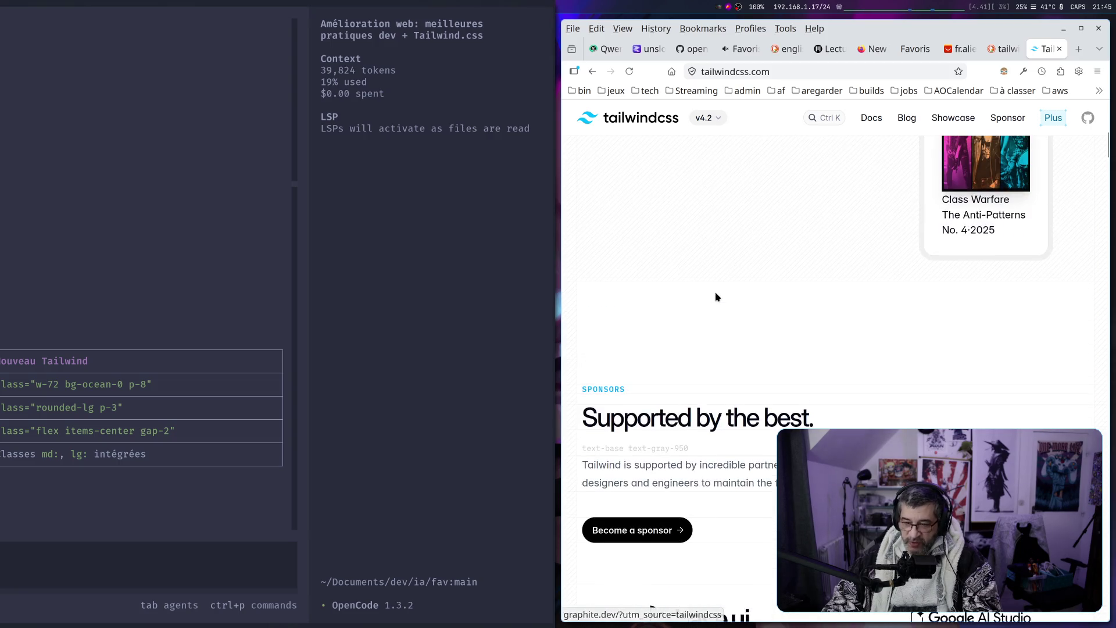
key("super+2")
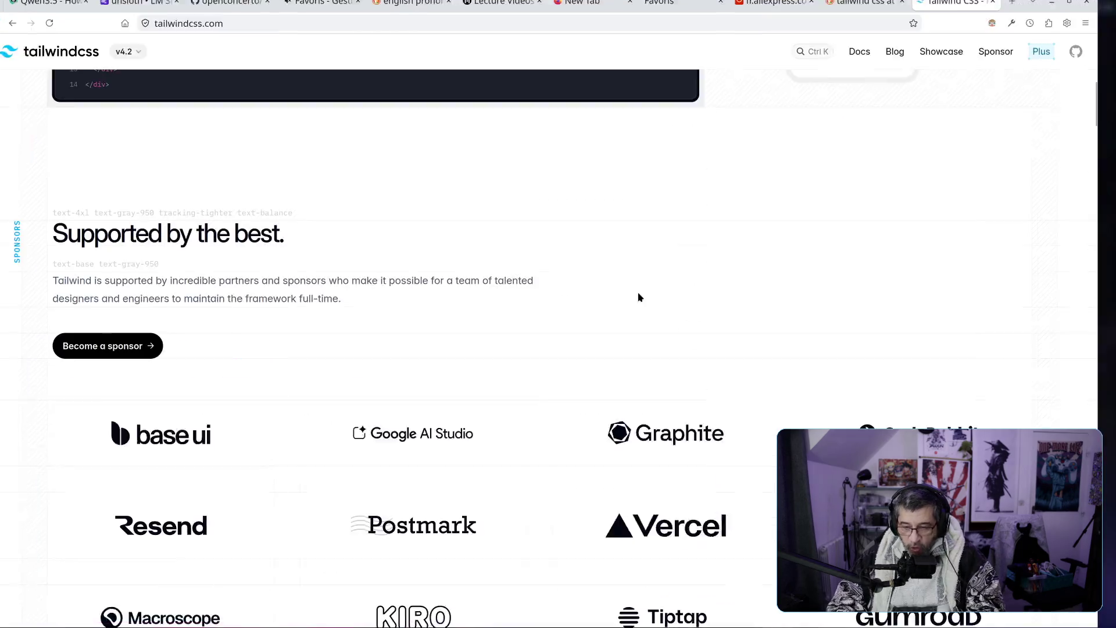
key("super+q")
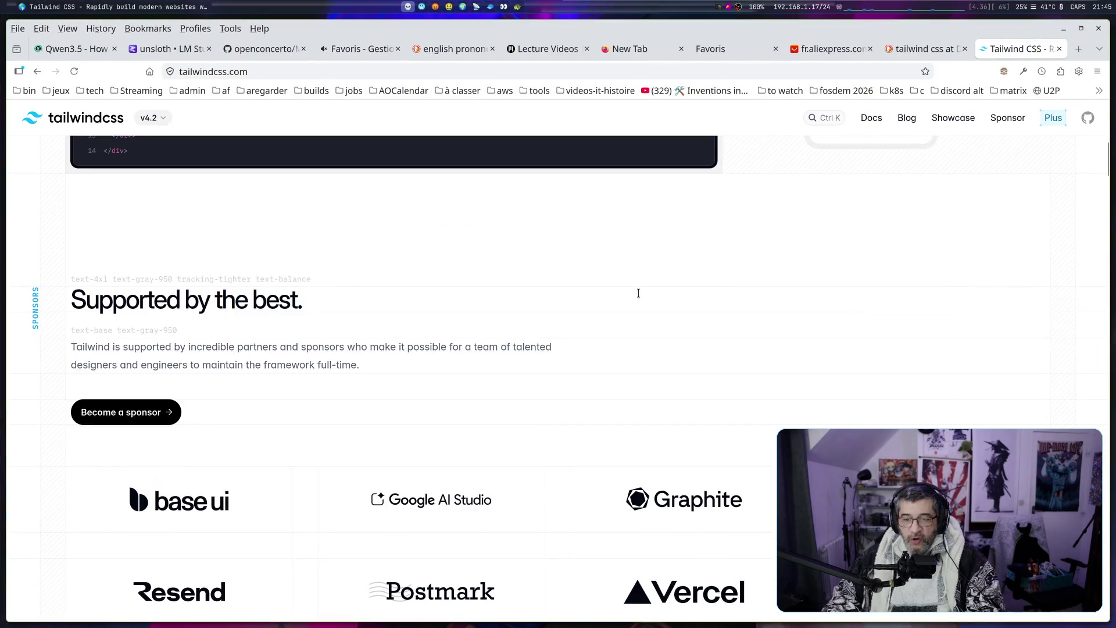
Scroll down to the 'Supported by the best' sponsor grid, then jump back to the top
scroll(631, 300, "down", 4)
scroll(666, 341, "down", 10)
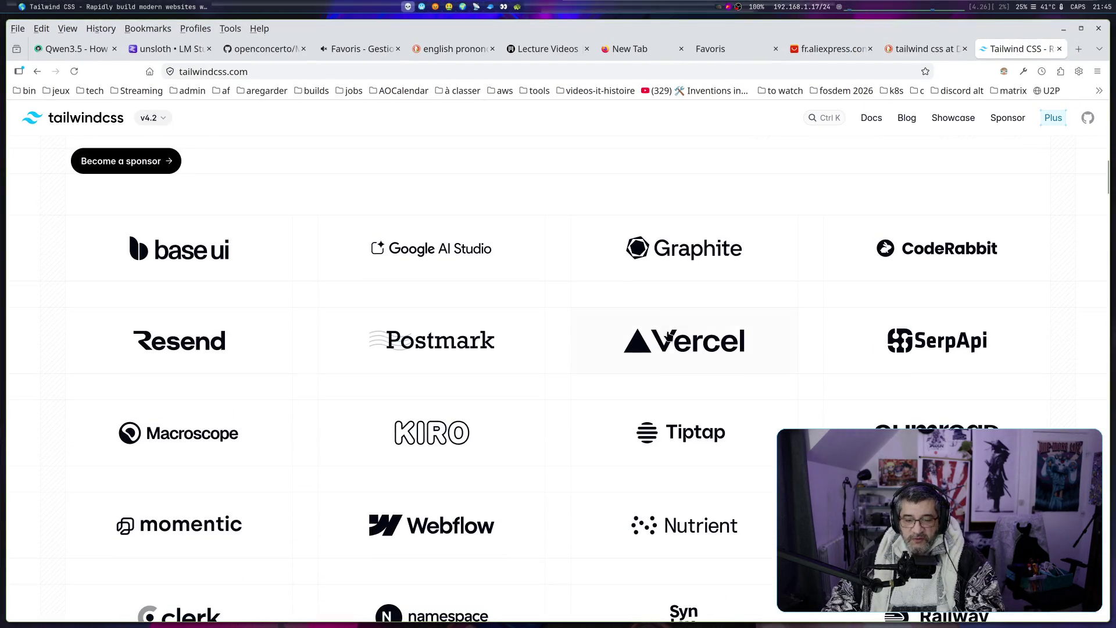
scroll(667, 340, "down", 15)
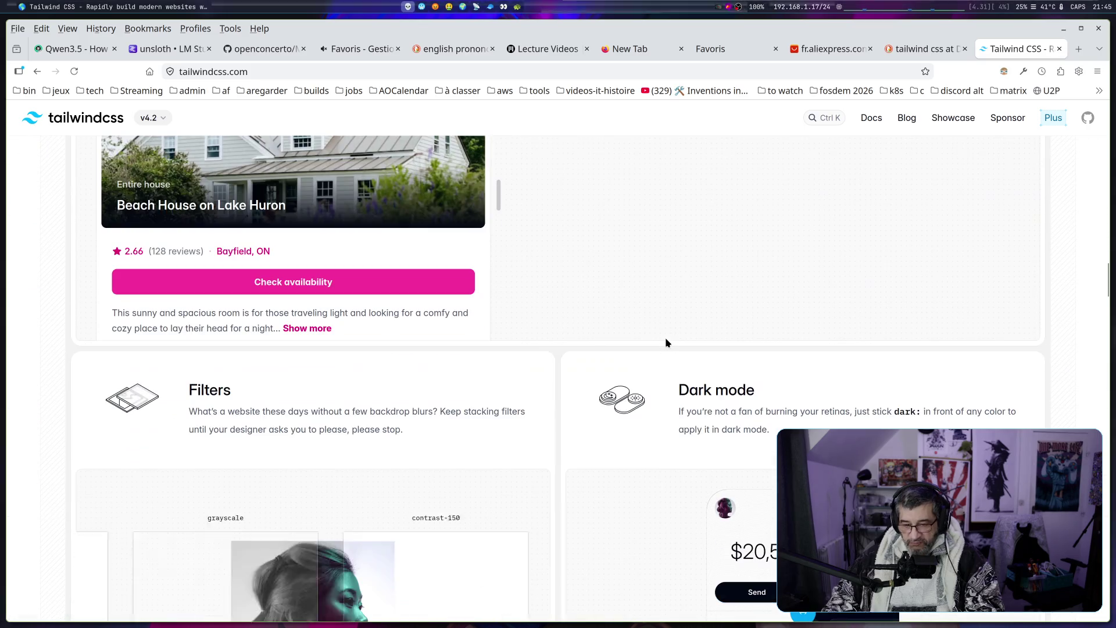
scroll(667, 343, "up", 5)
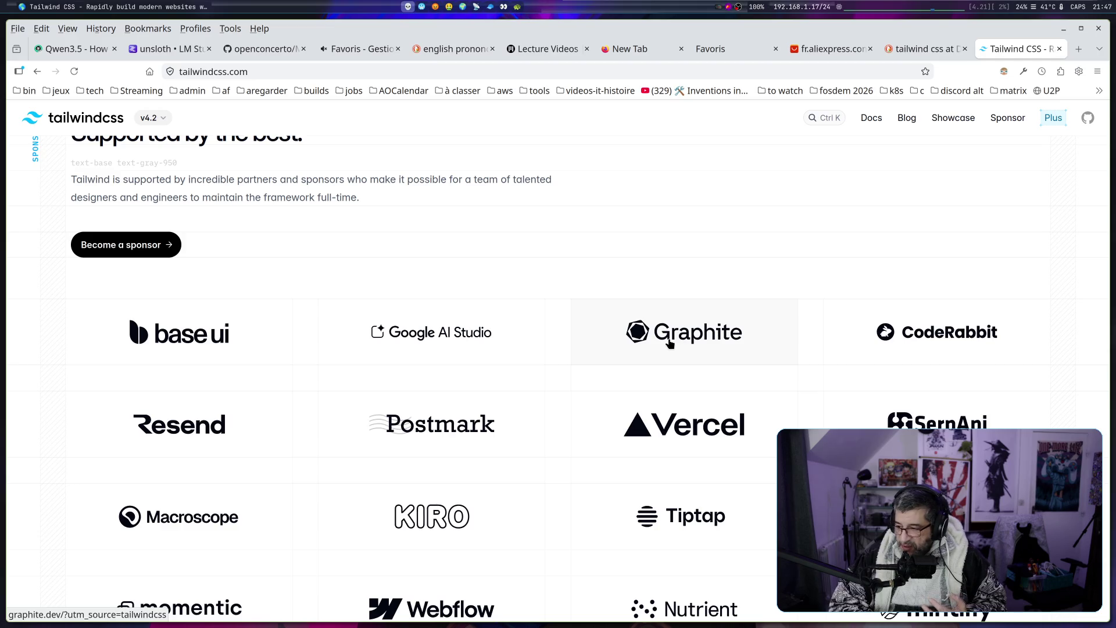
key("Home")
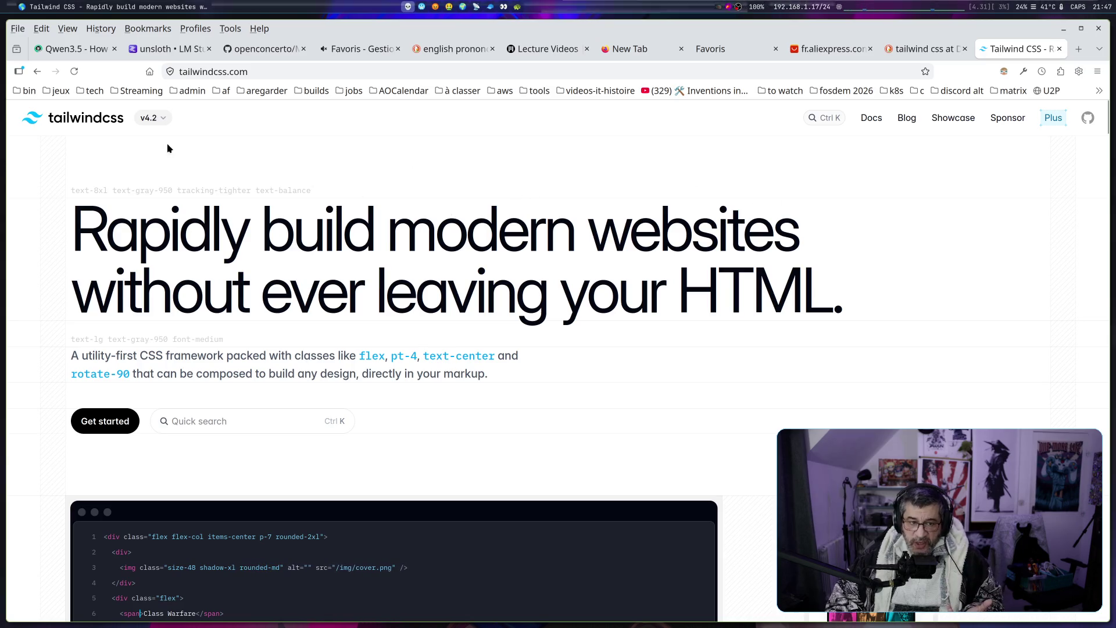
Check the Tailwind version list and the Tailwind Plus page, then return to the homepage
left_click(155, 120)
left_click(621, 139)
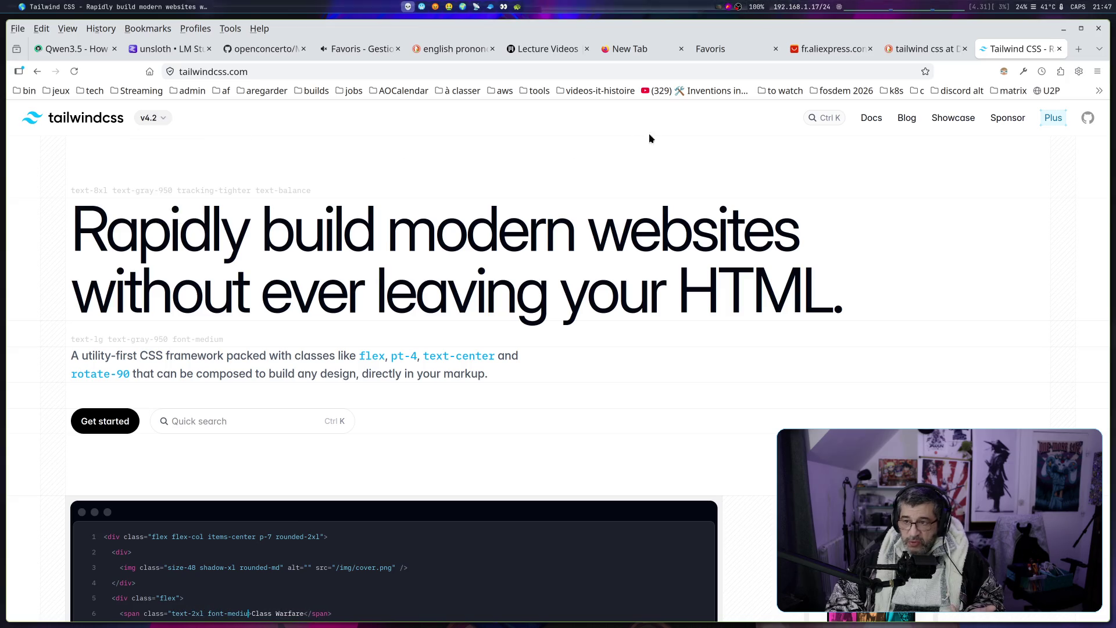
left_click(1053, 117)
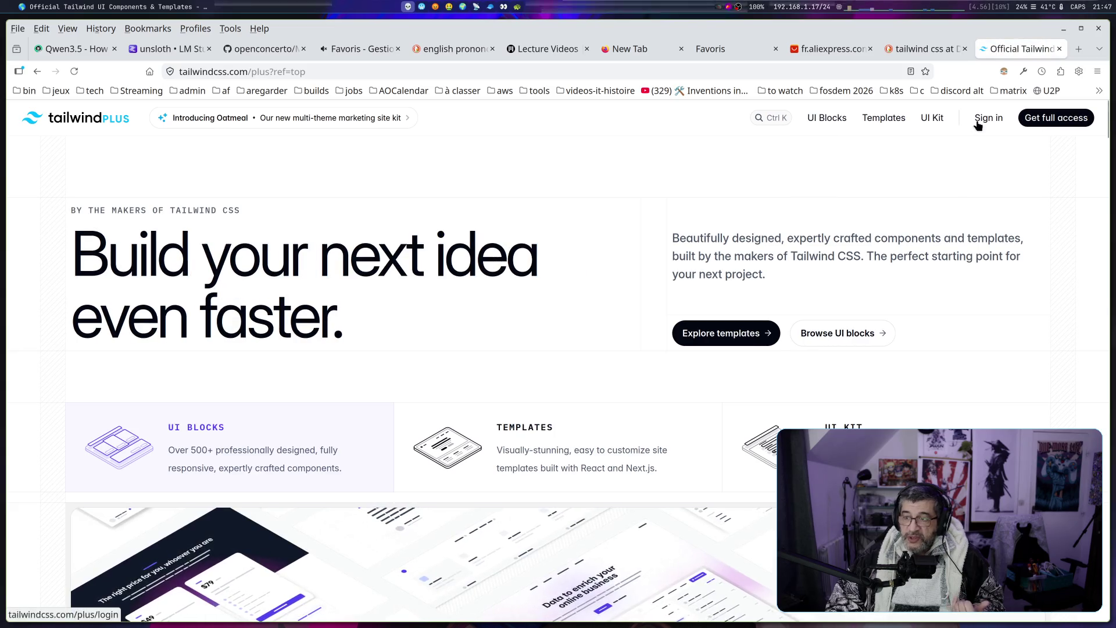
key("alt+Left")
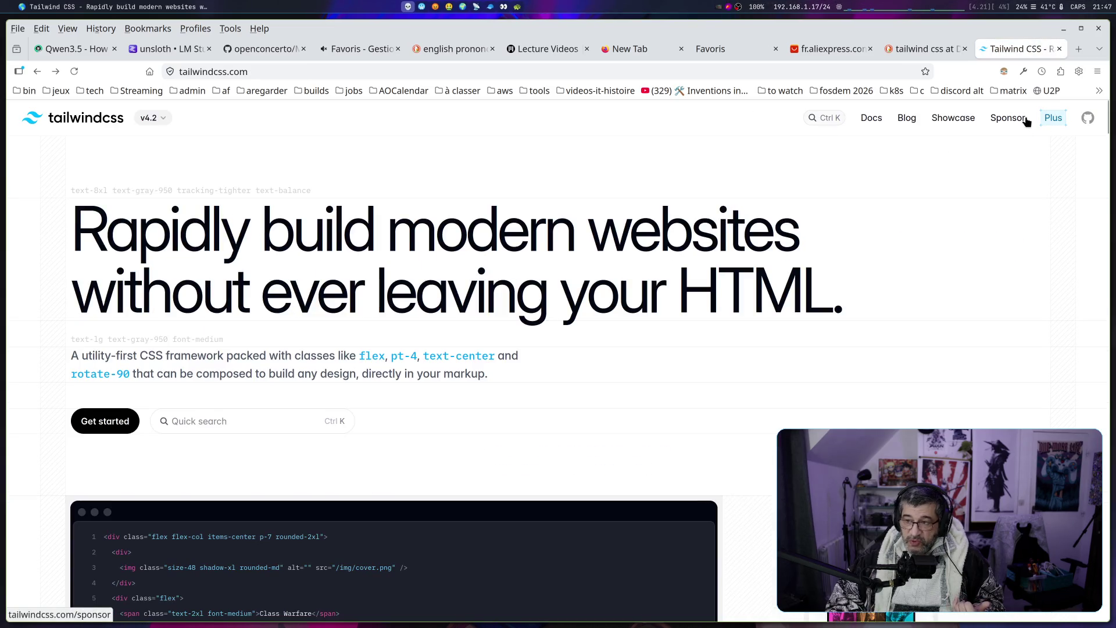
Scroll through the Showcase gallery of websites built with Tailwind
scroll(810, 227, "down", 10)
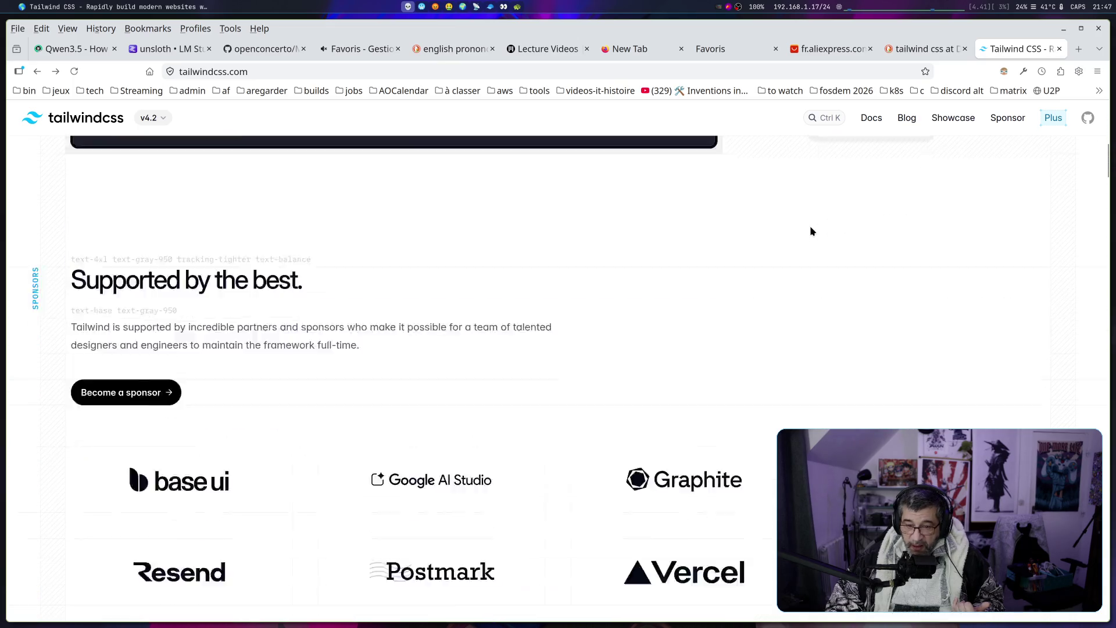
scroll(260, 223, "down", 3)
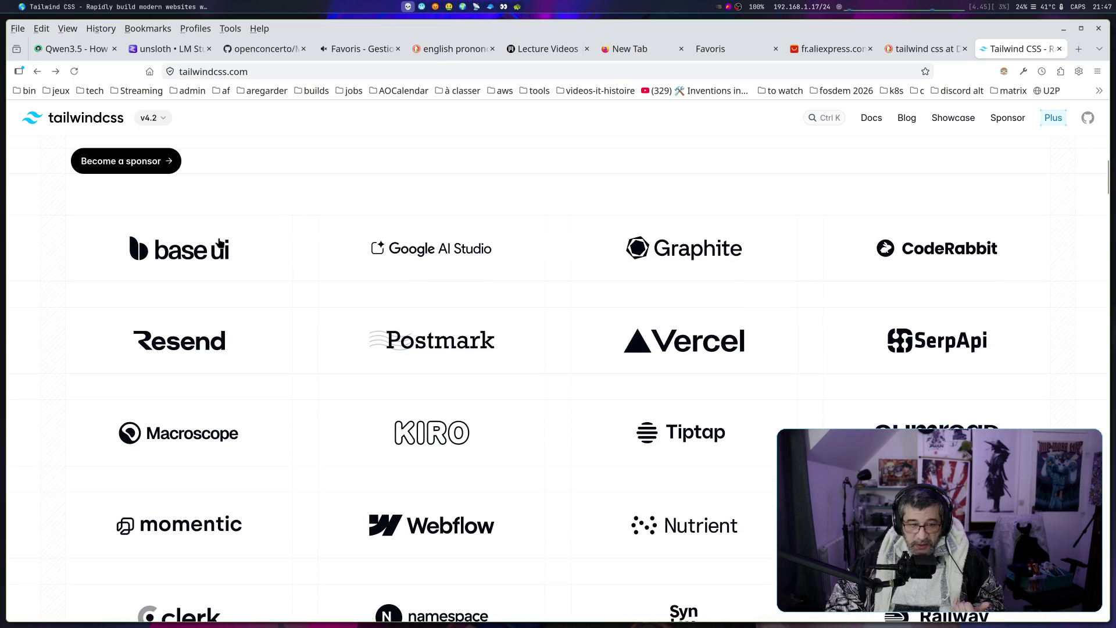
scroll(221, 284, "up", 2)
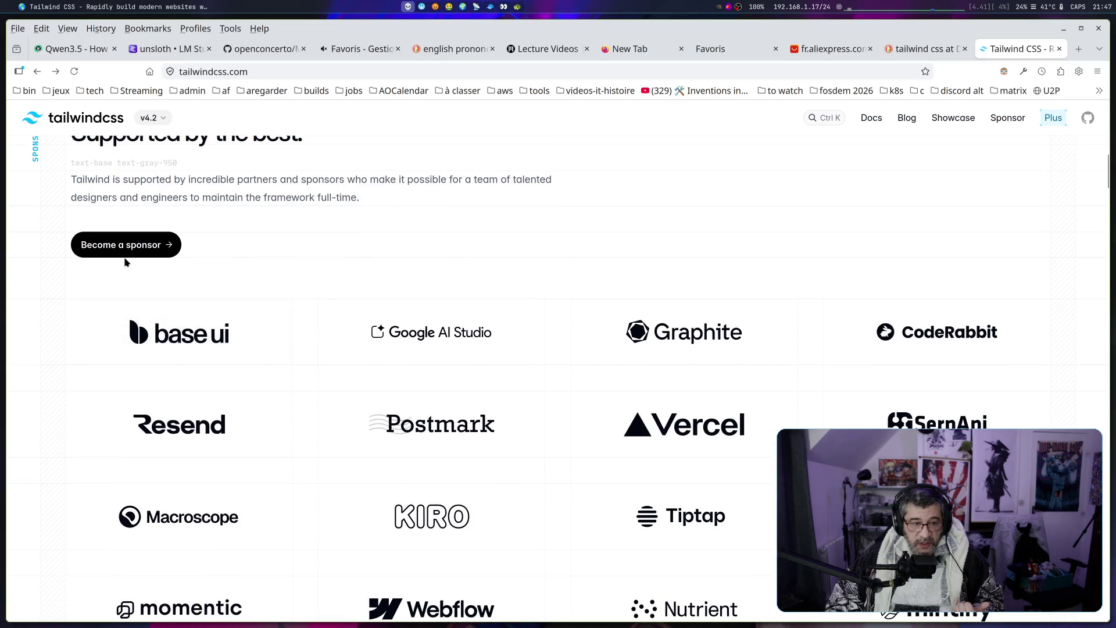
scroll(523, 349, "down", 2)
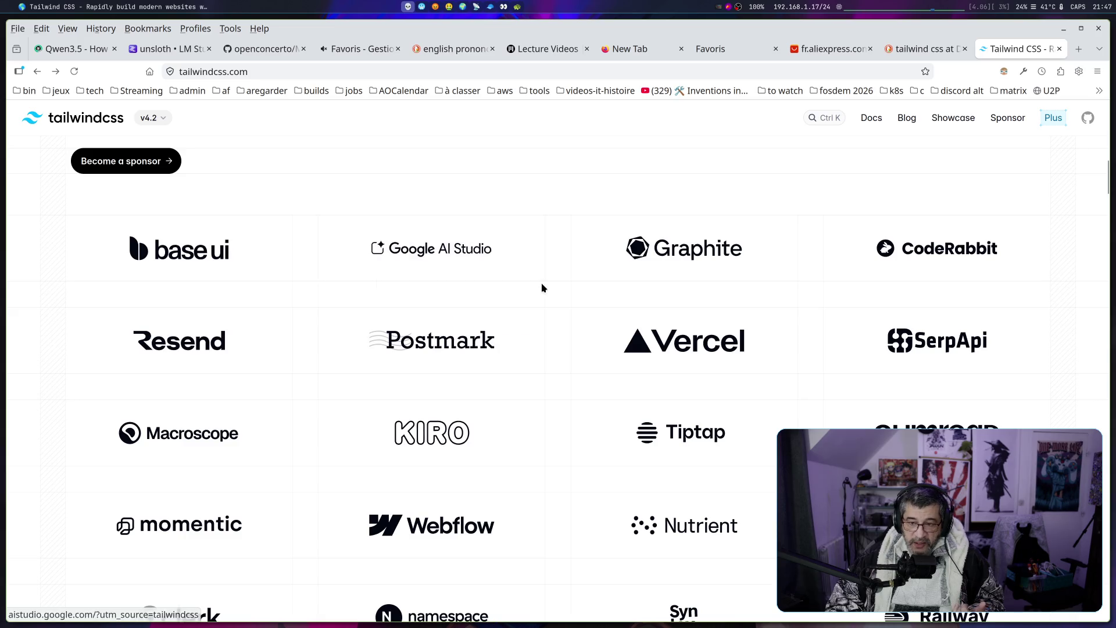
scroll(542, 288, "down", 2)
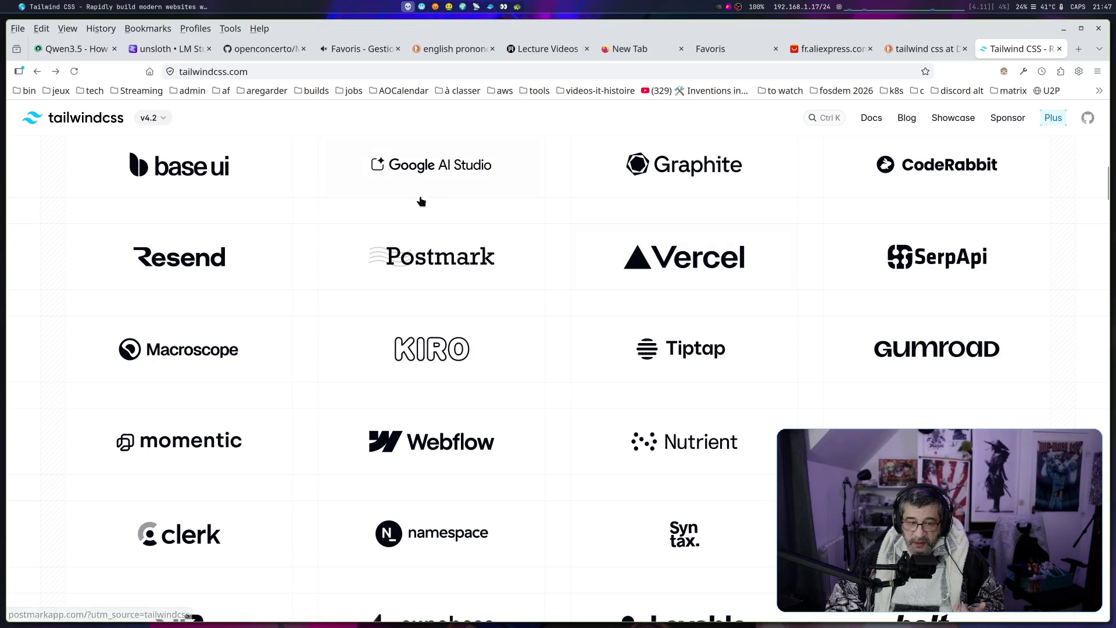
scroll(578, 458, "down", 4)
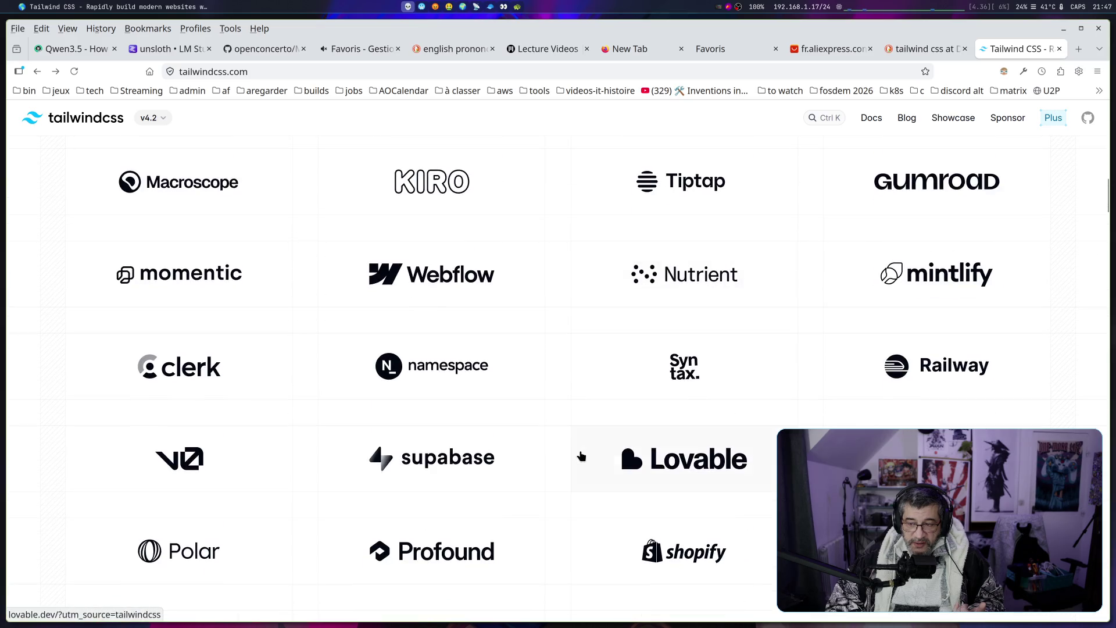
scroll(585, 449, "down", 10)
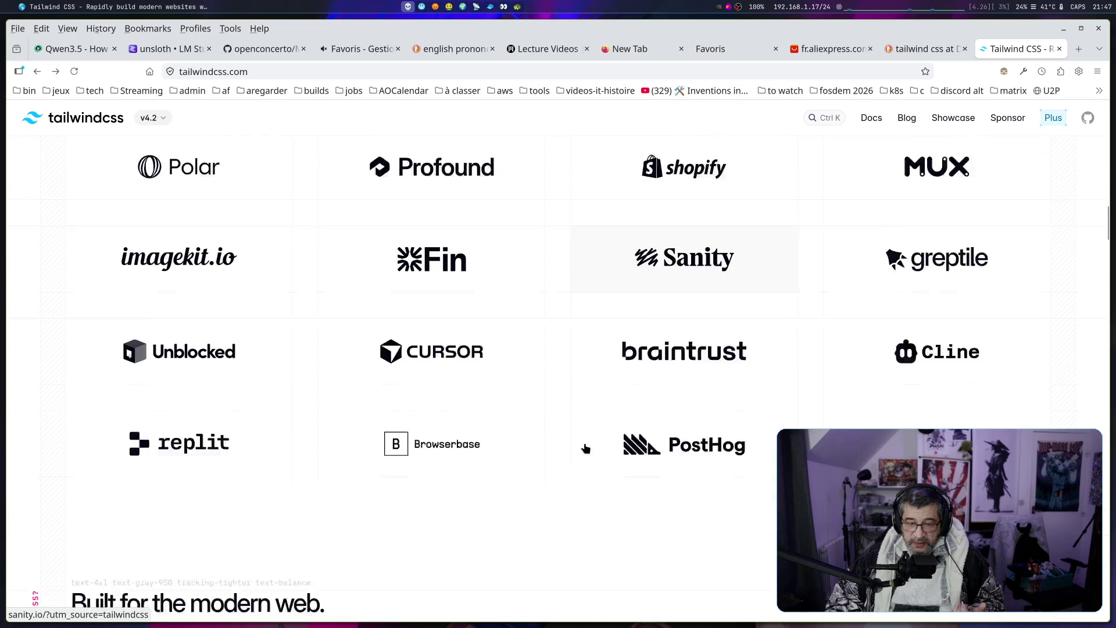
scroll(586, 446, "up", 14)
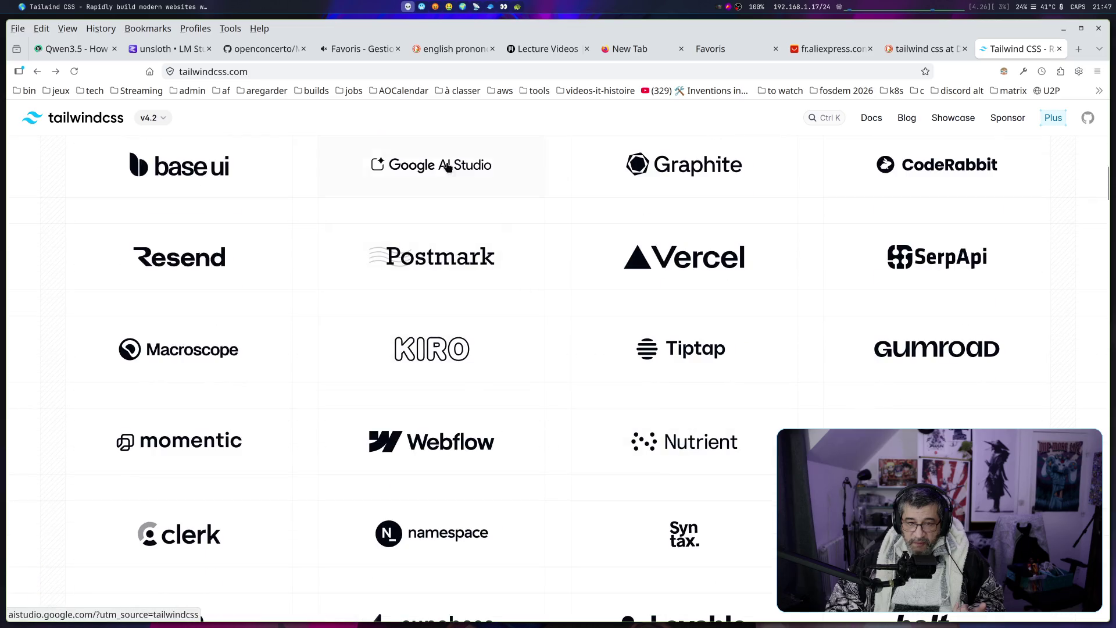
scroll(130, 282, "down", 15)
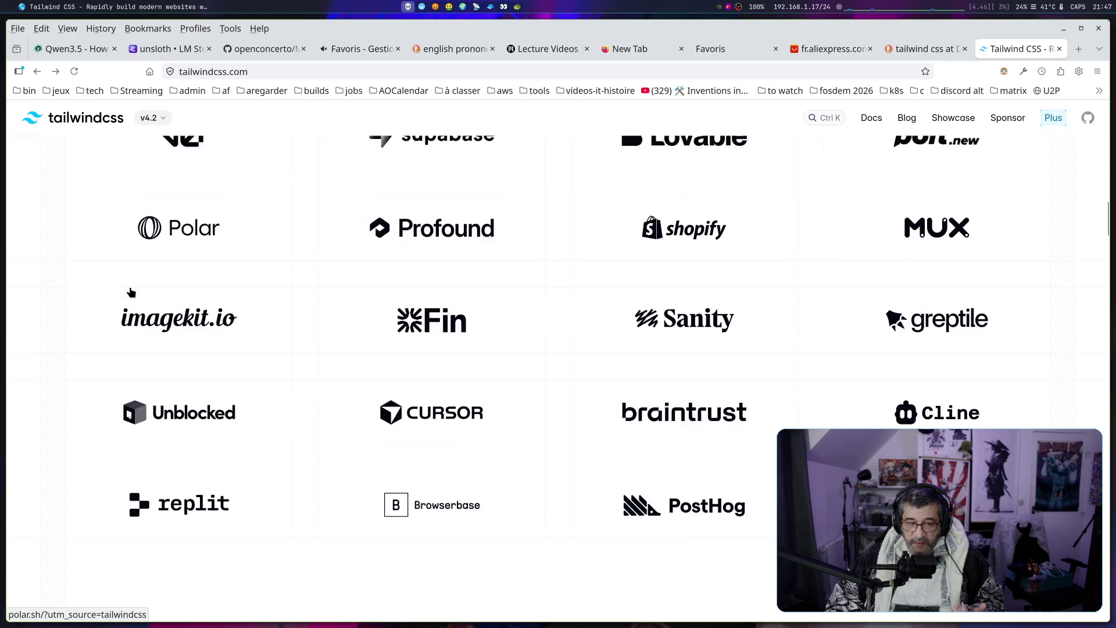
scroll(131, 291, "down", 6)
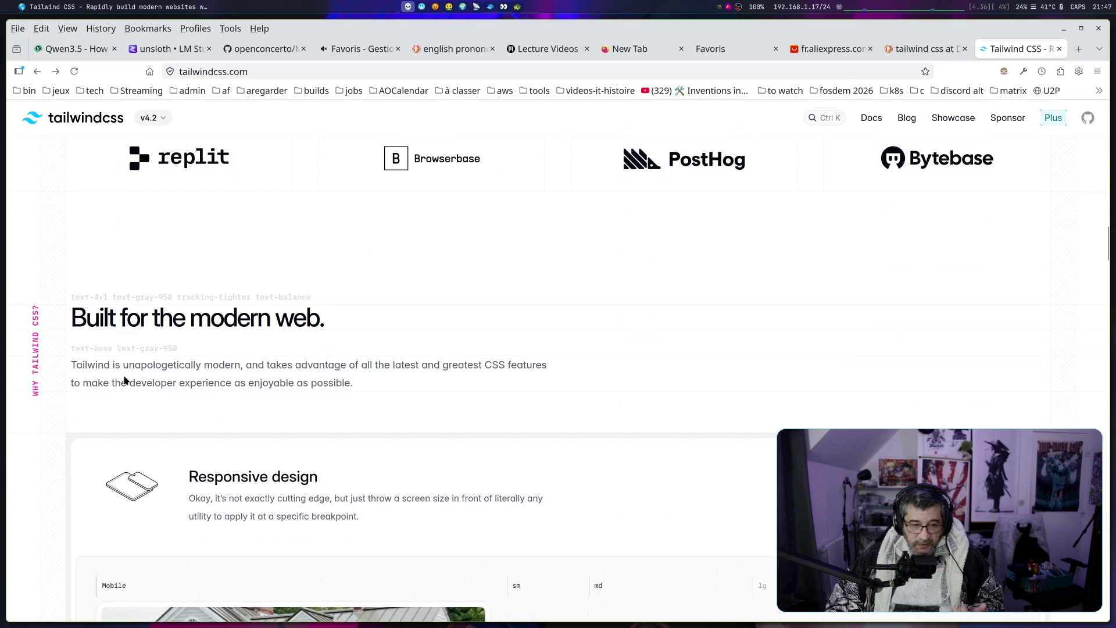
scroll(491, 264, "up", 20)
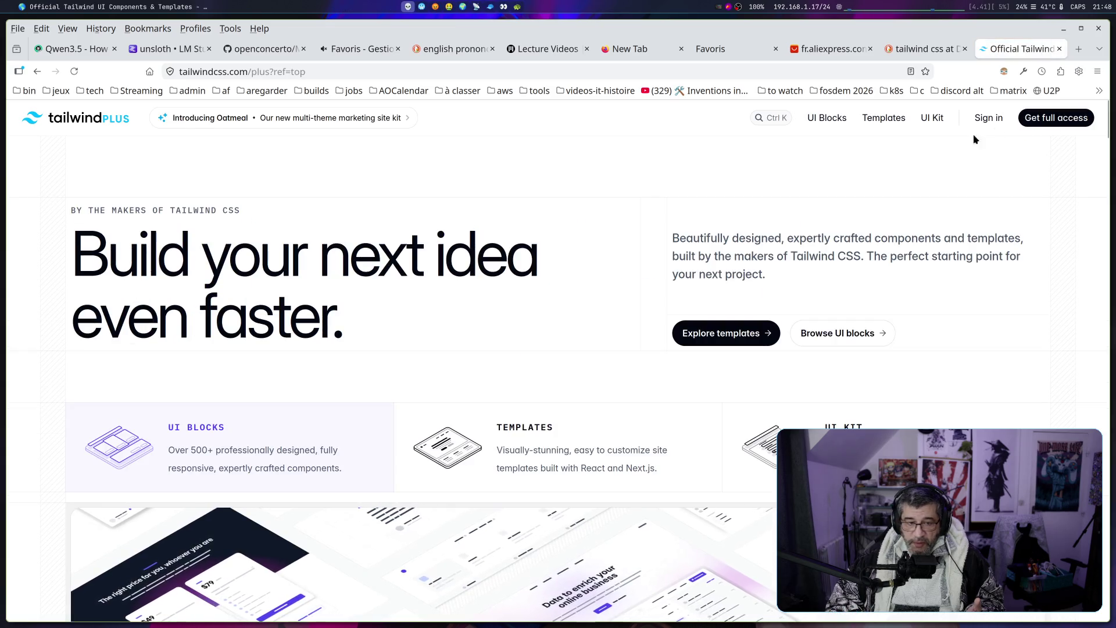
scroll(914, 144, "down", 5)
Go back to the showcase thumbnails and open the Railway site
key("alt+Left")
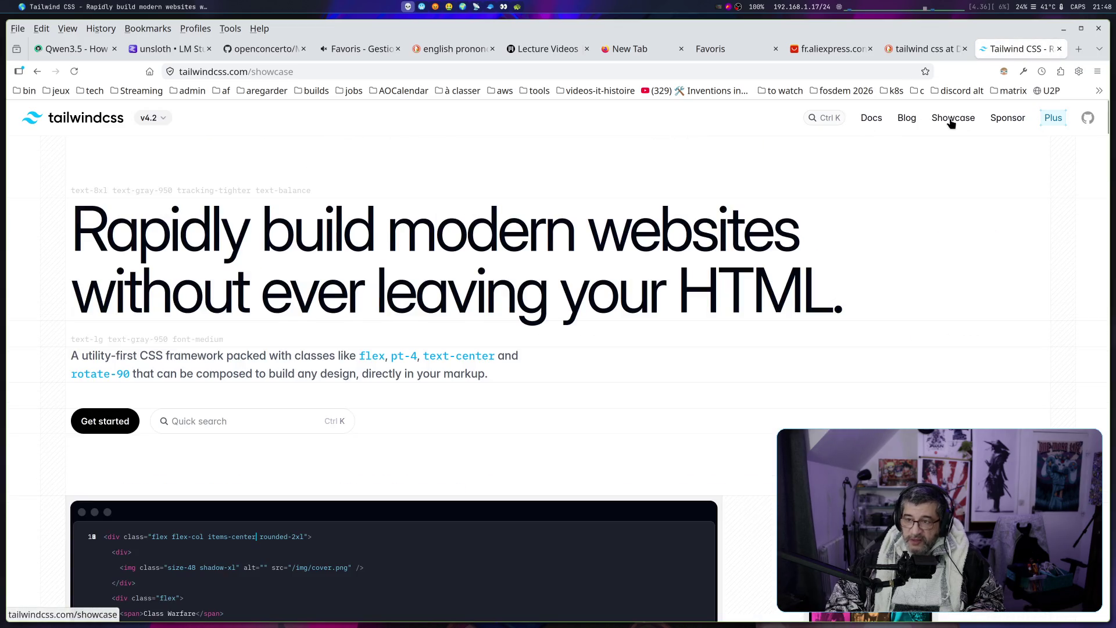
scroll(745, 175, "down", 4)
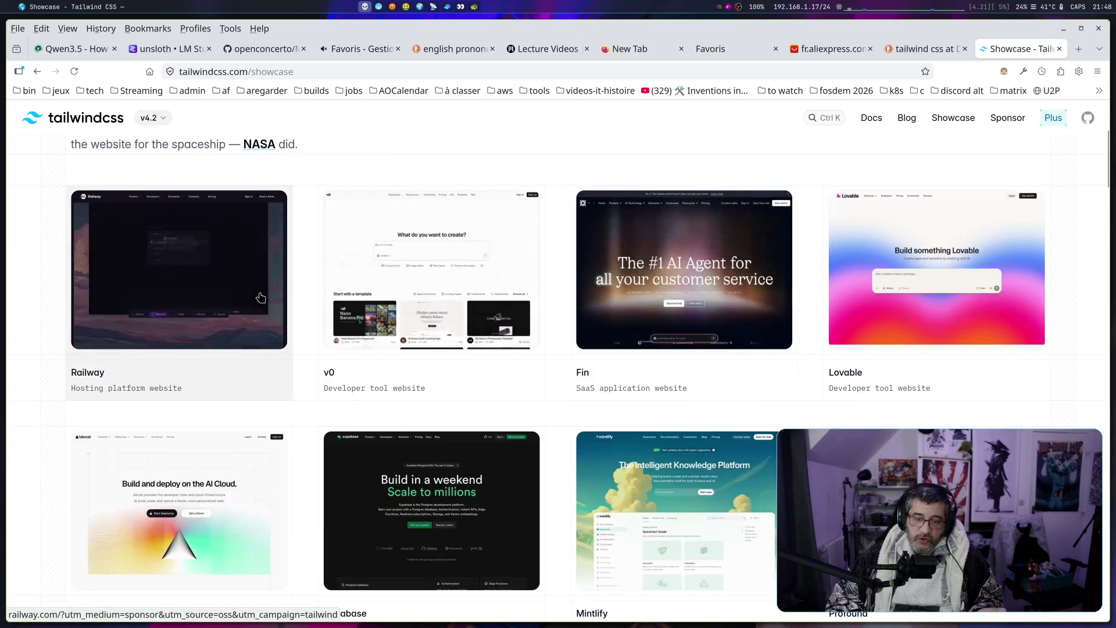
left_click(227, 293)
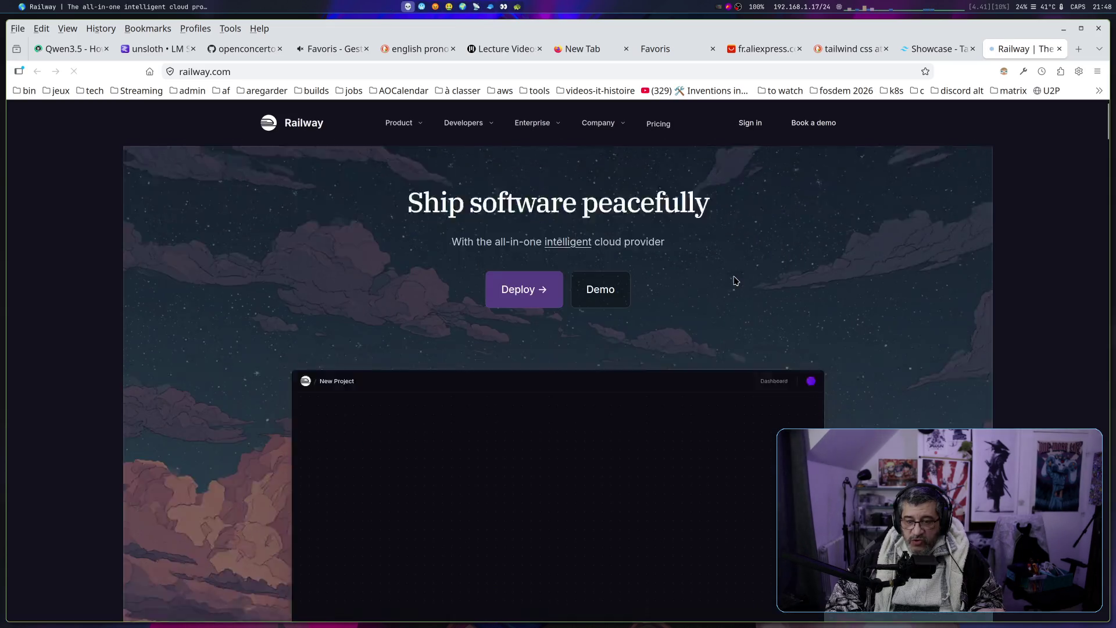
Scroll up and down through the railway.com homepage to review its design
scroll(736, 281, "down", 10)
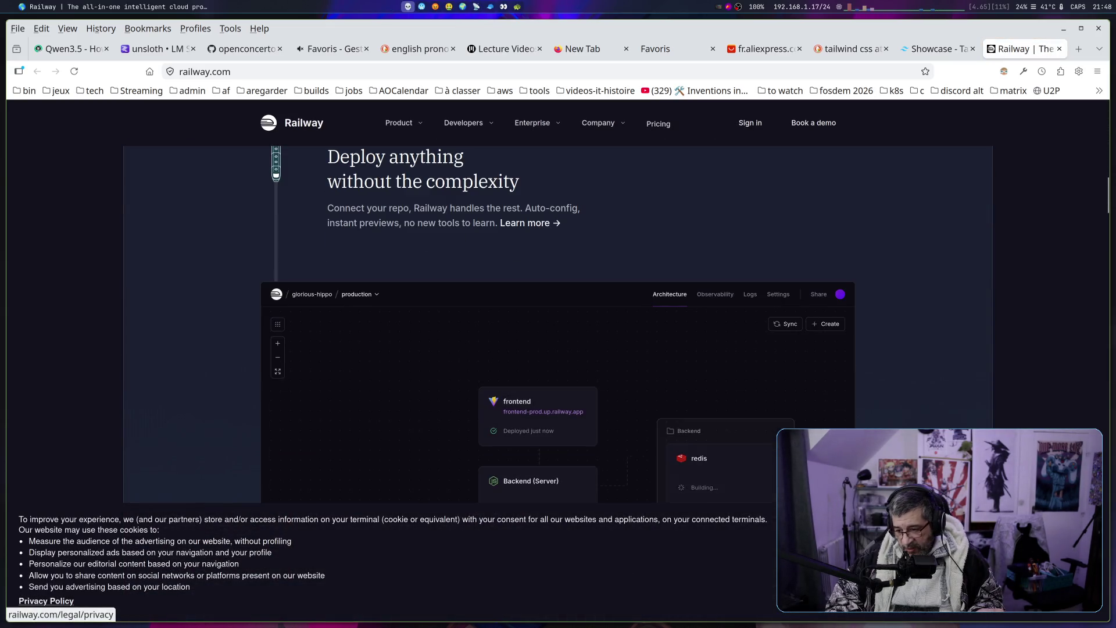
scroll(875, 385, "up", 10)
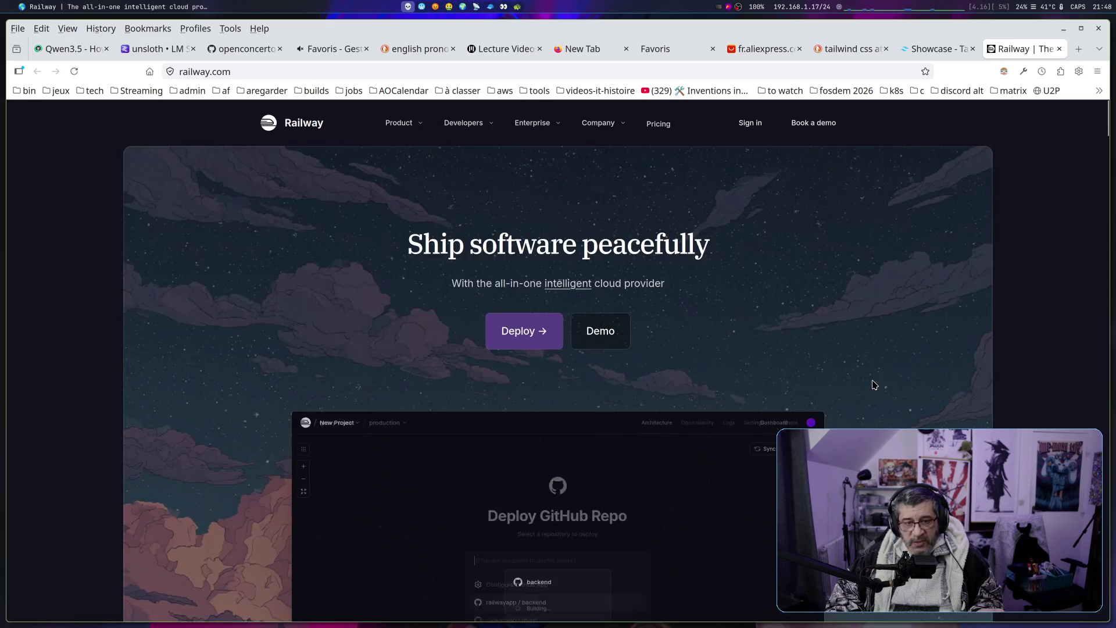
scroll(874, 381, "down", 5)
scroll(873, 379, "up", 5)
scroll(874, 384, "down", 6)
scroll(875, 388, "down", 10)
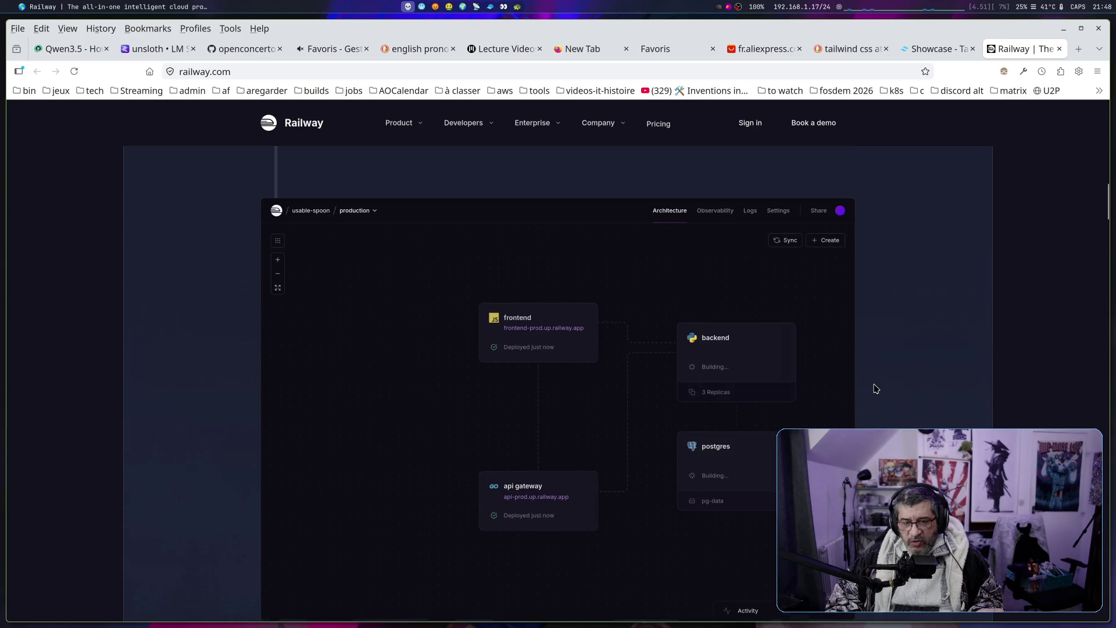
scroll(869, 387, "down", 2)
scroll(710, 364, "up", 2)
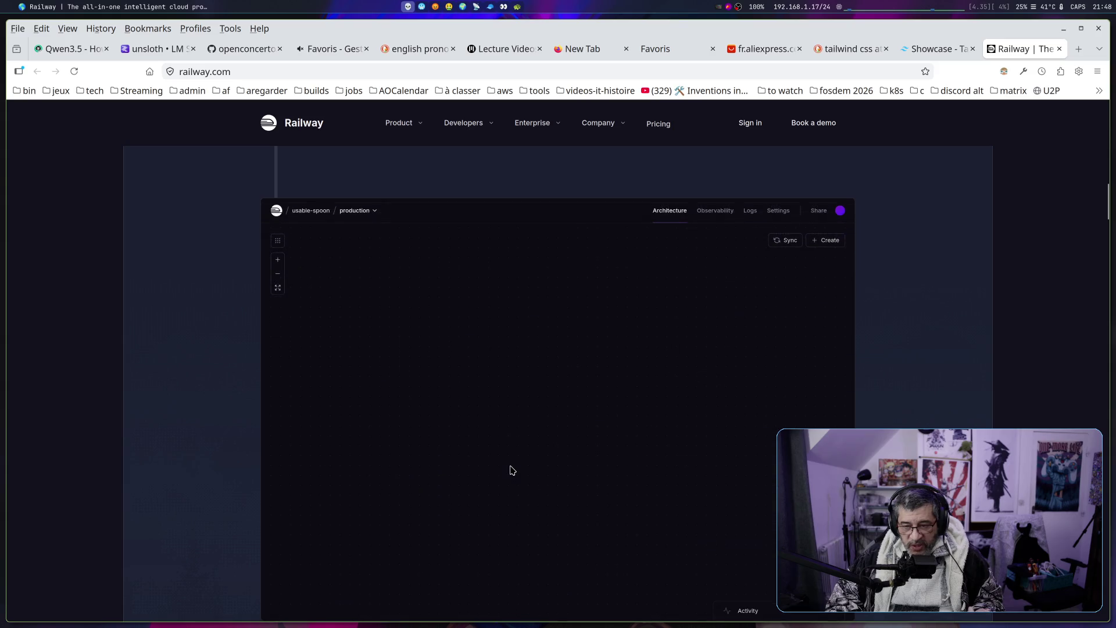
scroll(512, 470, "up", 3)
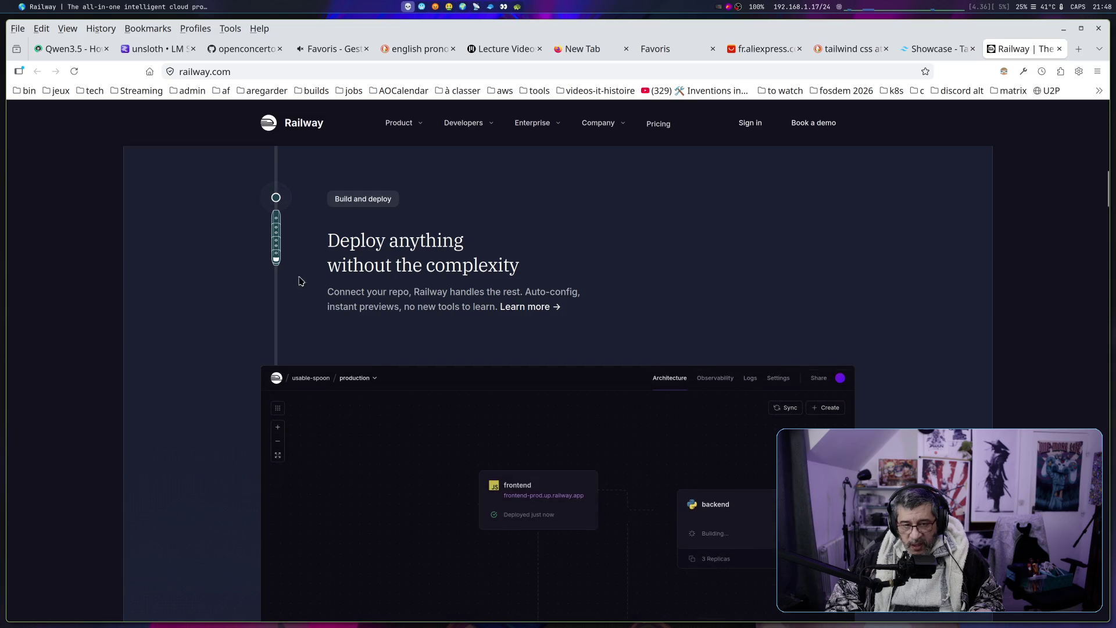
scroll(605, 327, "down", 10)
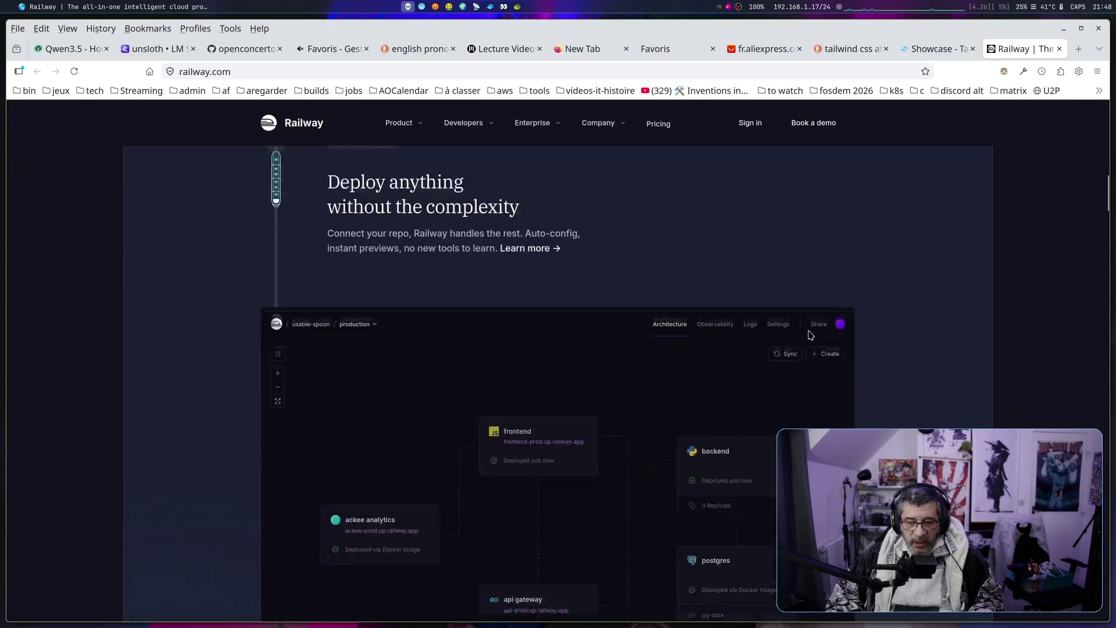
scroll(826, 331, "down", 2)
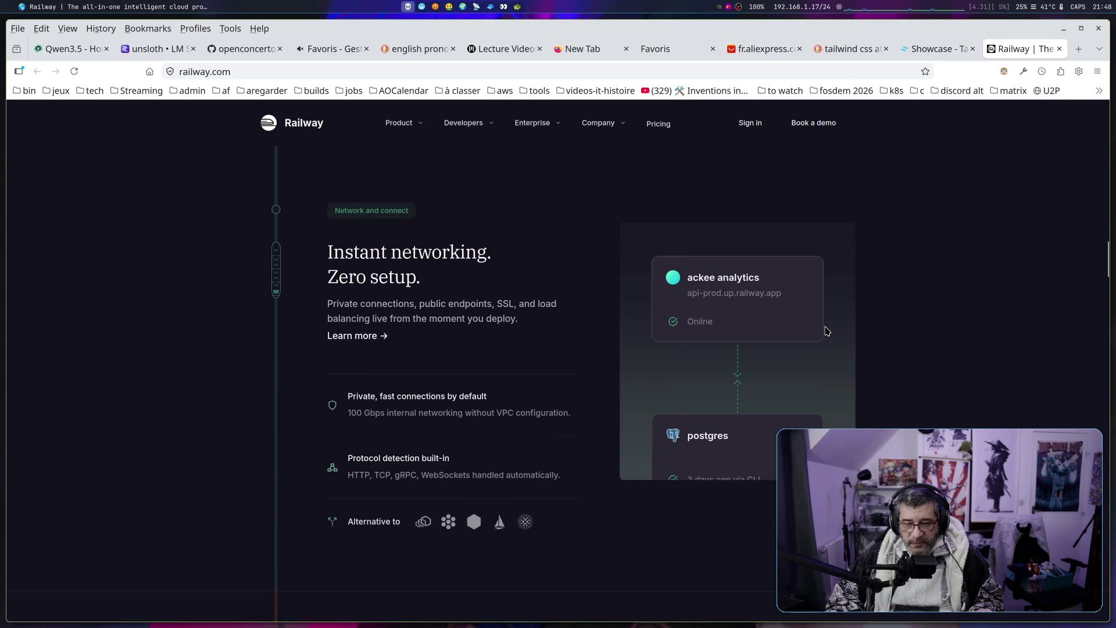
scroll(912, 346, "down", 3)
scroll(913, 347, "down", 4)
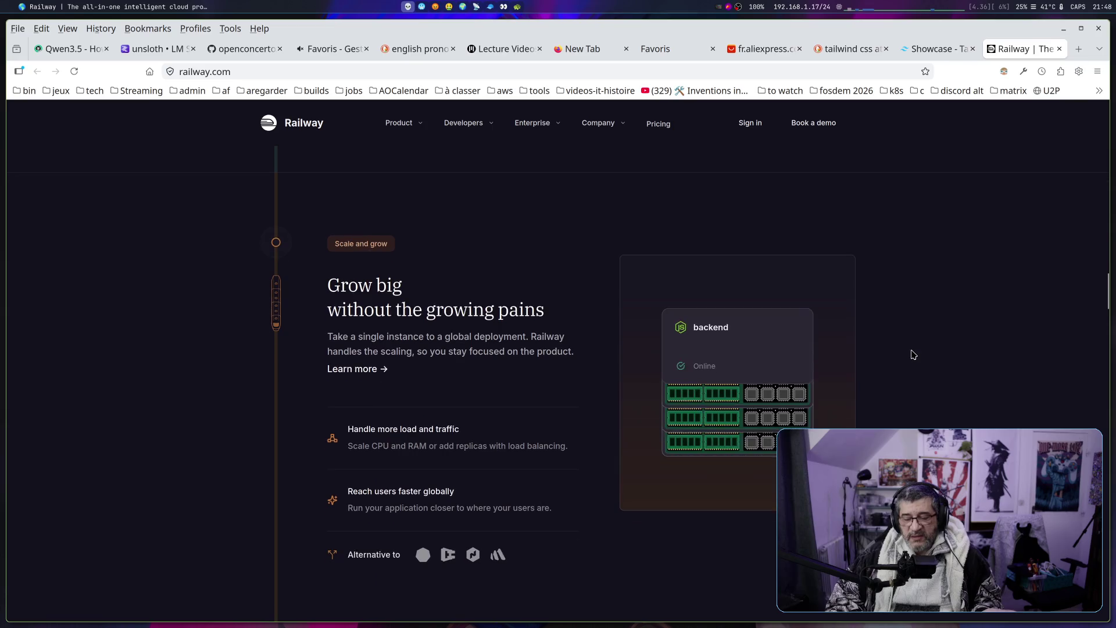
scroll(914, 349, "down", 3)
scroll(916, 350, "up", 1)
scroll(915, 350, "up", 1)
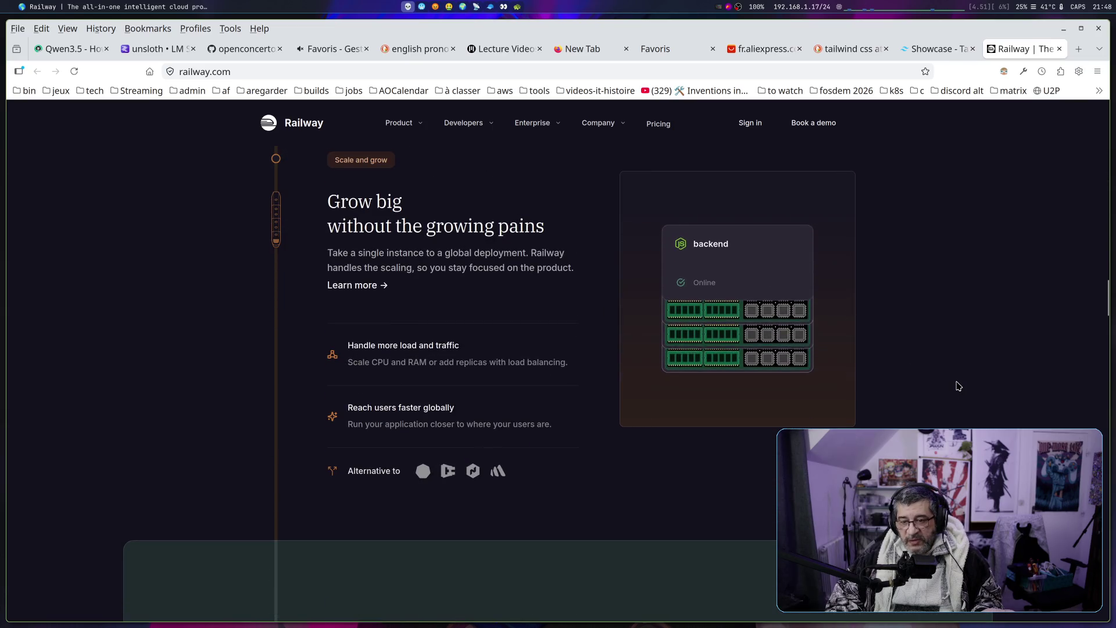
scroll(957, 384, "down", 5)
scroll(956, 379, "down", 5)
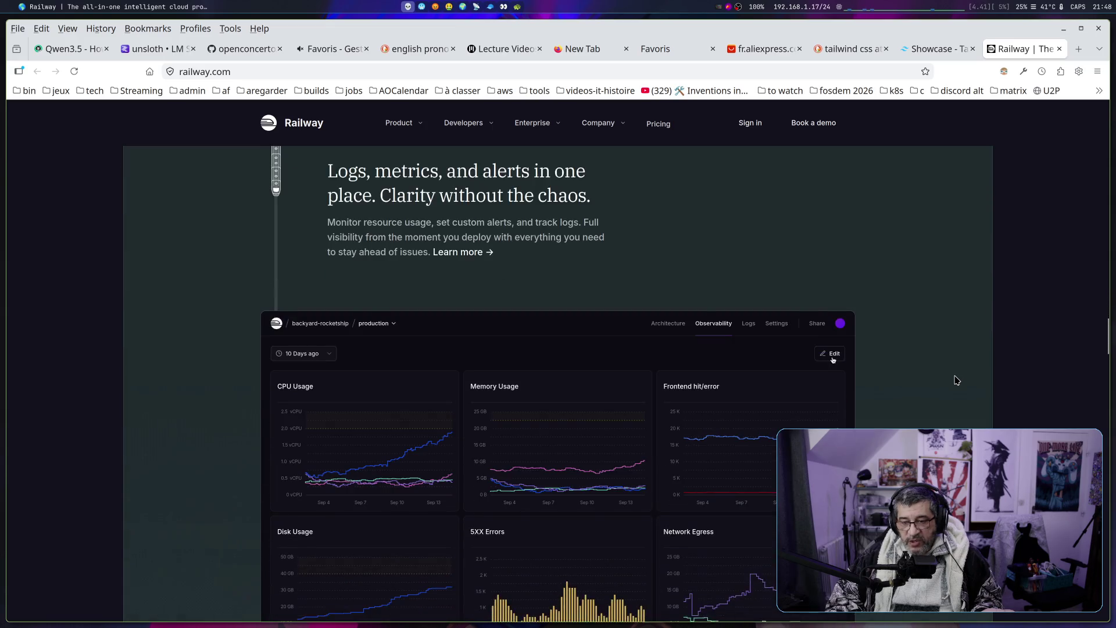
scroll(896, 306, "down", 10)
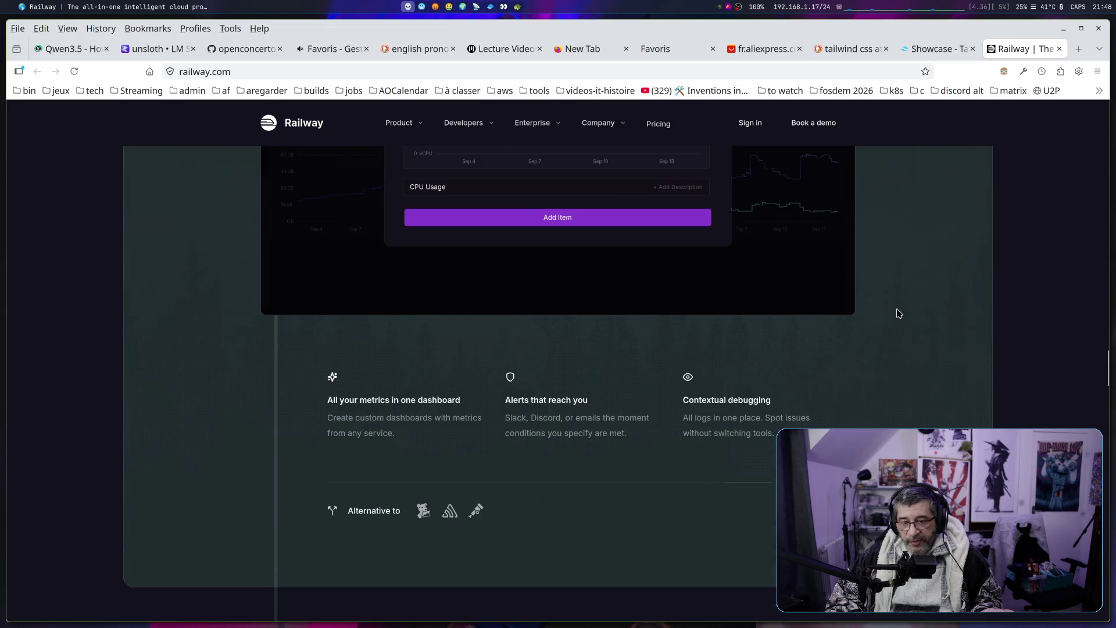
scroll(905, 314, "up", 3)
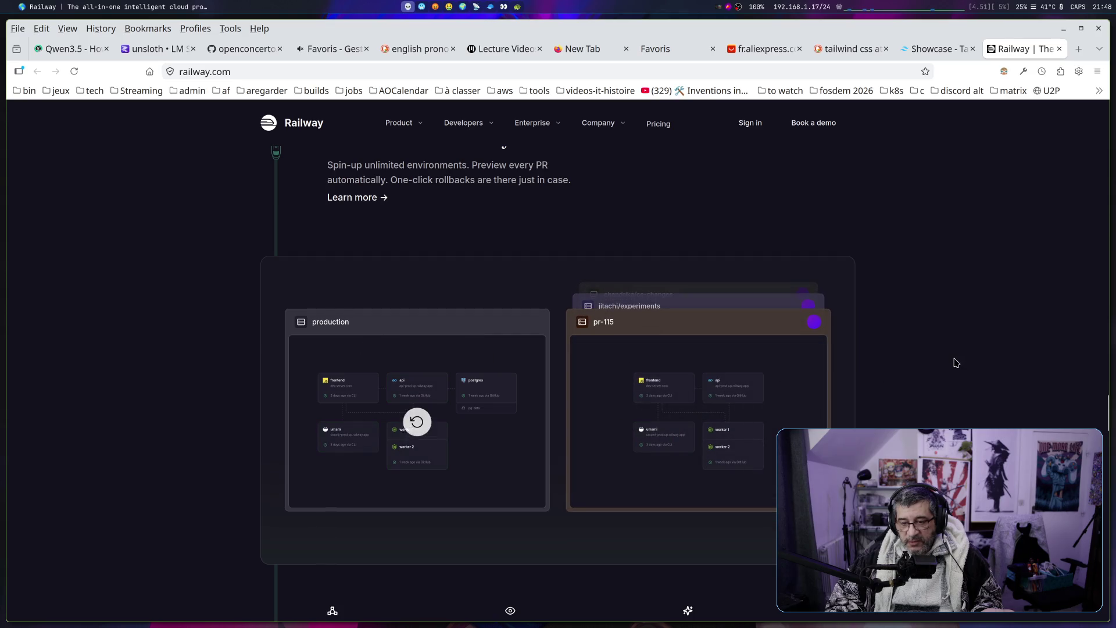
scroll(956, 363, "down", 10)
scroll(954, 368, "down", 15)
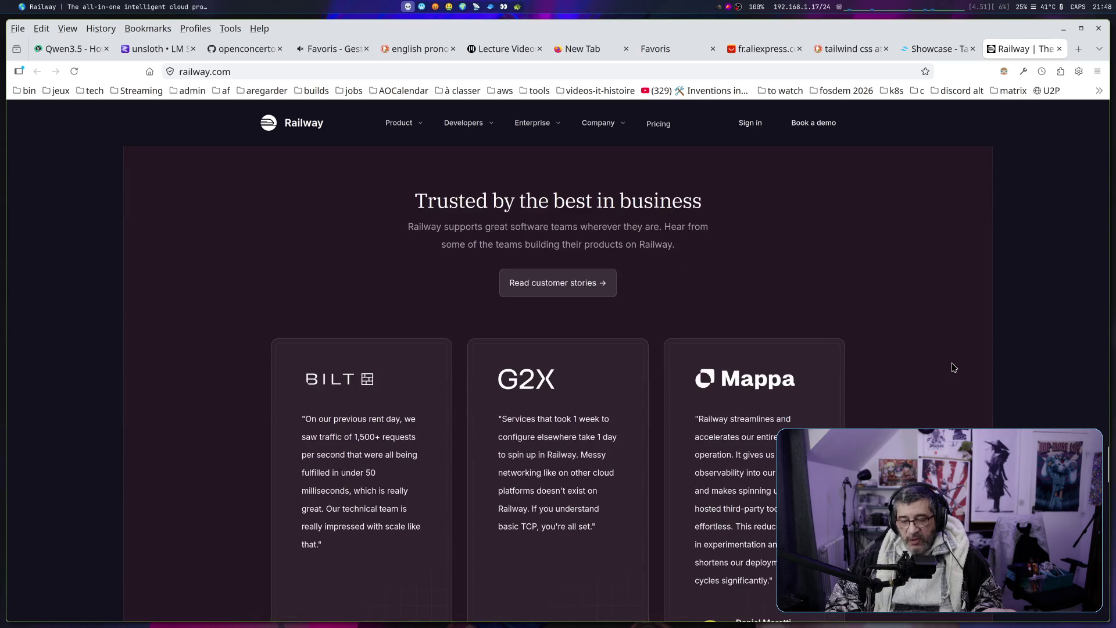
scroll(951, 377, "down", 5)
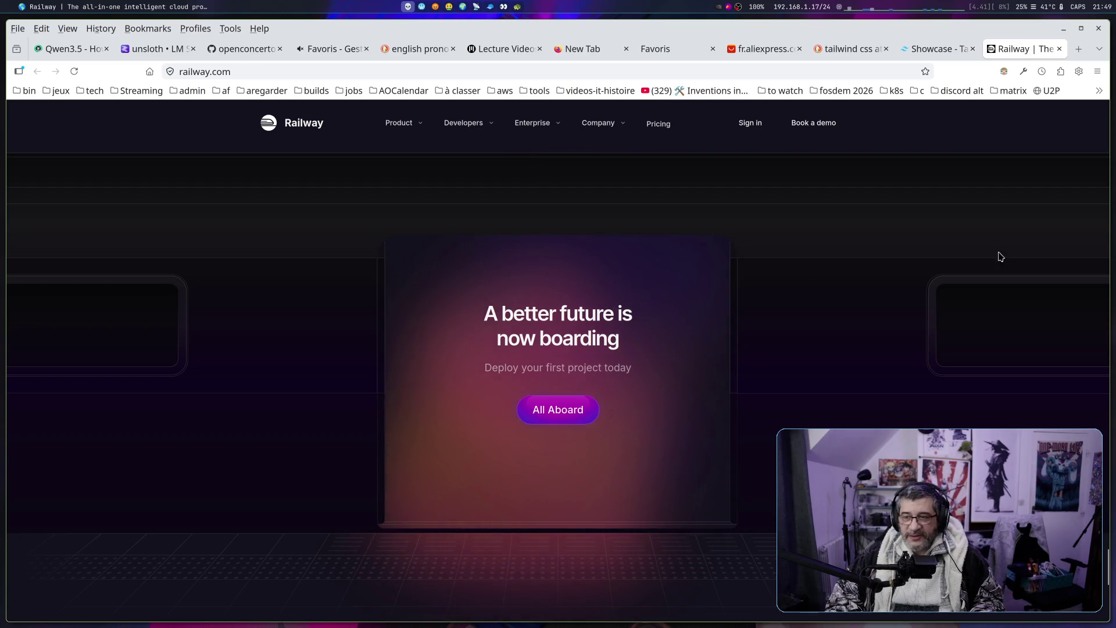
Close the Railway tab and open the Supabase card from the Showcase grid
left_click(1063, 51)
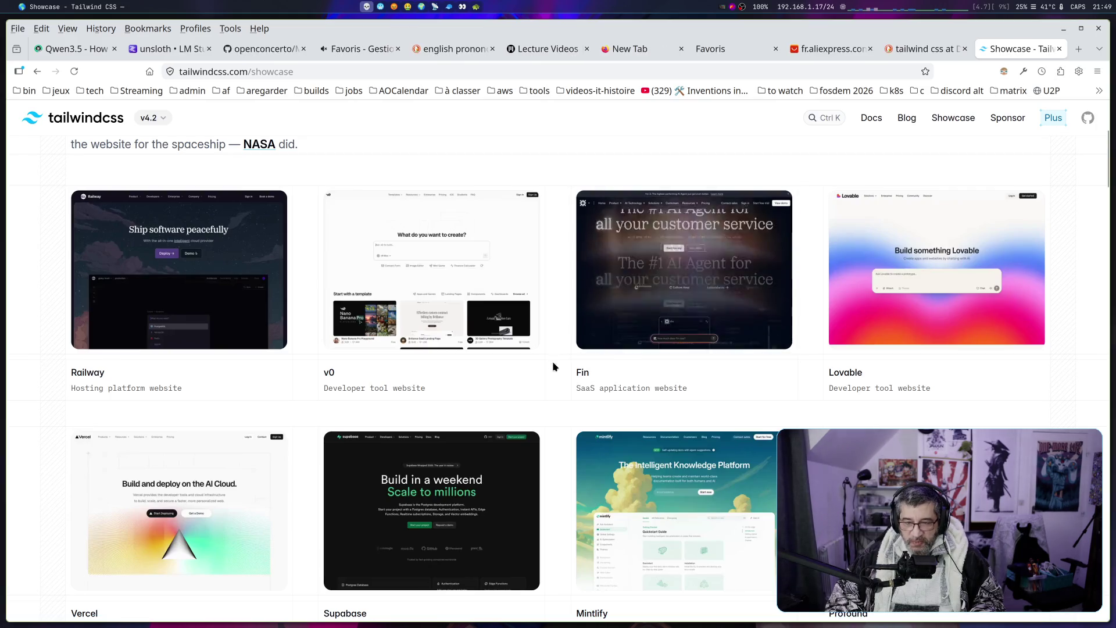
scroll(476, 398, "down", 3)
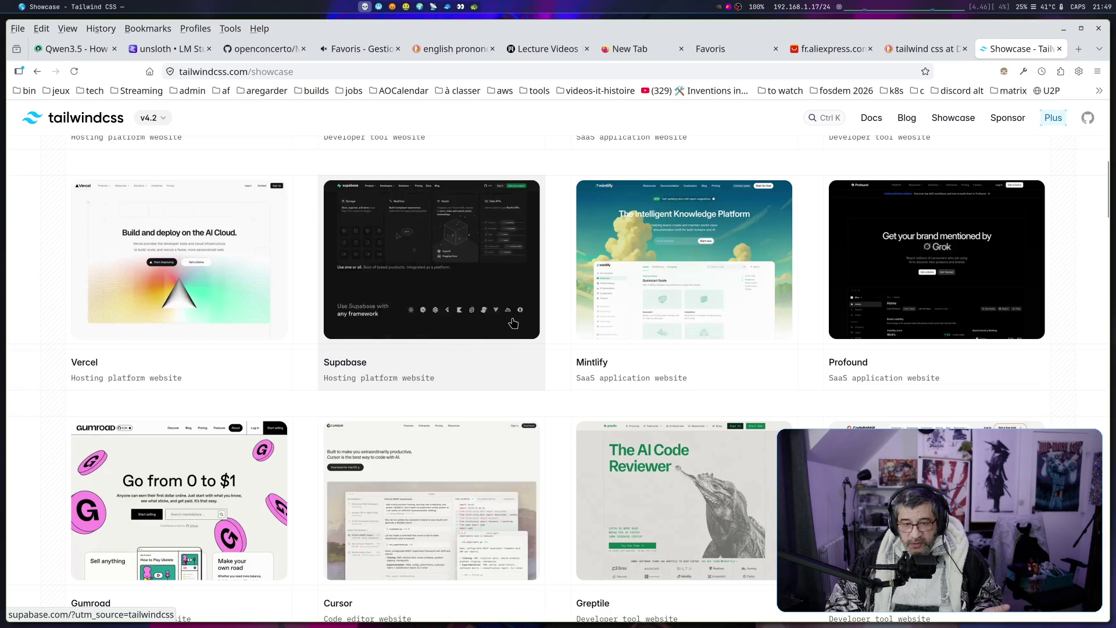
left_click(506, 337)
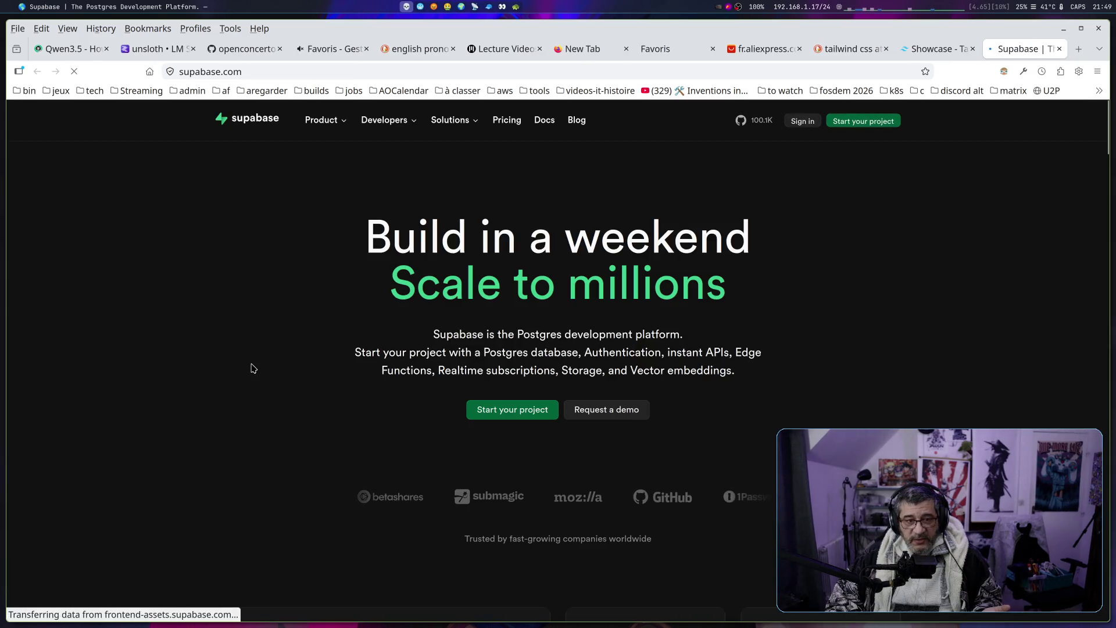
Open the Supabase Vector module page and scroll through it
scroll(249, 369, "down", 7)
scroll(97, 395, "down", 3)
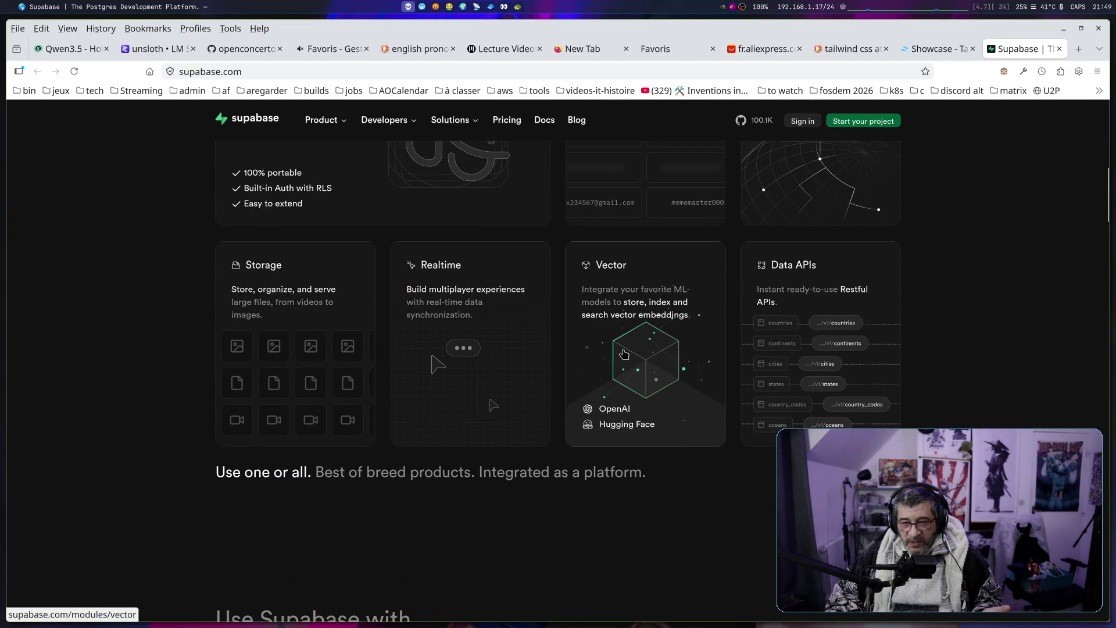
left_click(624, 353)
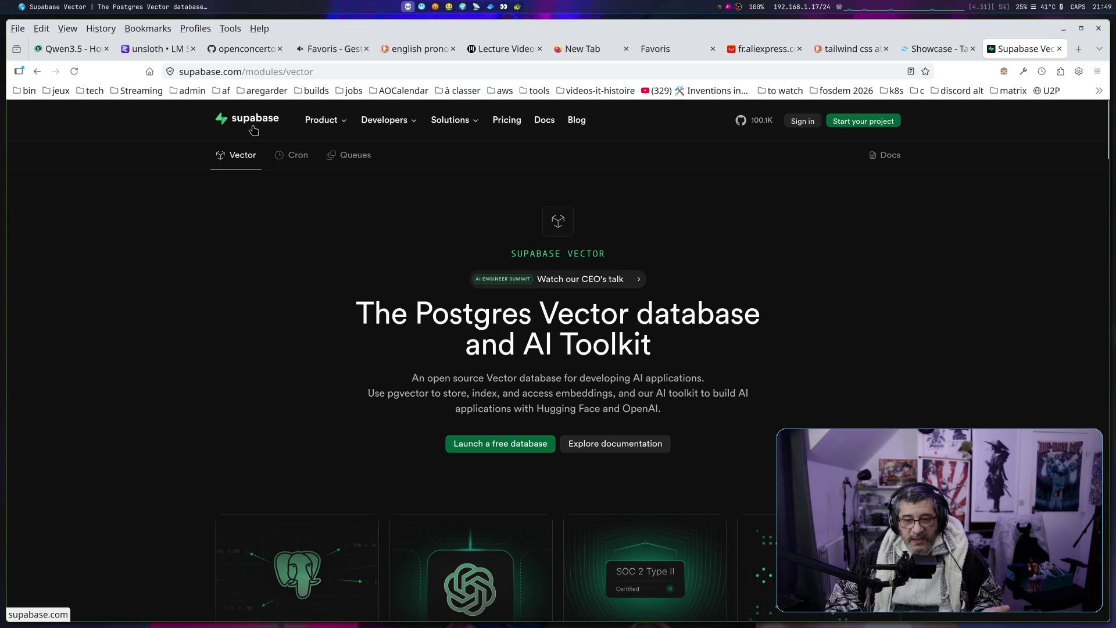
scroll(441, 321, "down", 3)
scroll(433, 326, "down", 3)
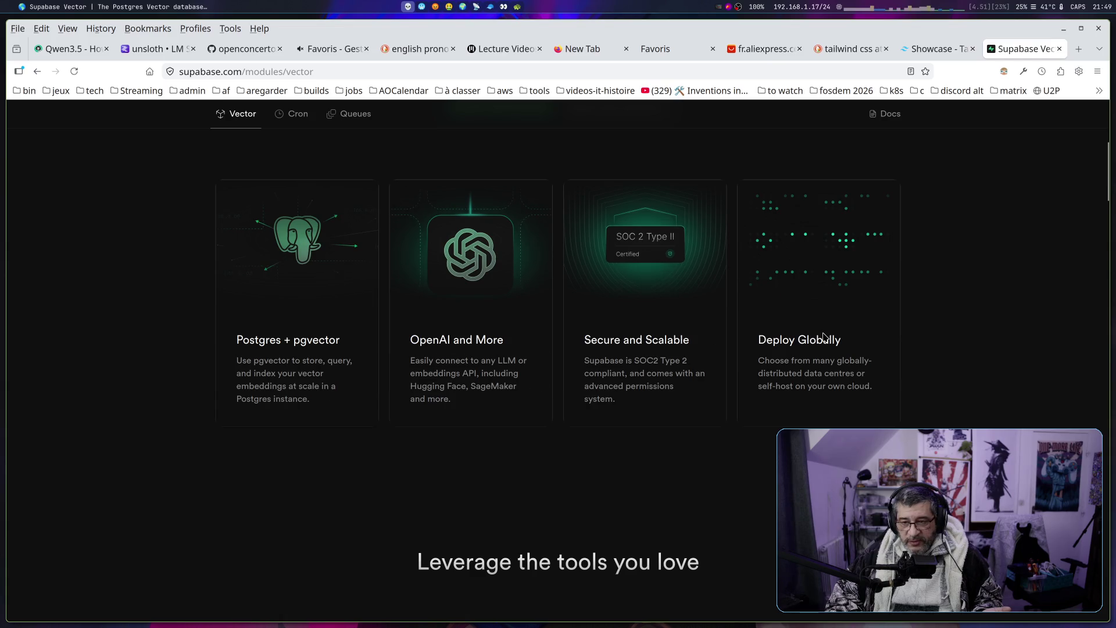
scroll(812, 341, "down", 5)
scroll(808, 341, "up", 11)
Return to the Supabase home page and open the Database page from the Product menu
mouse_move(329, 121)
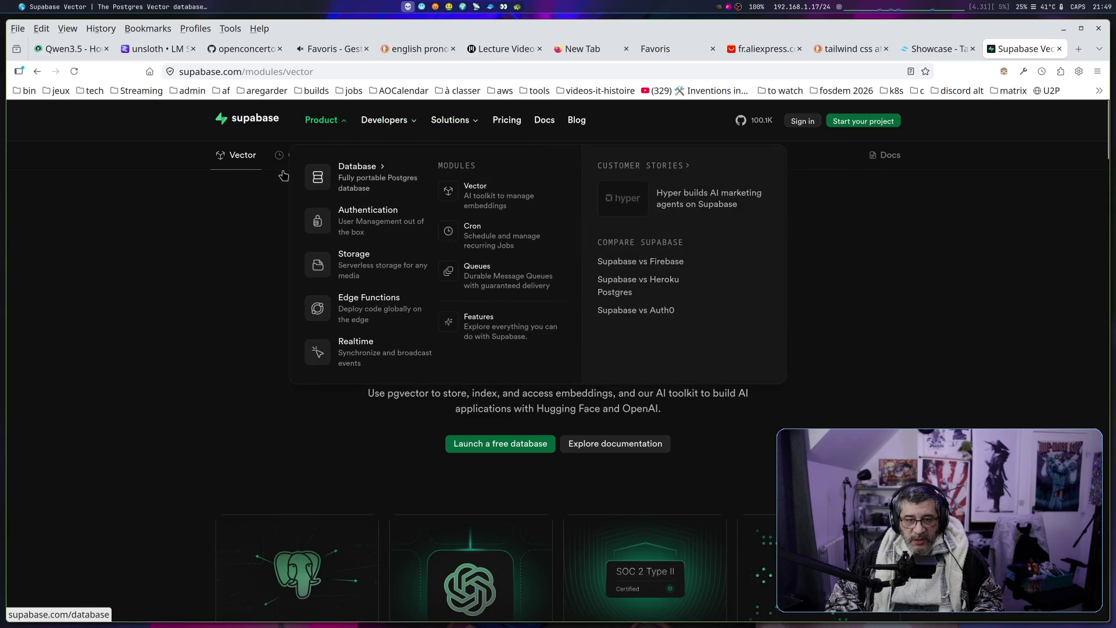
left_click(262, 124)
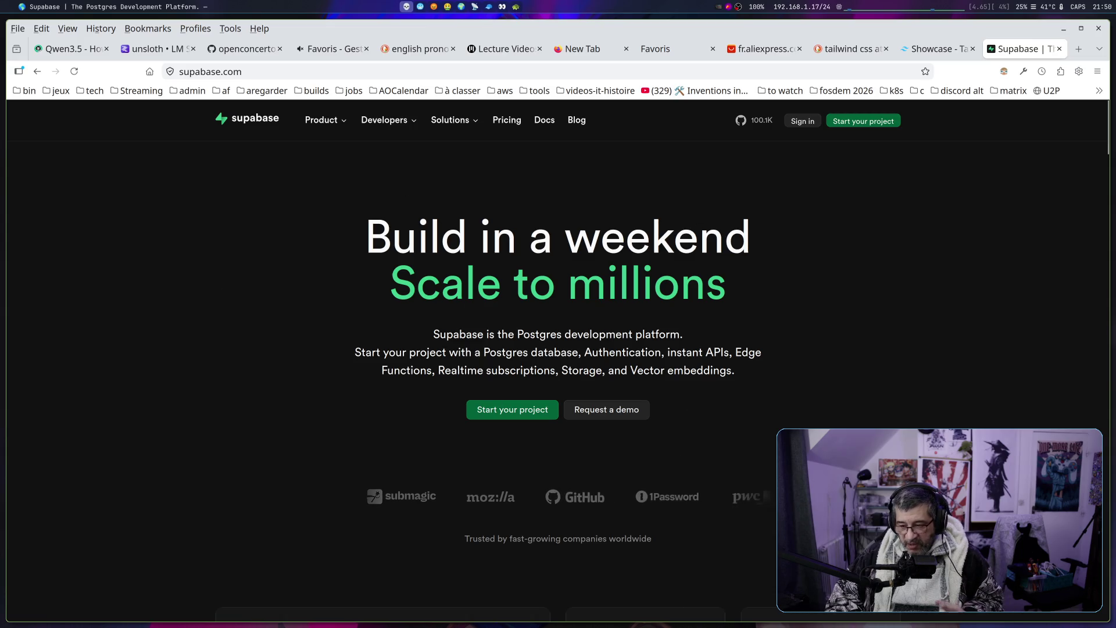
scroll(734, 375, "down", 7)
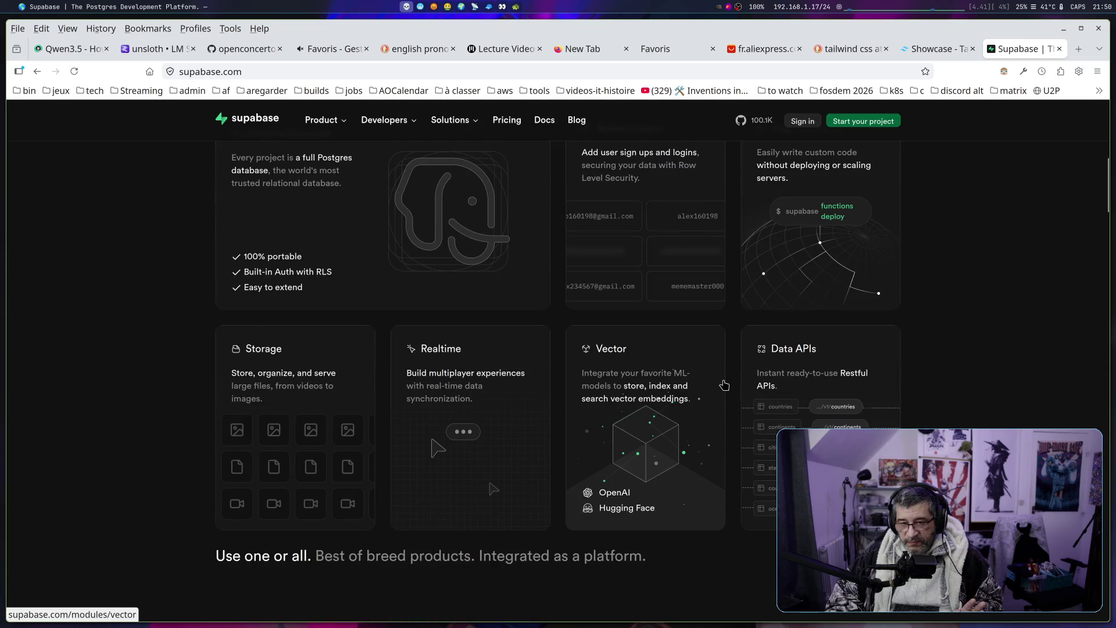
scroll(724, 385, "up", 1)
scroll(942, 386, "down", 2)
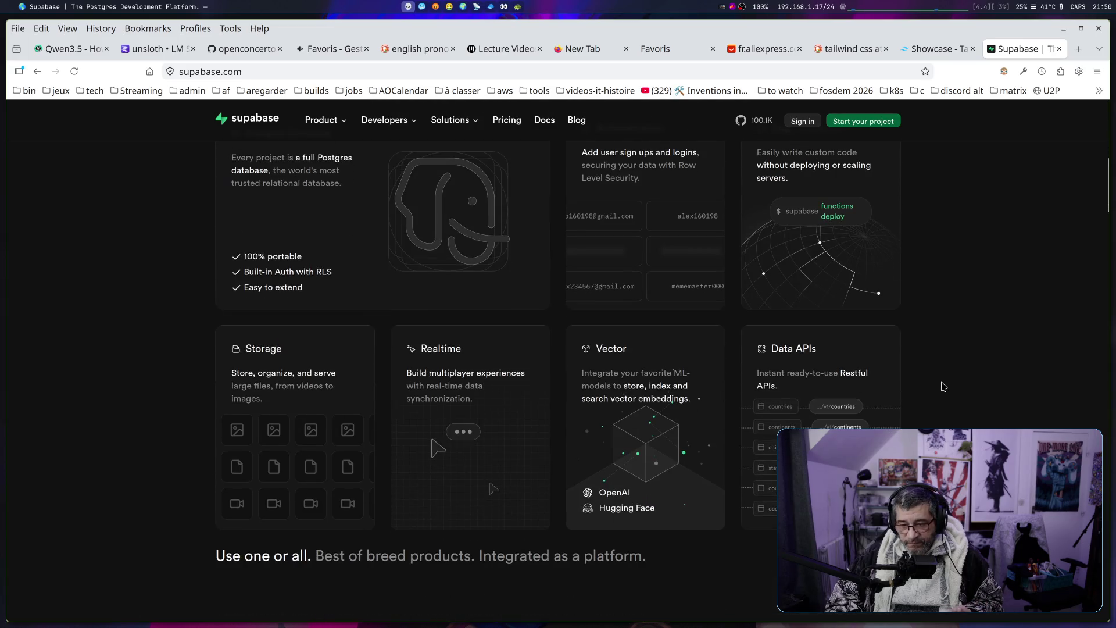
scroll(948, 390, "up", 10)
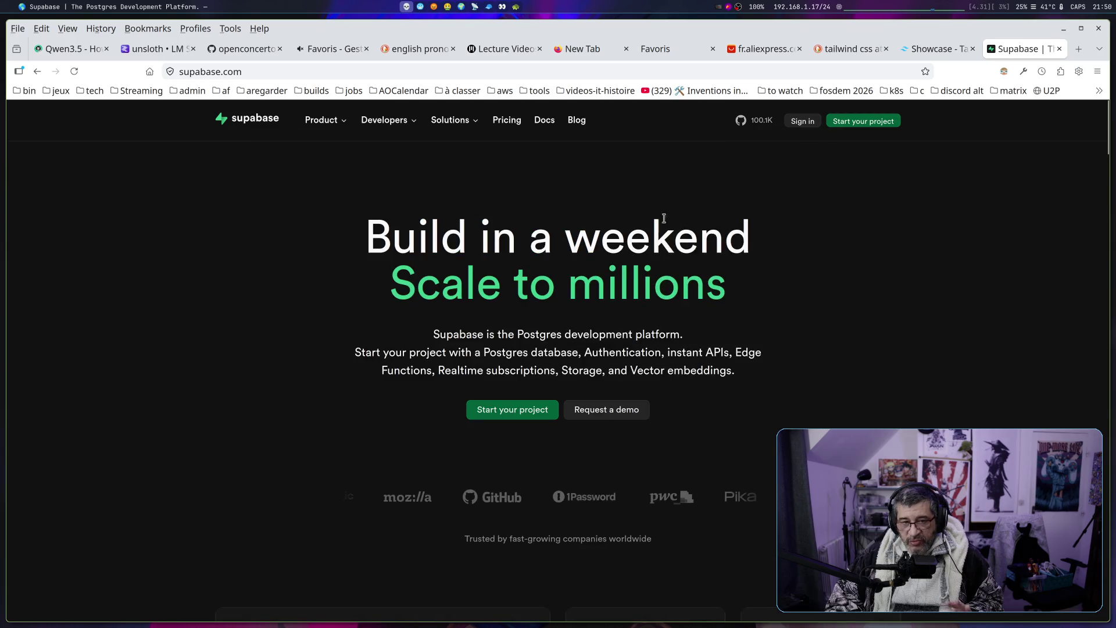
mouse_move(347, 124)
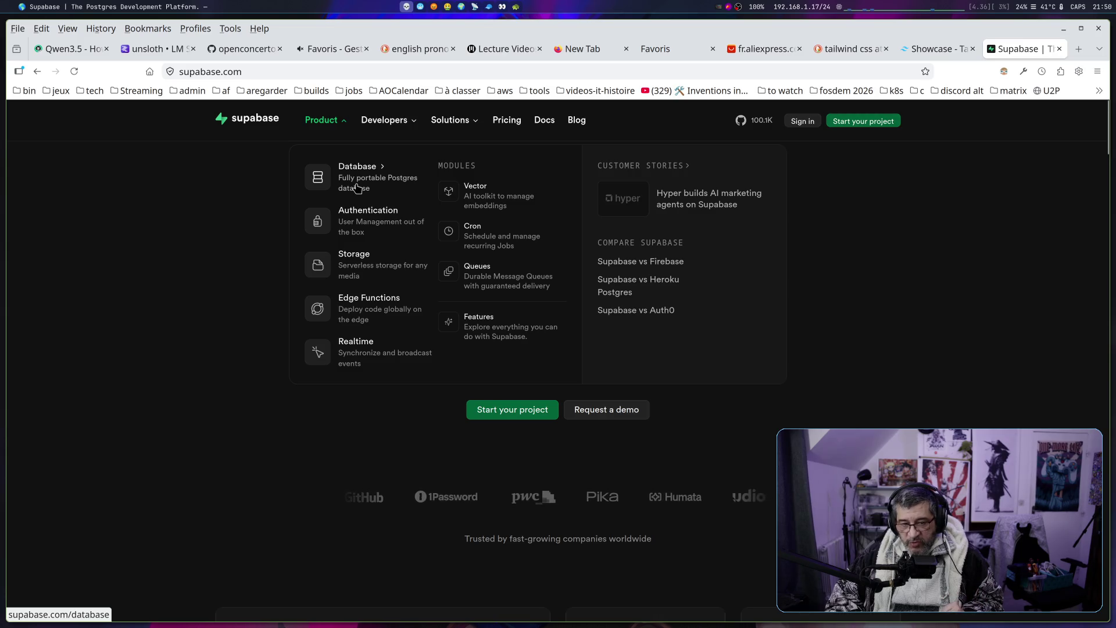
left_click(357, 187)
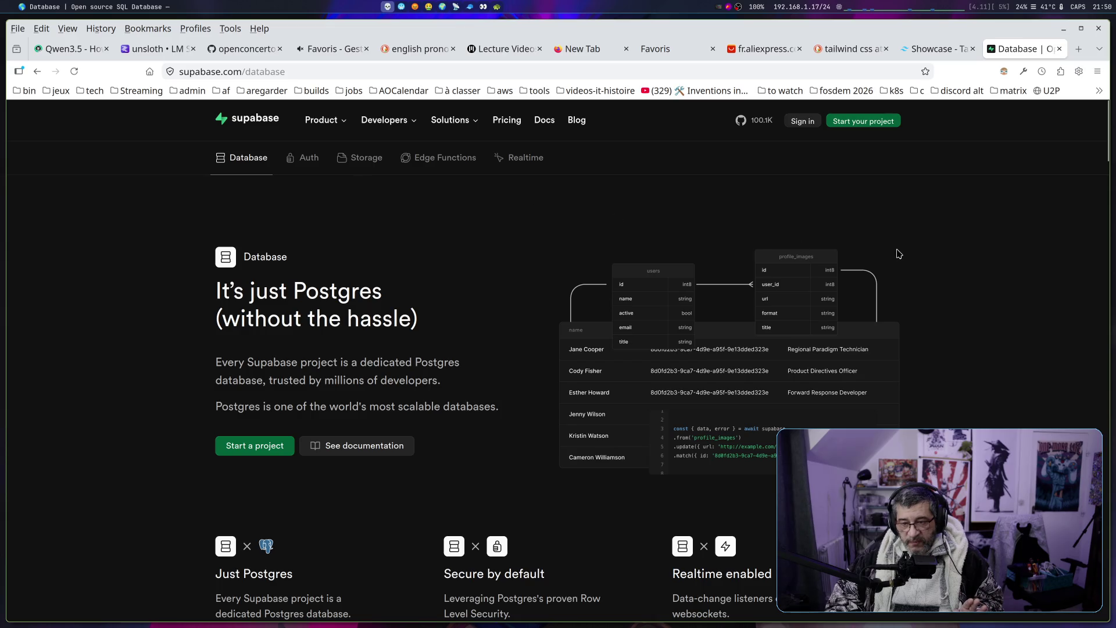
Scroll through supabase.com/database, then go back to the supabase.com home page
scroll(901, 259, "down", 3)
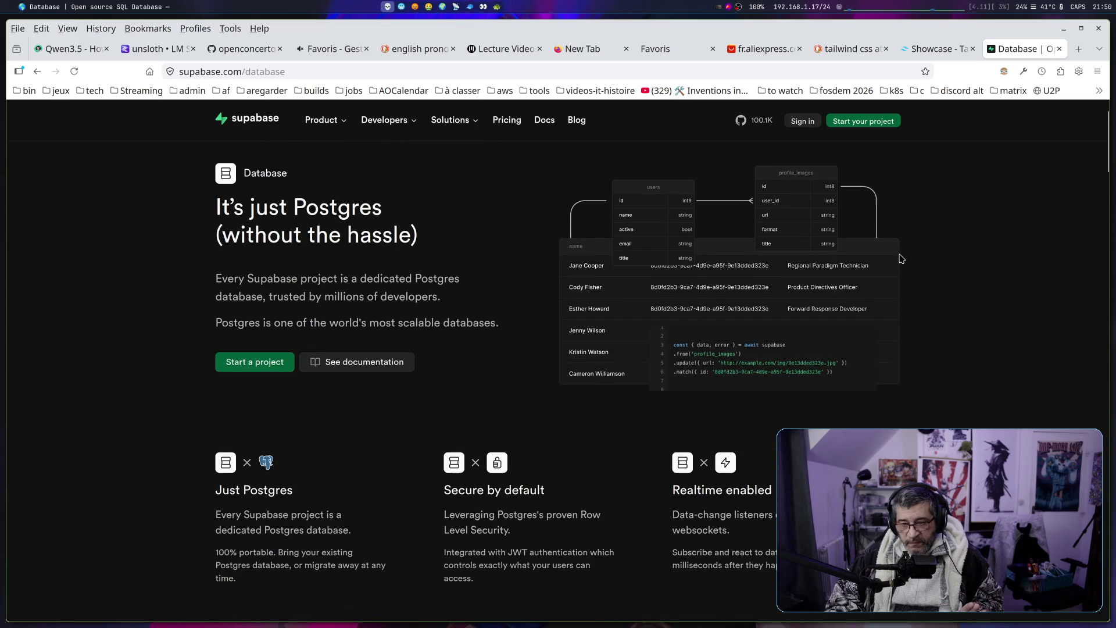
scroll(901, 259, "down", 3)
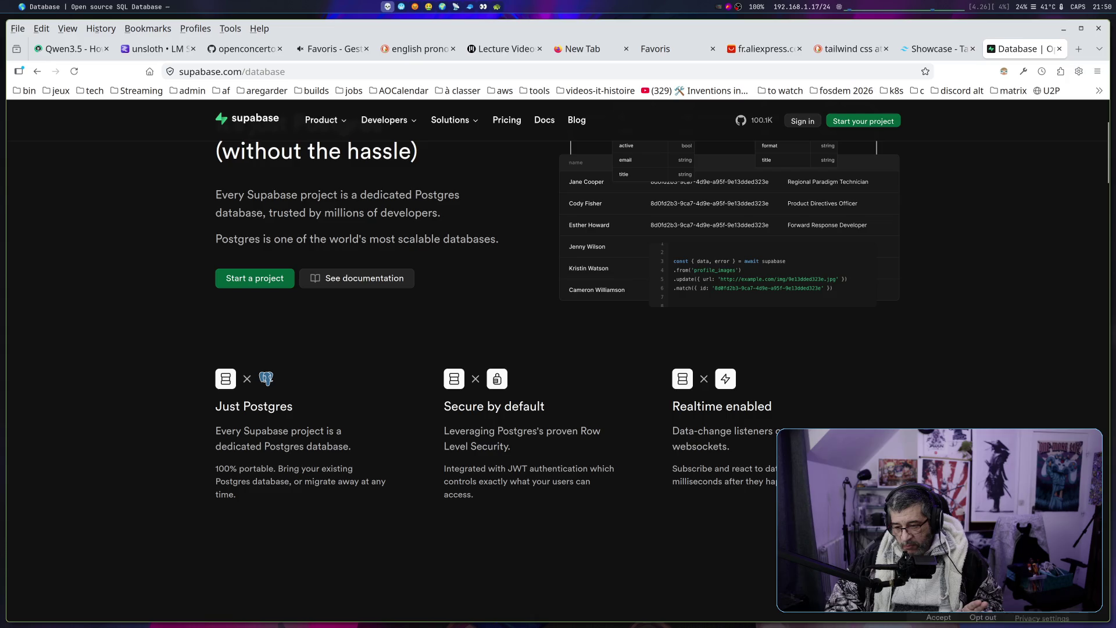
scroll(945, 376, "up", 3)
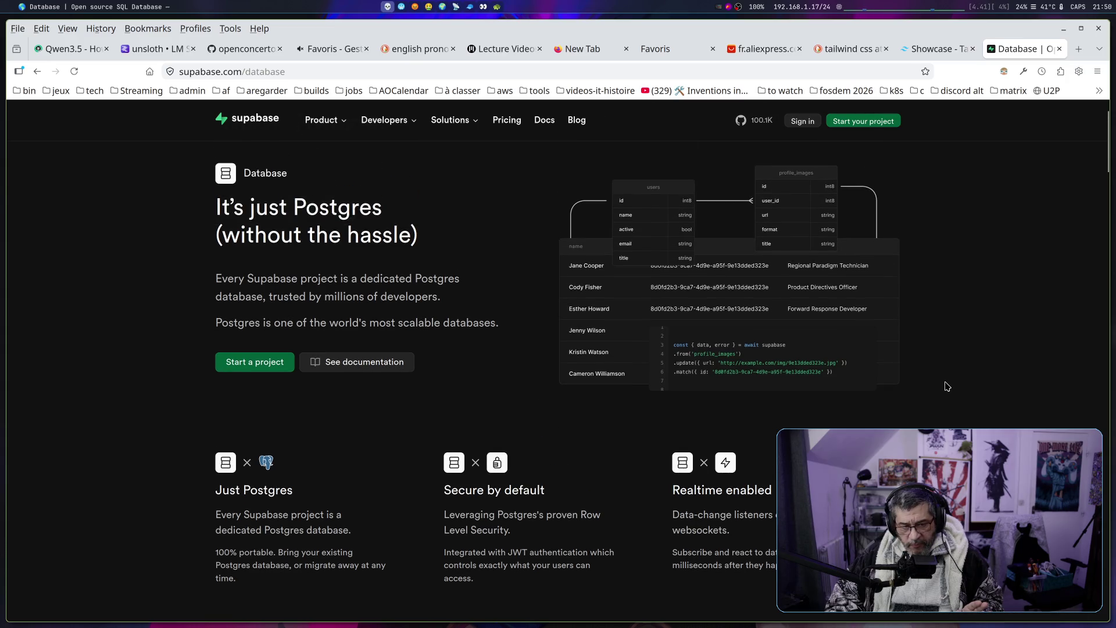
scroll(946, 387, "down", 15)
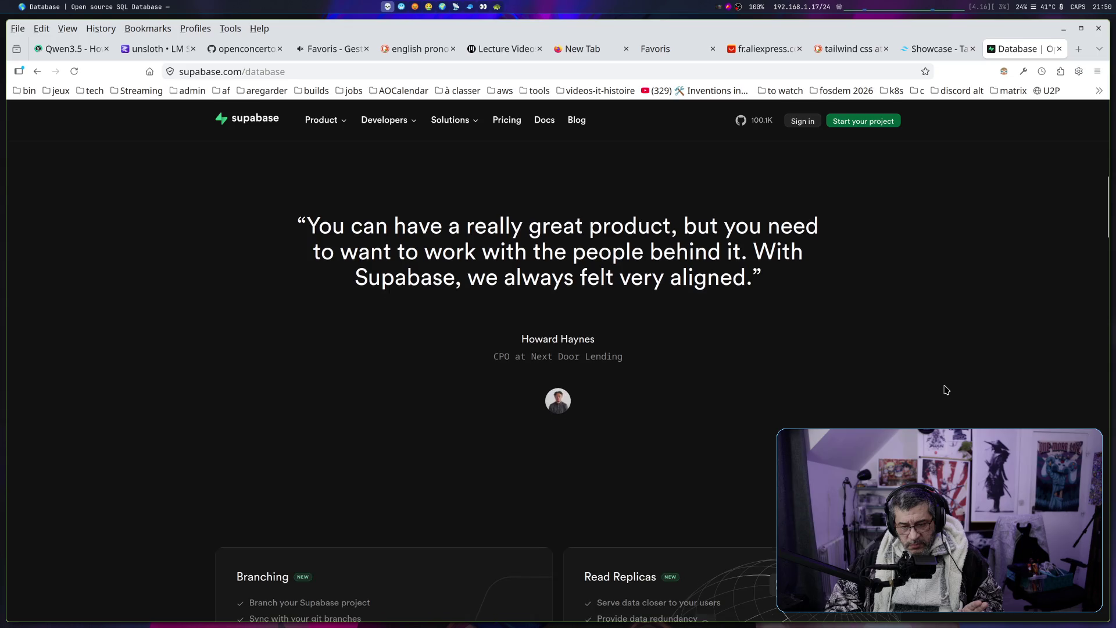
scroll(946, 392, "down", 5)
scroll(946, 392, "down", 5)
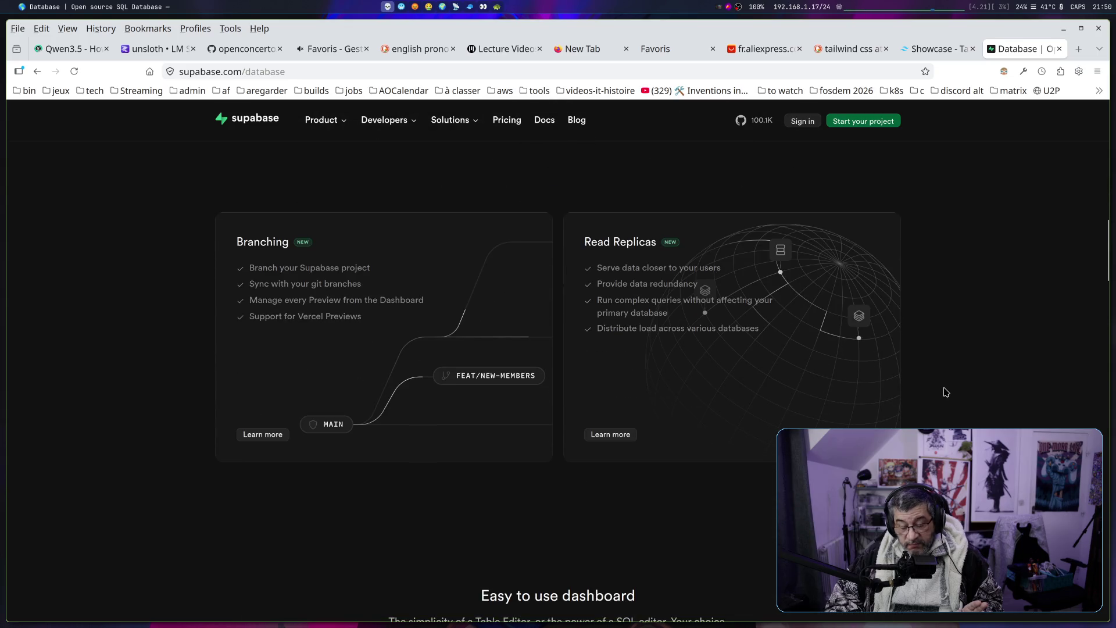
scroll(946, 393, "down", 15)
scroll(946, 393, "down", 15)
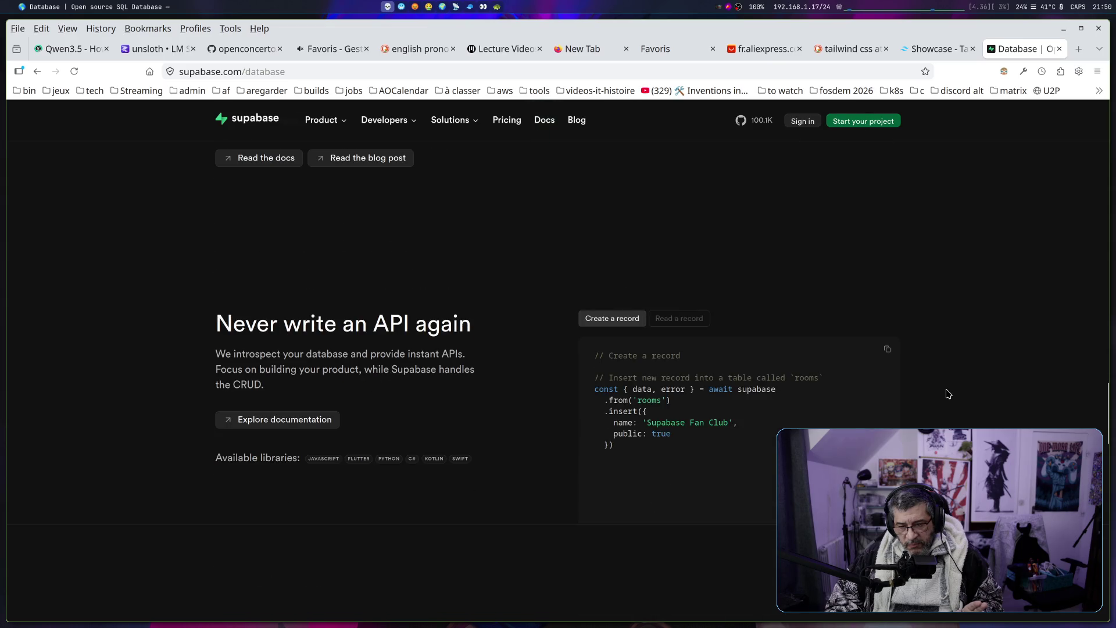
scroll(948, 394, "down", 5)
scroll(948, 396, "up", 20)
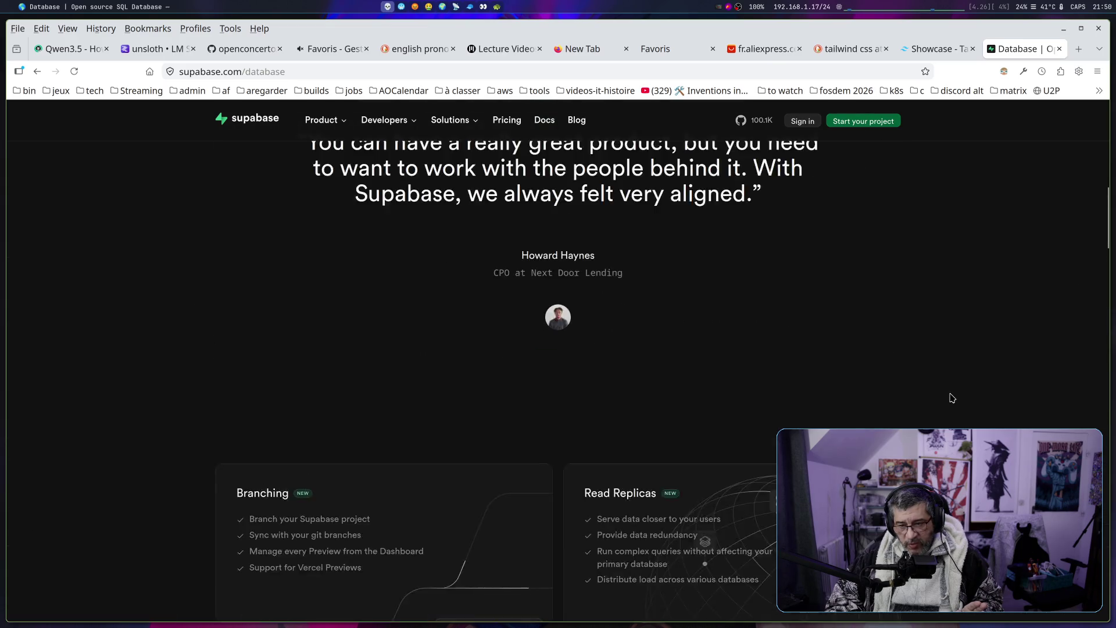
scroll(952, 398, "up", 10)
key("alt+Left")
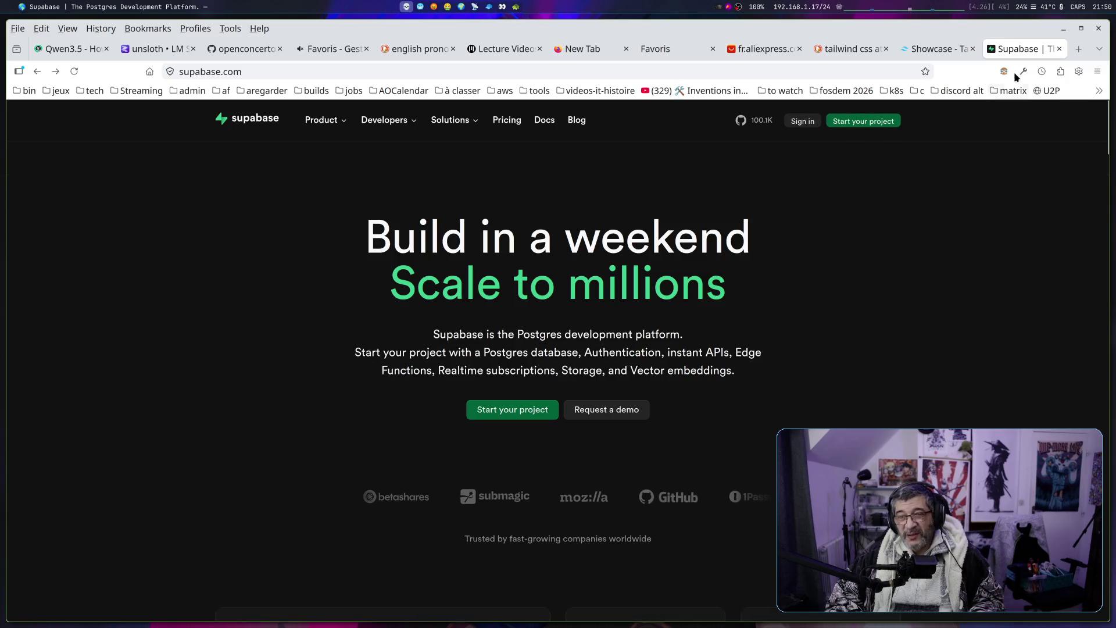
Close the Supabase tab and open graphite.com from further down the Showcase gallery
left_click(1060, 50)
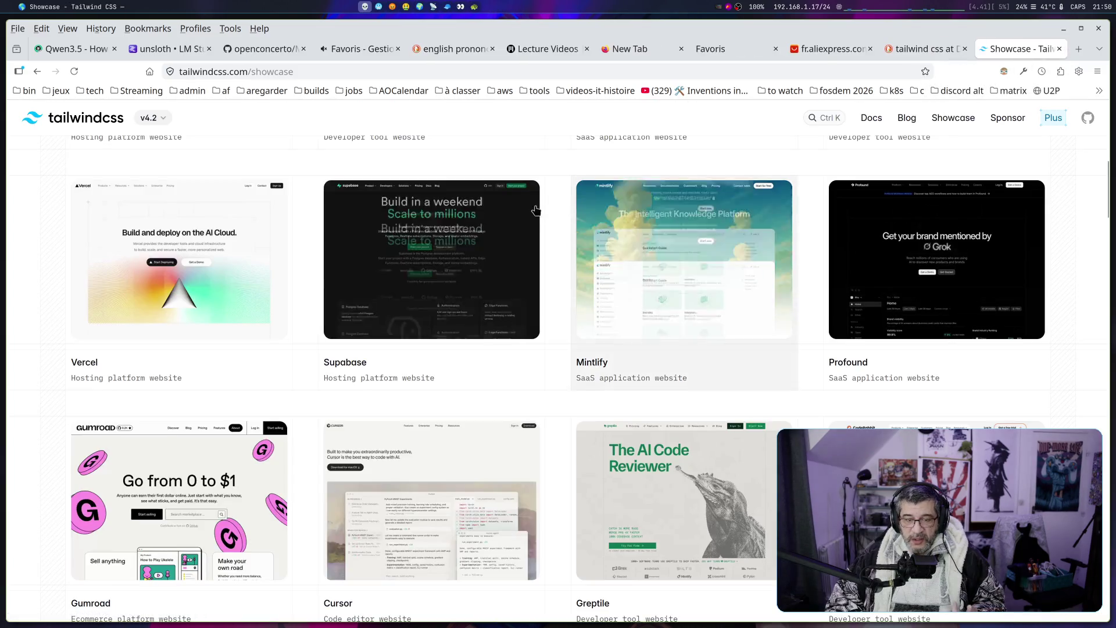
scroll(922, 293, "down", 2)
scroll(922, 294, "down", 2)
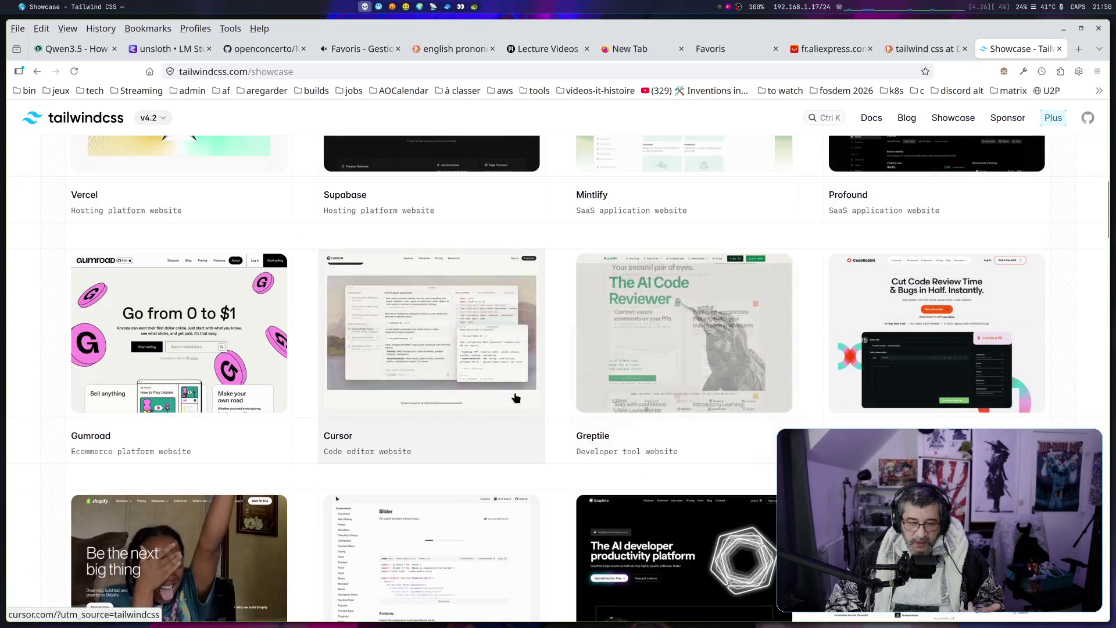
scroll(518, 401, "down", 3)
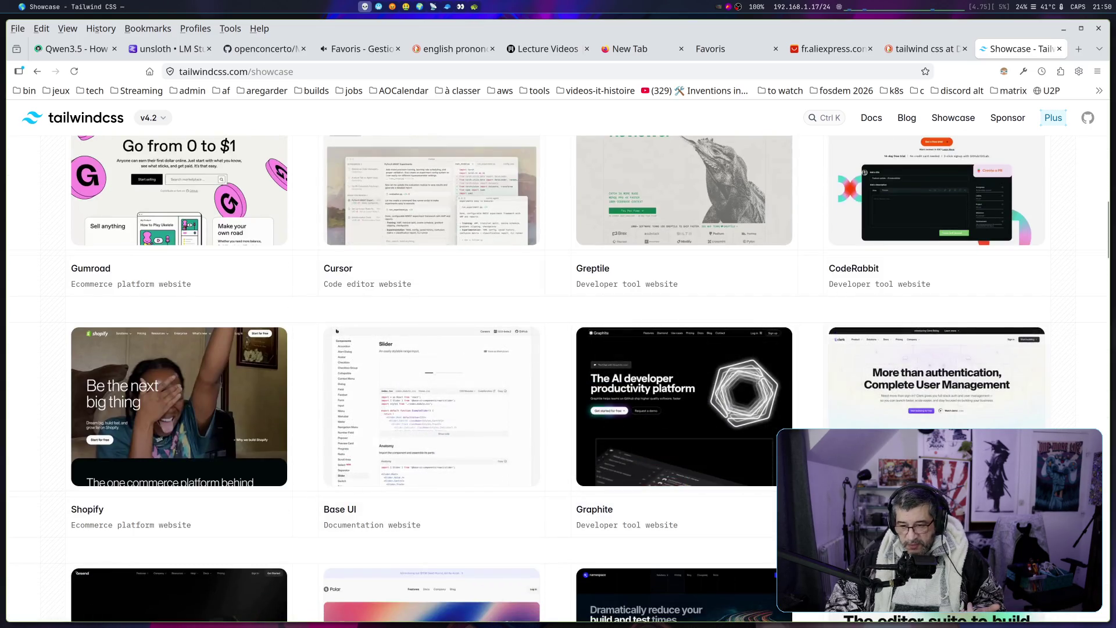
left_click(639, 398)
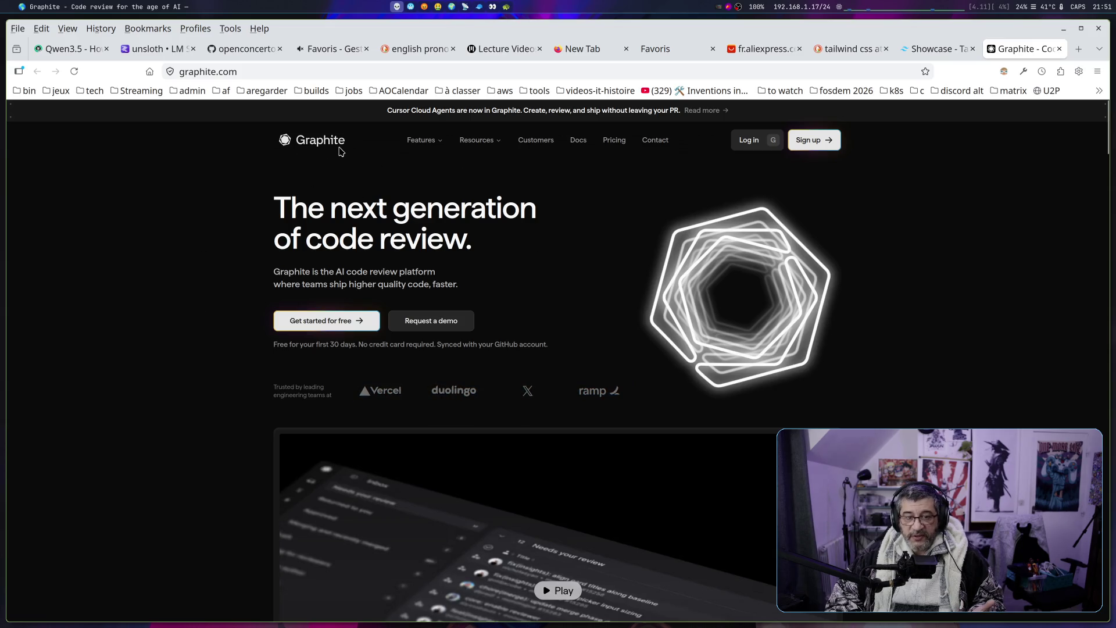
Scroll graphite.com past the intro demo and customer cards to 'Review faster, ship sooner'
scroll(312, 276, "down", 5)
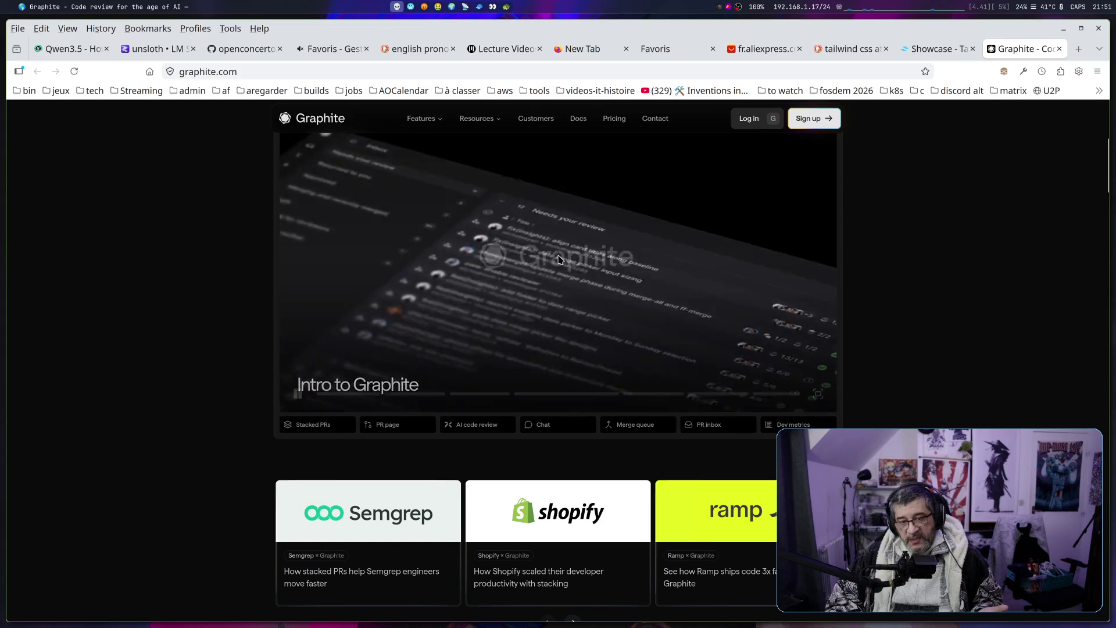
scroll(864, 329, "up", 5)
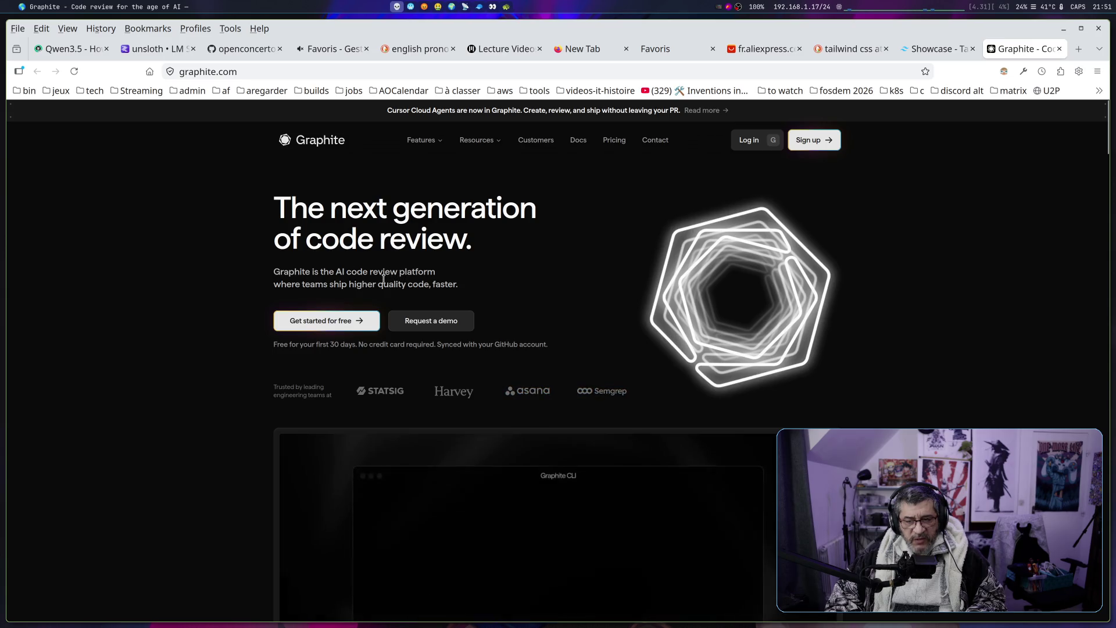
scroll(383, 279, "down", 2)
scroll(384, 279, "down", 3)
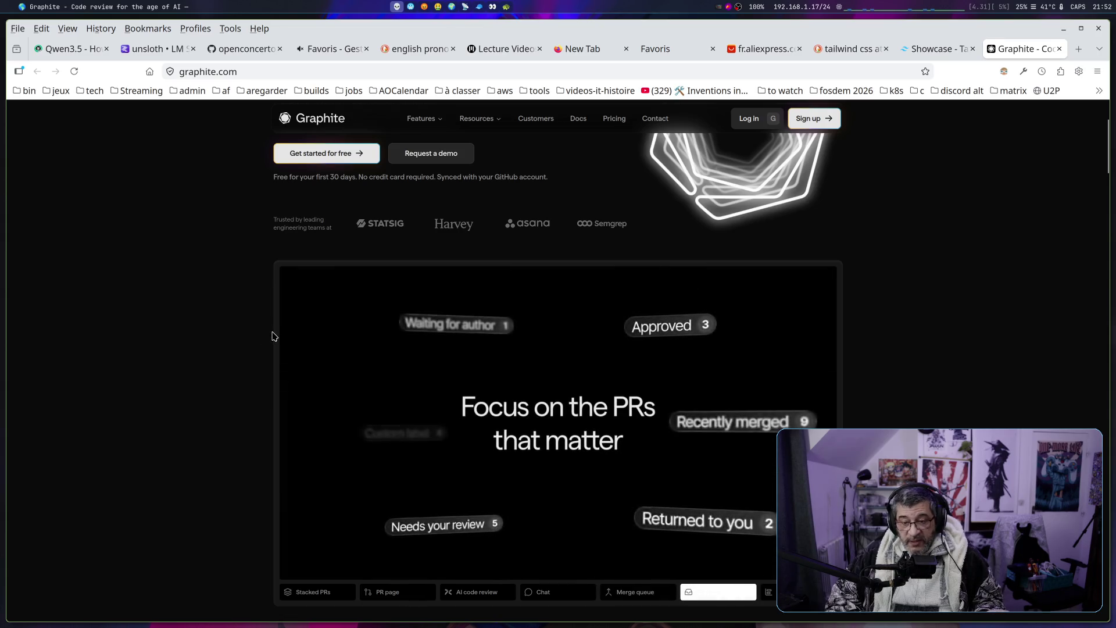
scroll(271, 332, "up", 3)
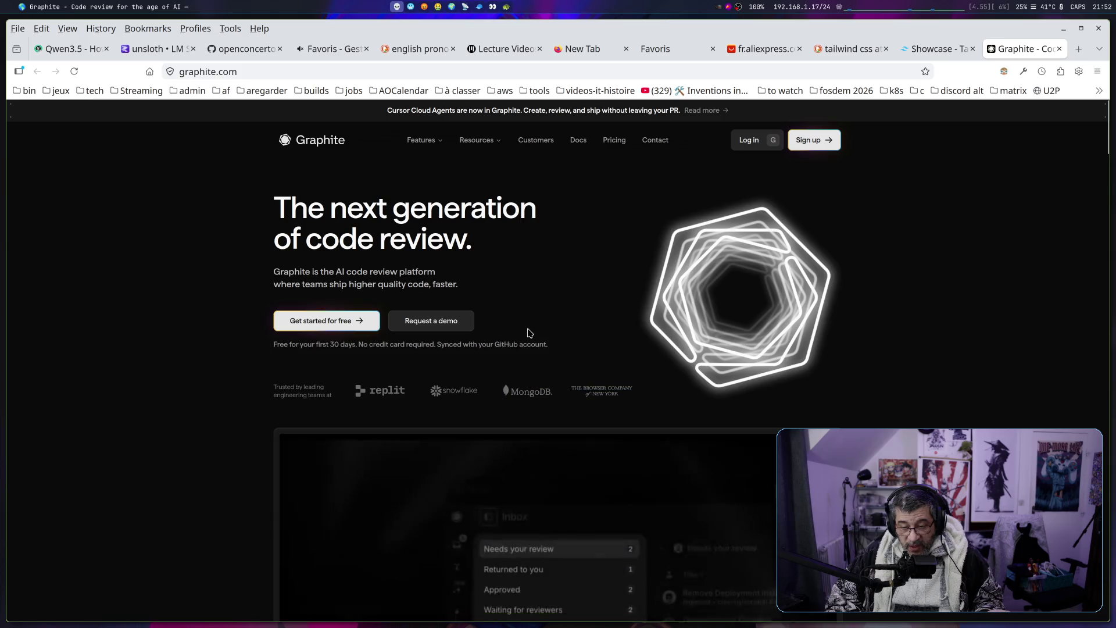
scroll(937, 386, "down", 10)
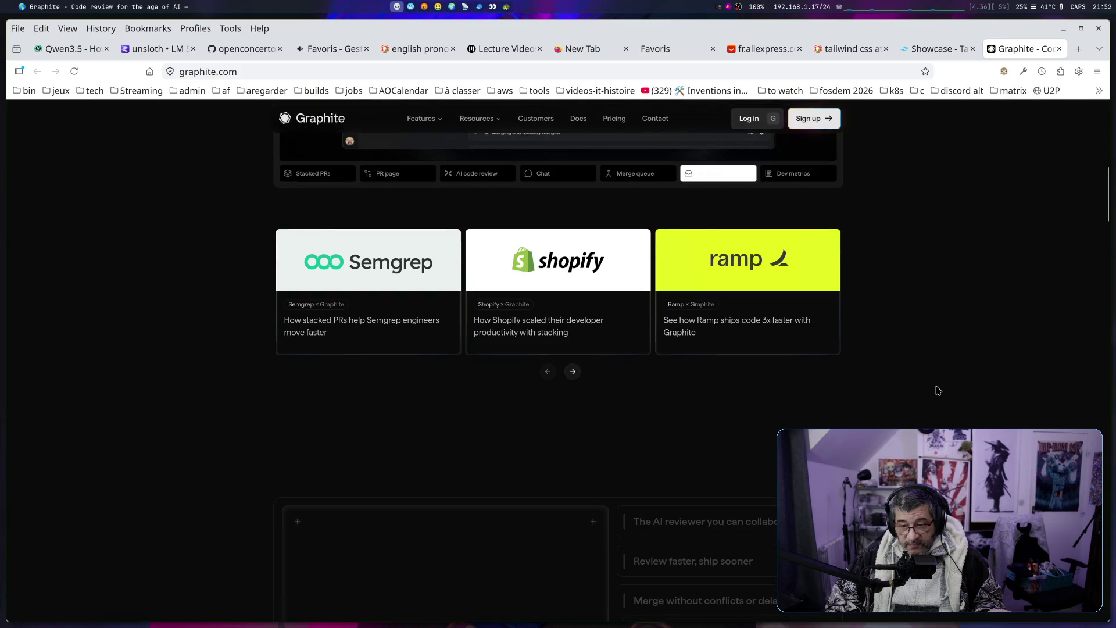
scroll(936, 392, "down", 5)
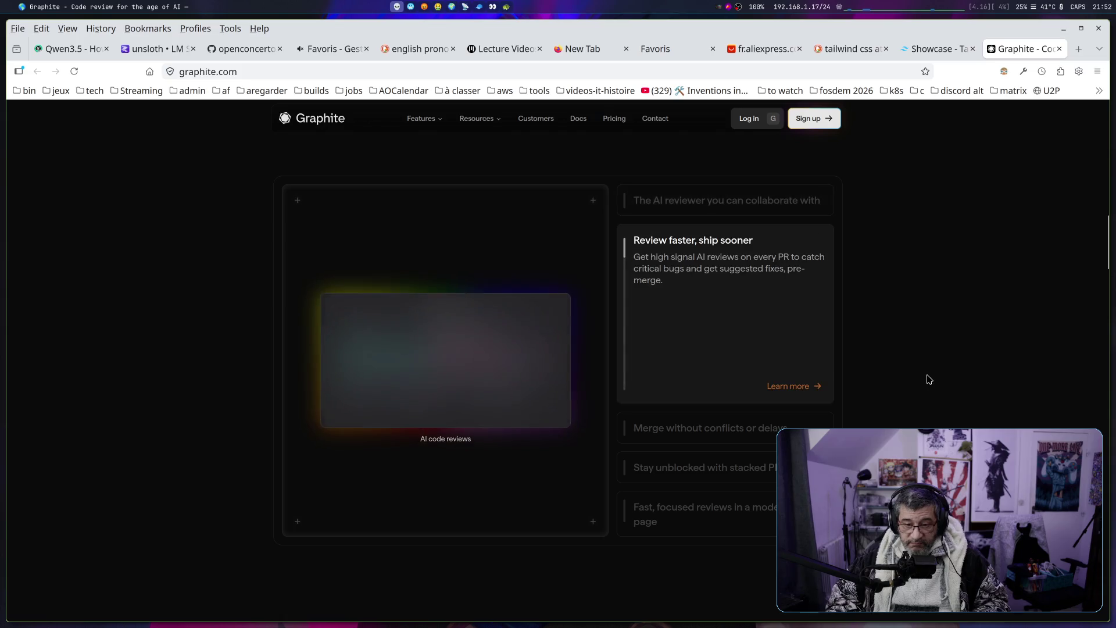
Close the Graphite tab and open the Bytebase card two rows down the Showcase
left_click(1060, 48)
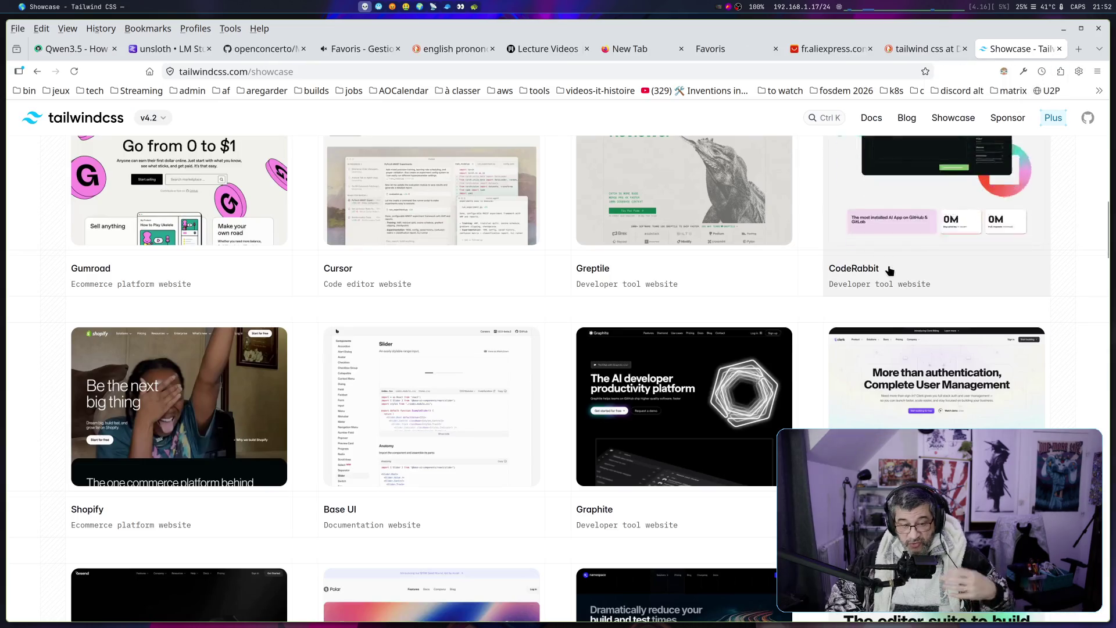
scroll(364, 289, "down", 4)
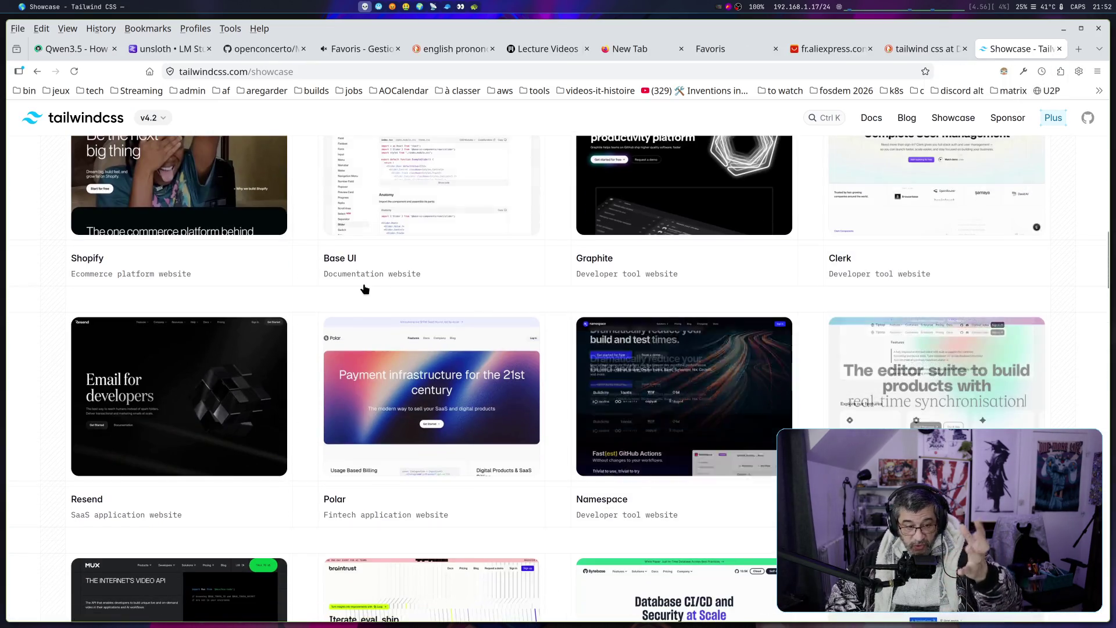
scroll(430, 407, "down", 5)
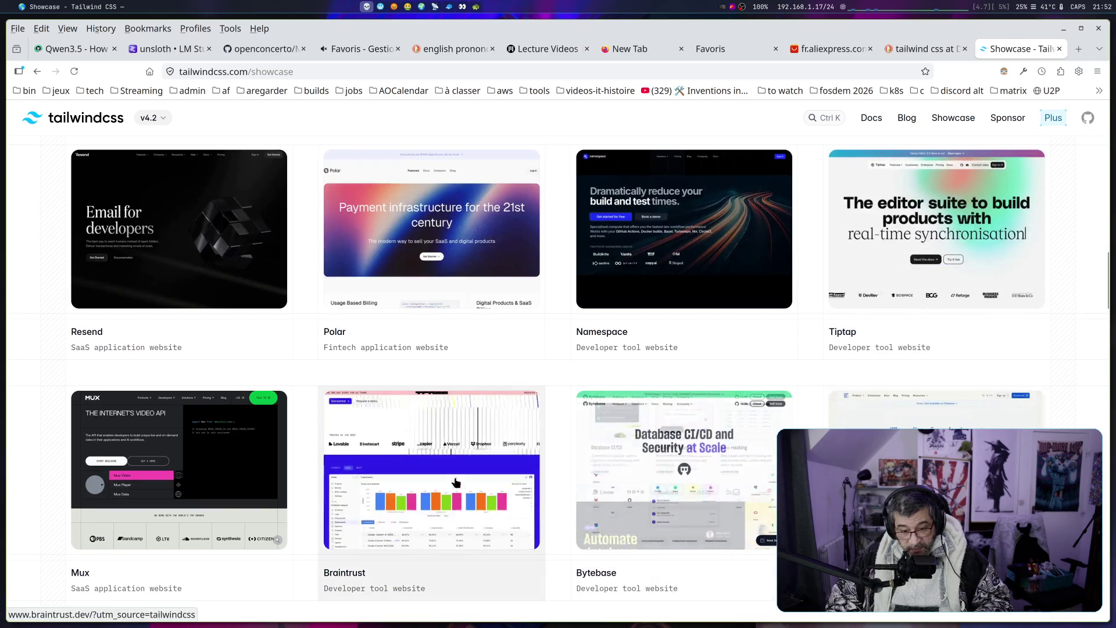
left_click(685, 478)
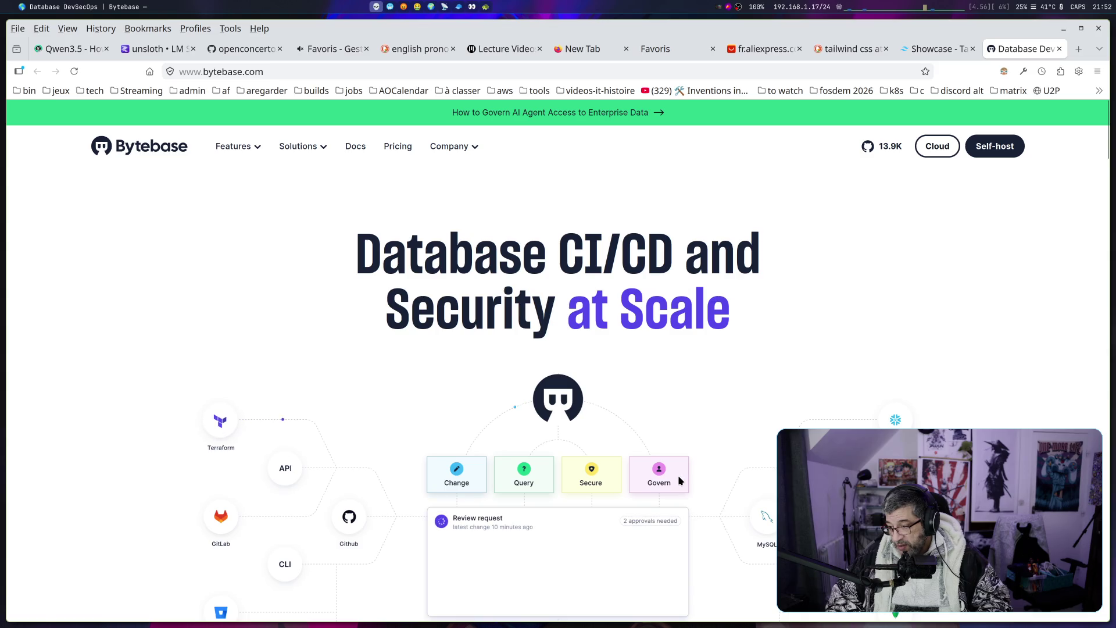
Scroll bytebase.com up and down to watch its CI/CD workflow diagram animate
scroll(591, 454, "down", 3)
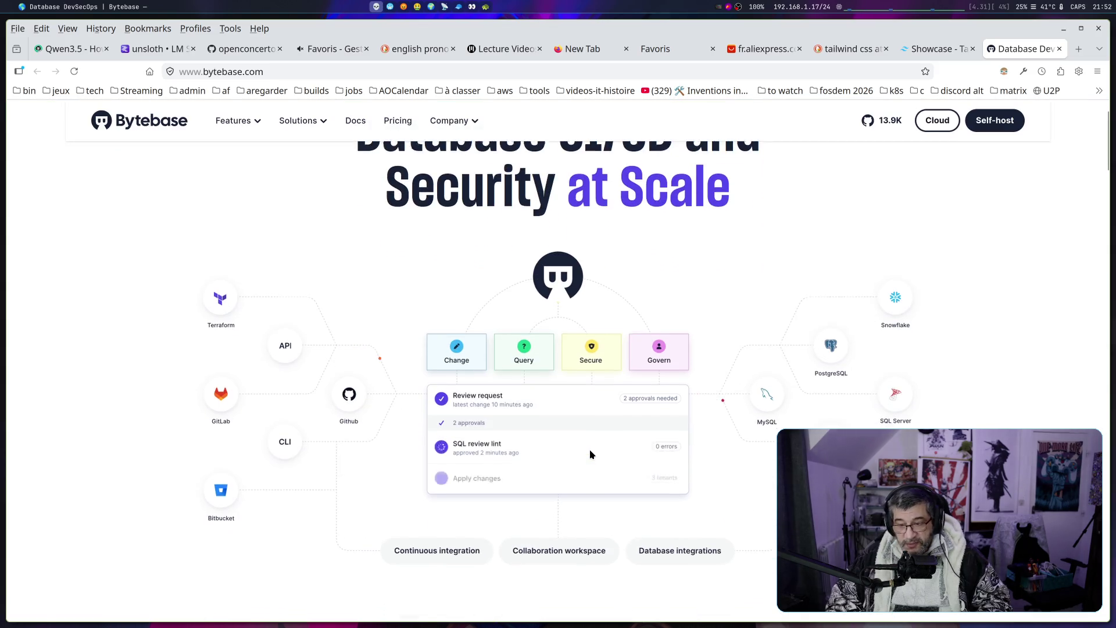
scroll(369, 341, "up", 3)
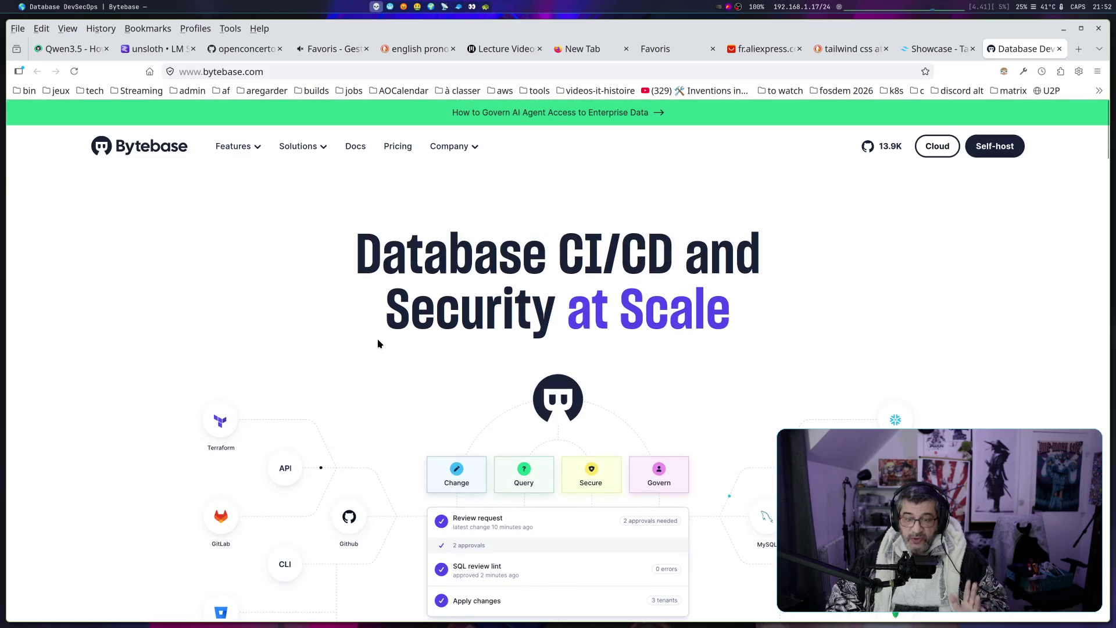
scroll(486, 437, "down", 3)
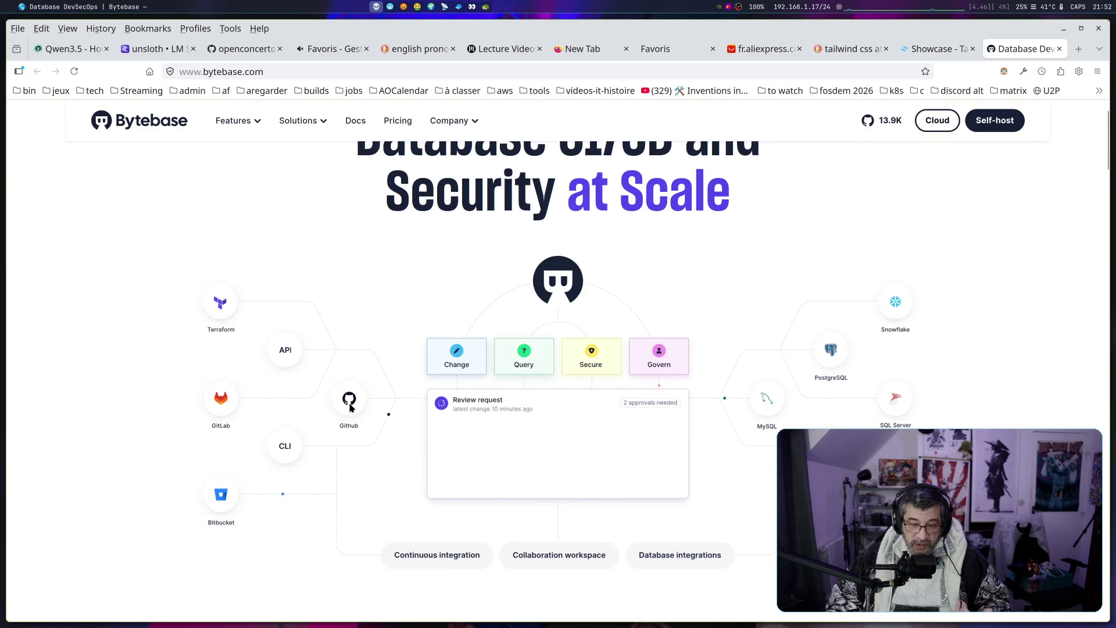
scroll(490, 454, "up", 2)
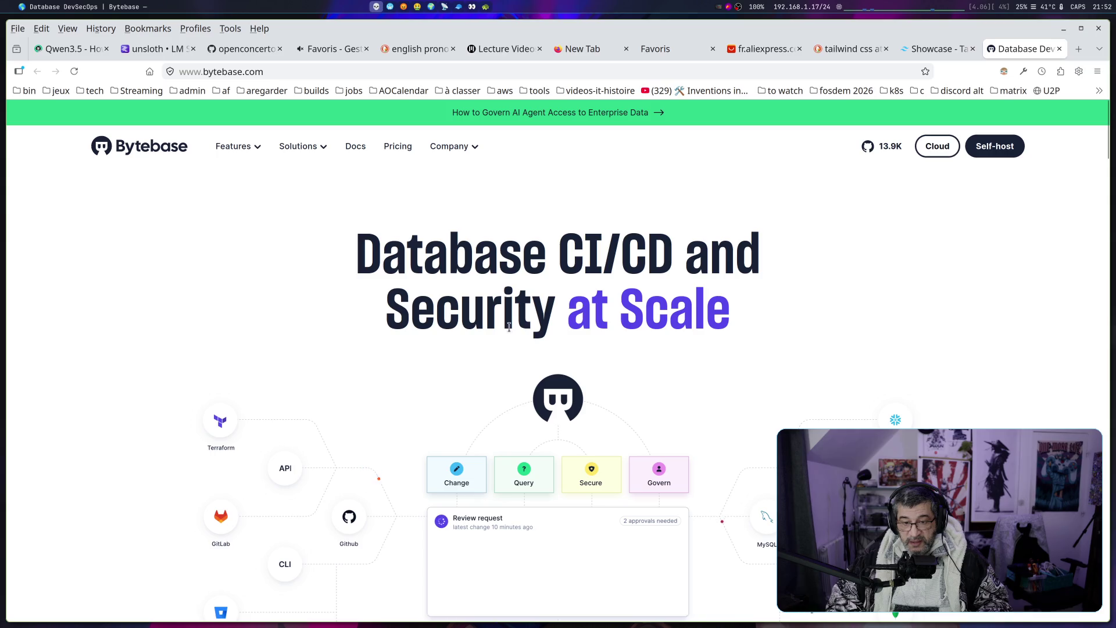
scroll(656, 352, "down", 3)
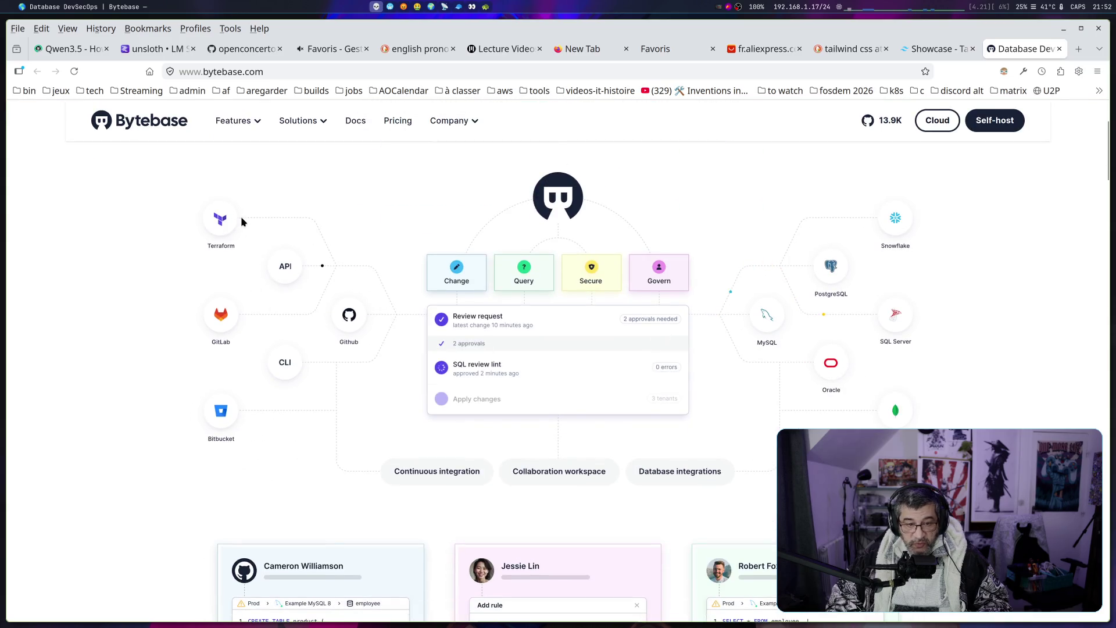
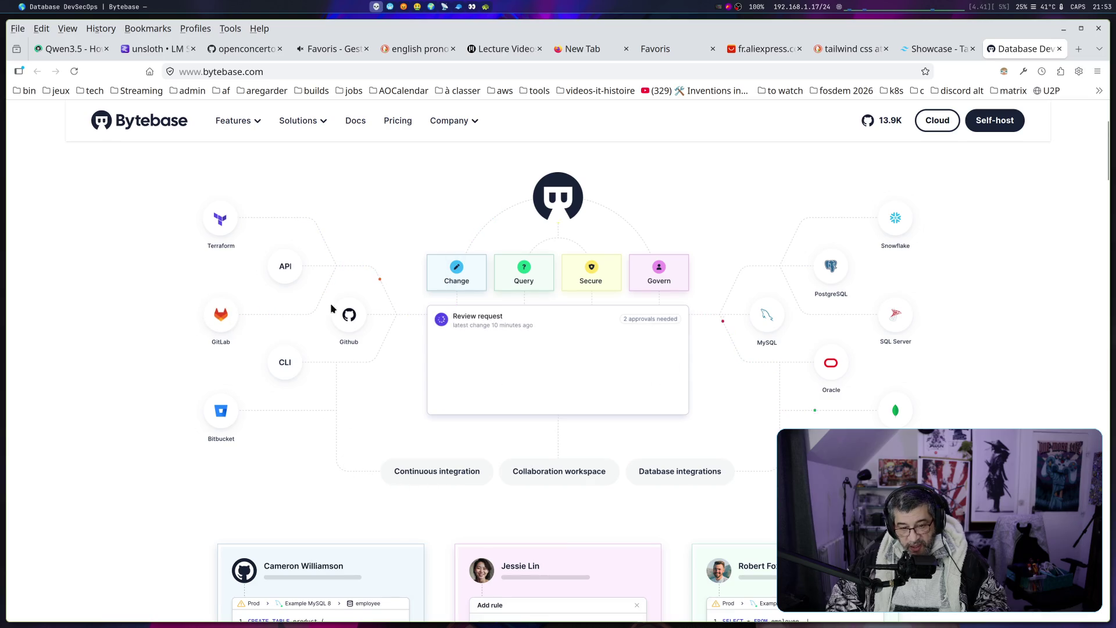
Scroll through the upper feature sections of the bytebase.com homepage
scroll(509, 466, "down", 3)
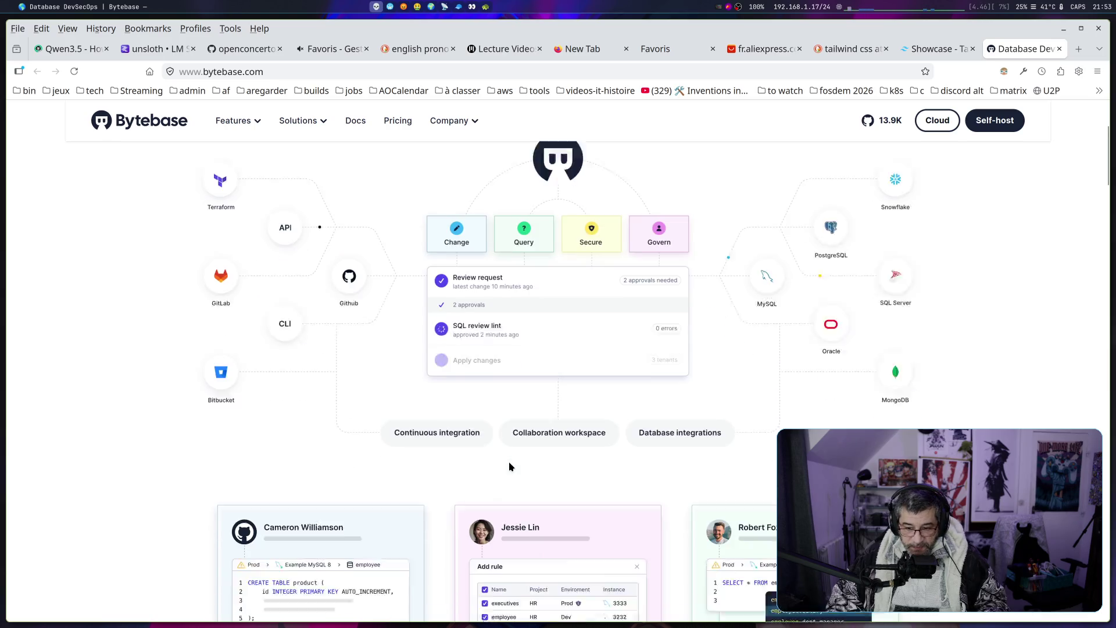
scroll(567, 416, "up", 10)
scroll(357, 449, "down", 4)
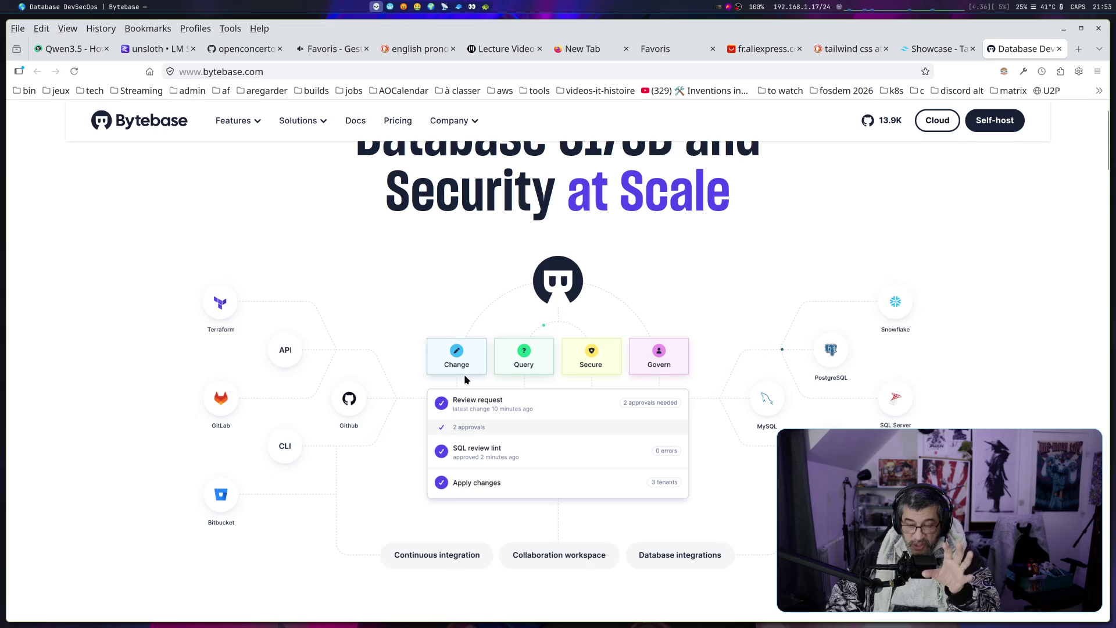
scroll(466, 378, "up", 2)
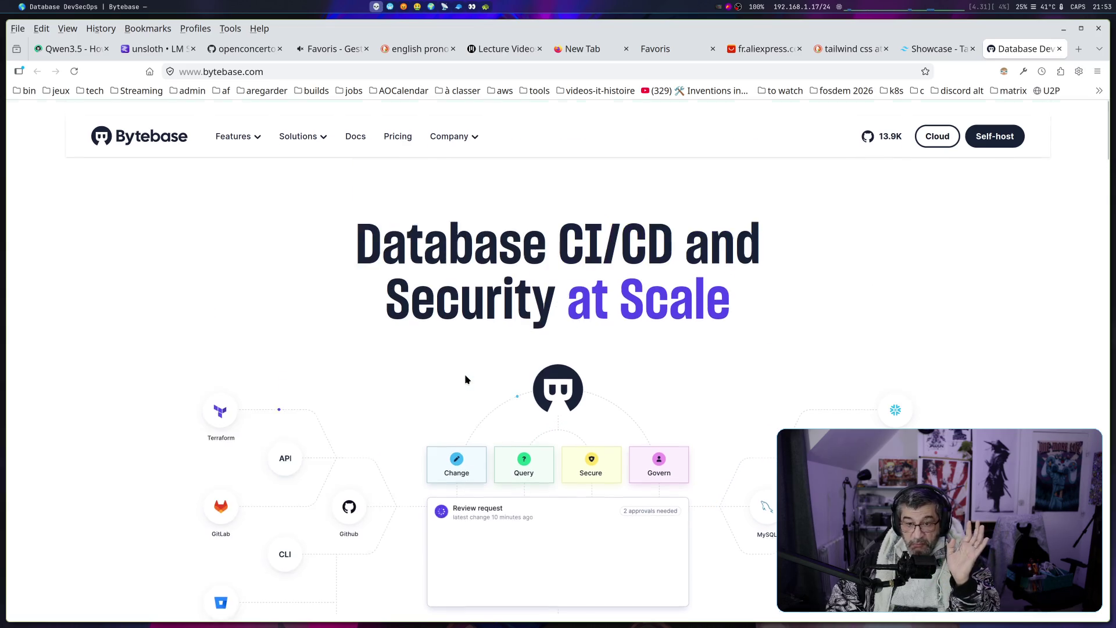
scroll(673, 351, "down", 1)
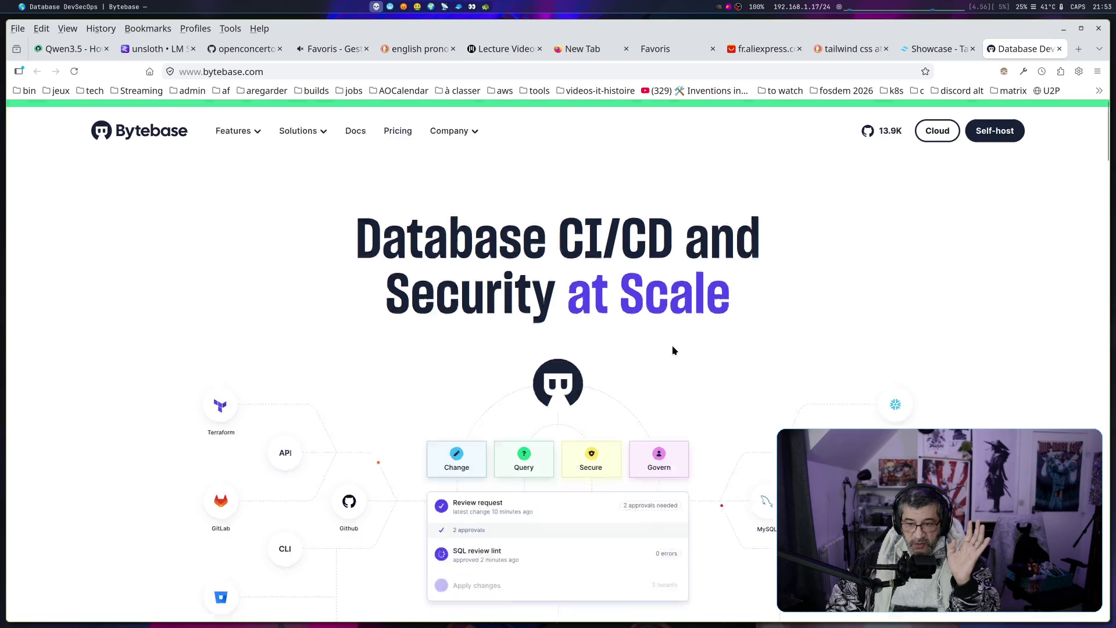
scroll(673, 351, "down", 3)
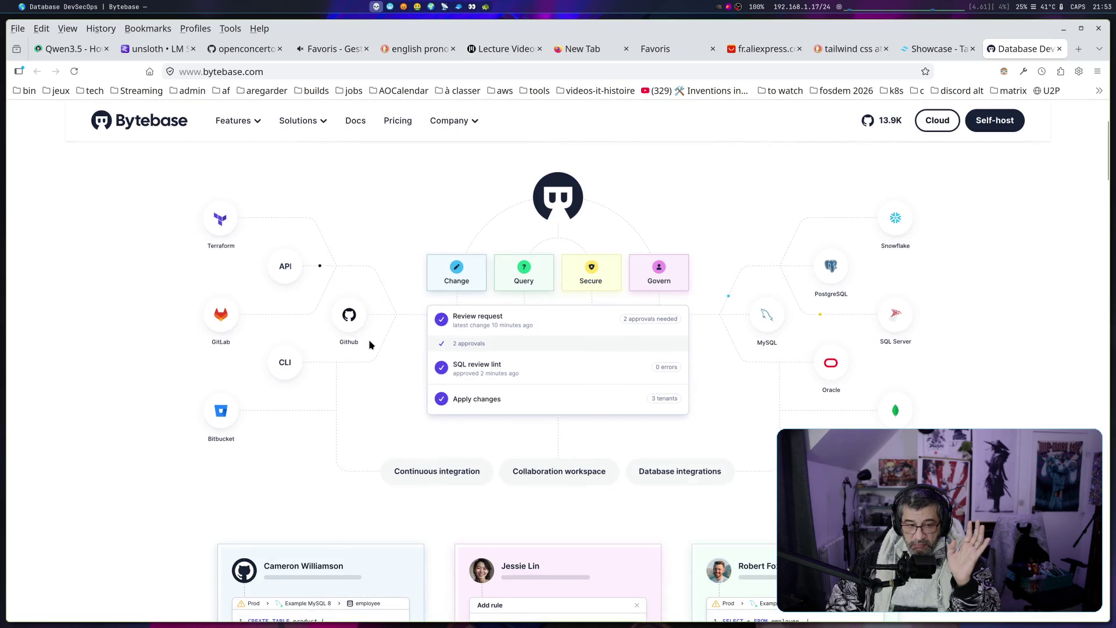
scroll(588, 354, "down", 4)
scroll(563, 342, "up", 1)
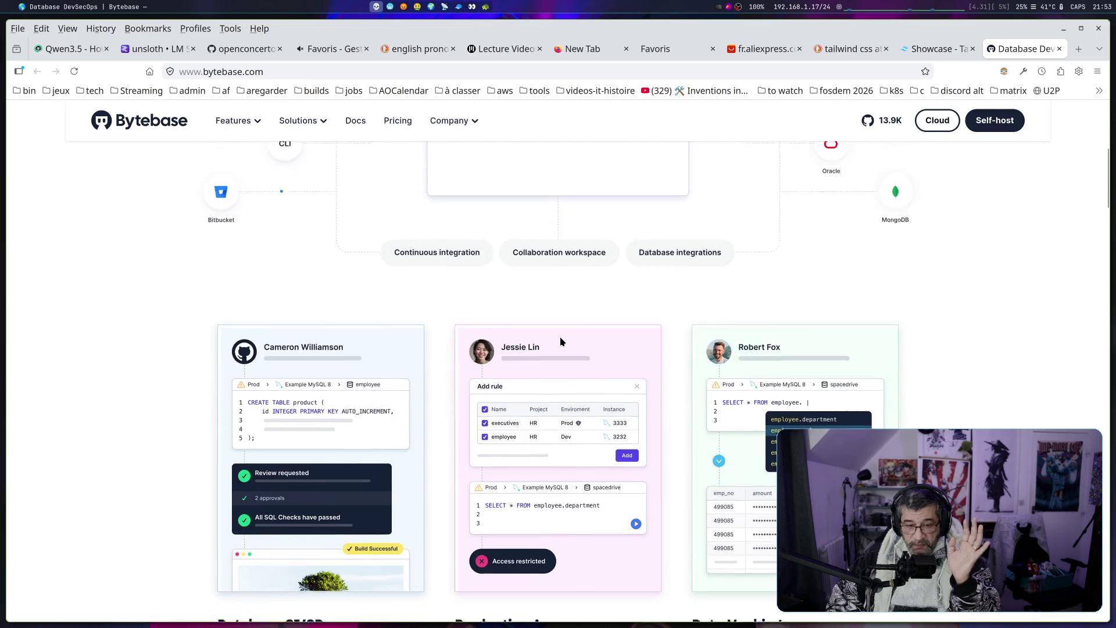
scroll(562, 342, "up", 4)
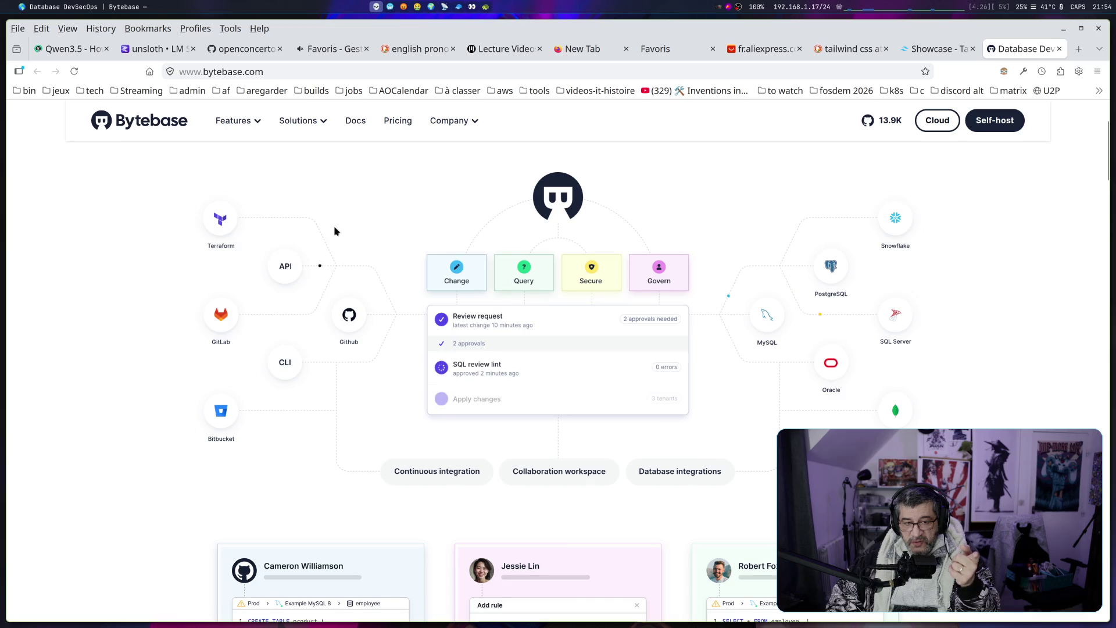
scroll(481, 370, "down", 4)
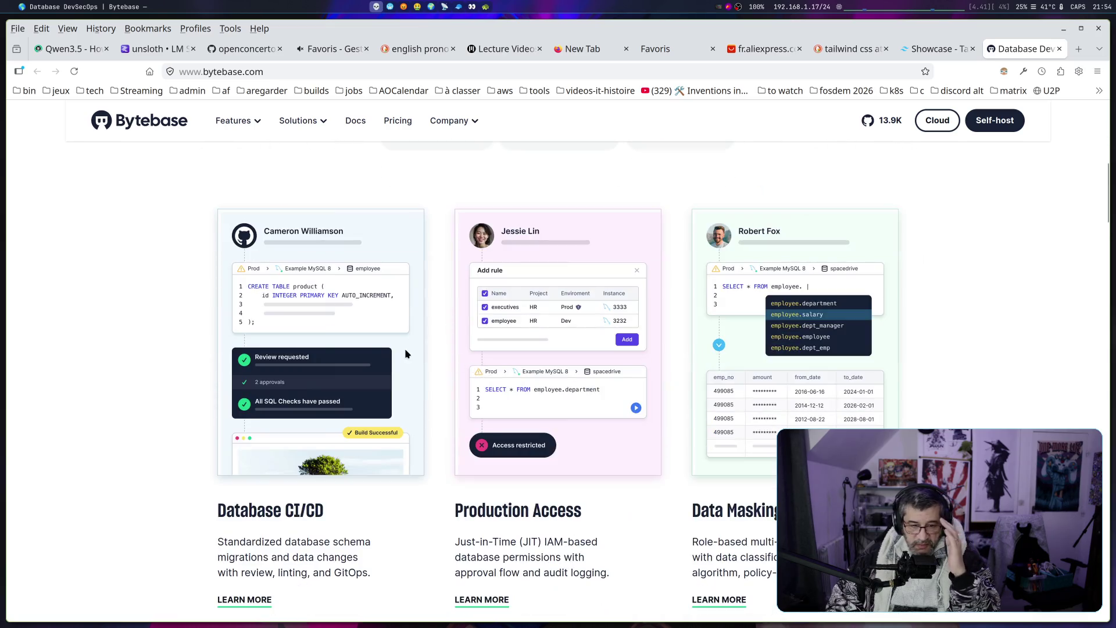
scroll(160, 361, "down", 1)
scroll(160, 360, "down", 1)
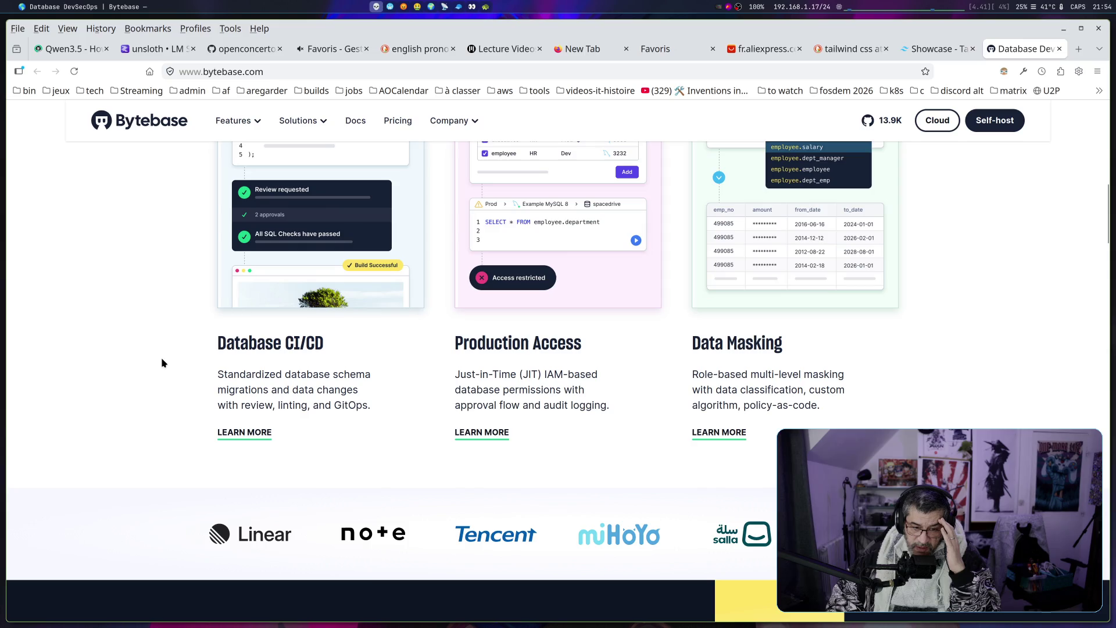
scroll(162, 360, "down", 5)
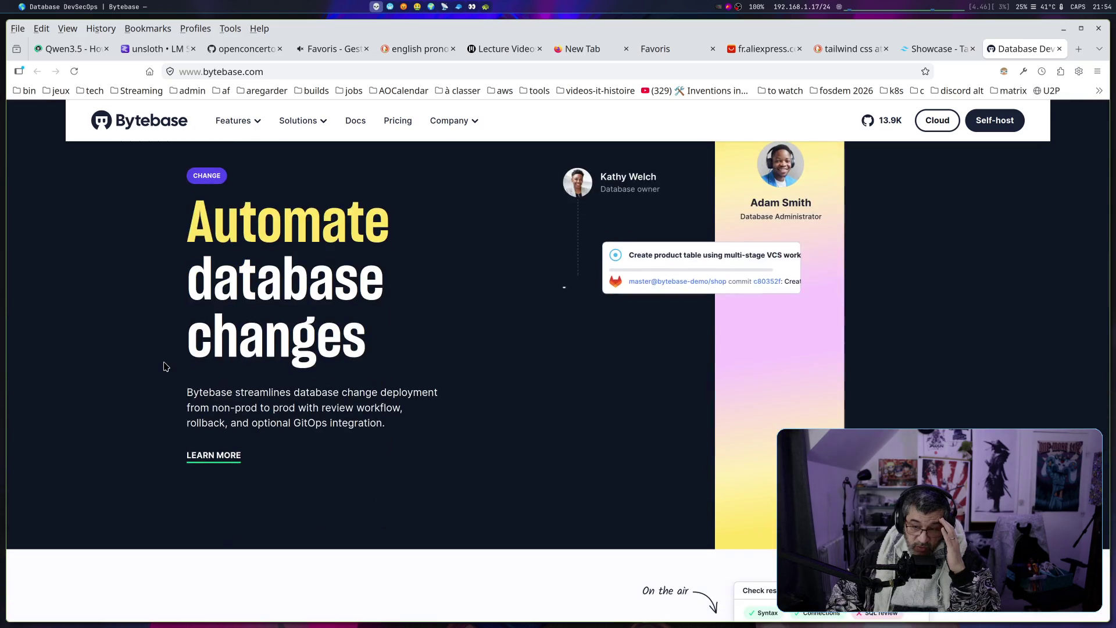
scroll(164, 368, "down", 2)
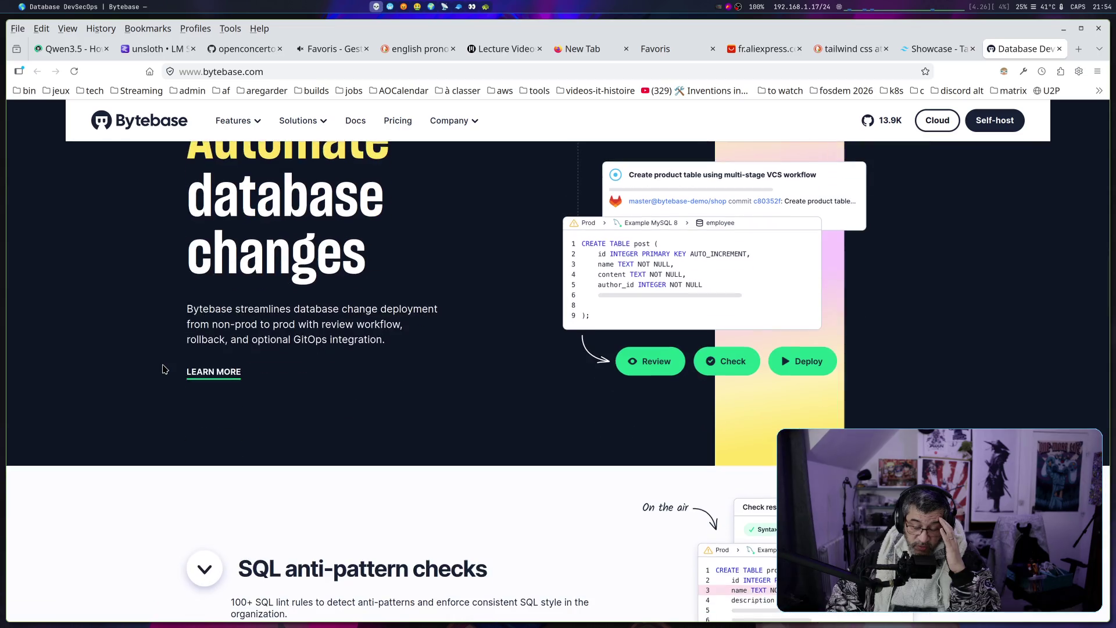
scroll(164, 367, "up", 1)
Continue down to the footer with the vs. Liquibase, vs. Flyway and vs. Atlas links
left_click_drag(203, 393, 340, 422)
scroll(346, 417, "down", 5)
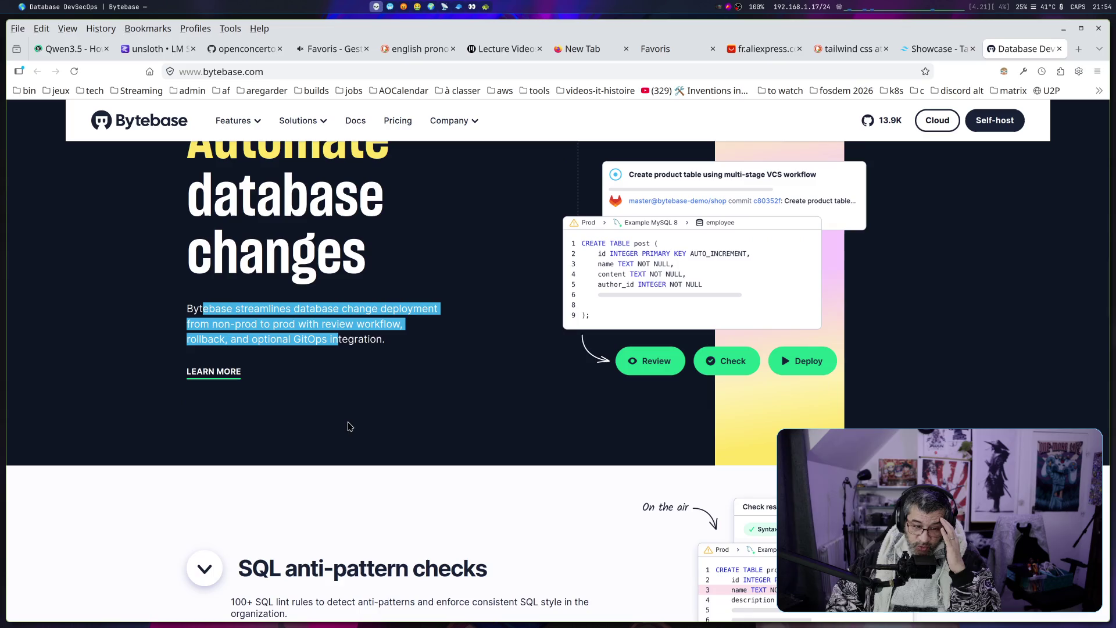
scroll(417, 340, "down", 5)
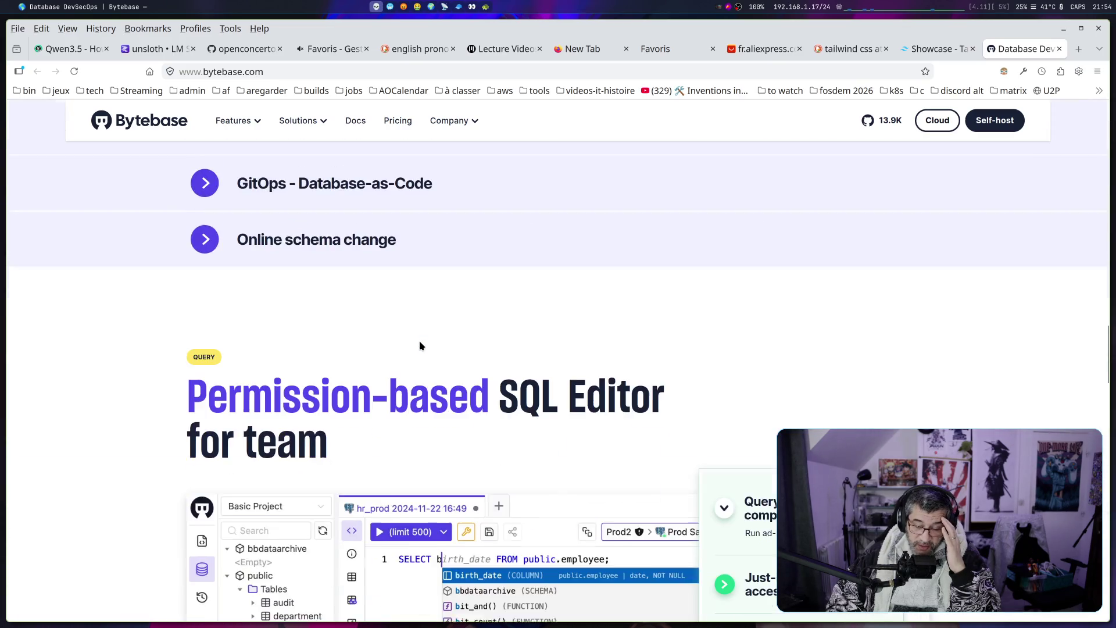
scroll(412, 343, "down", 2)
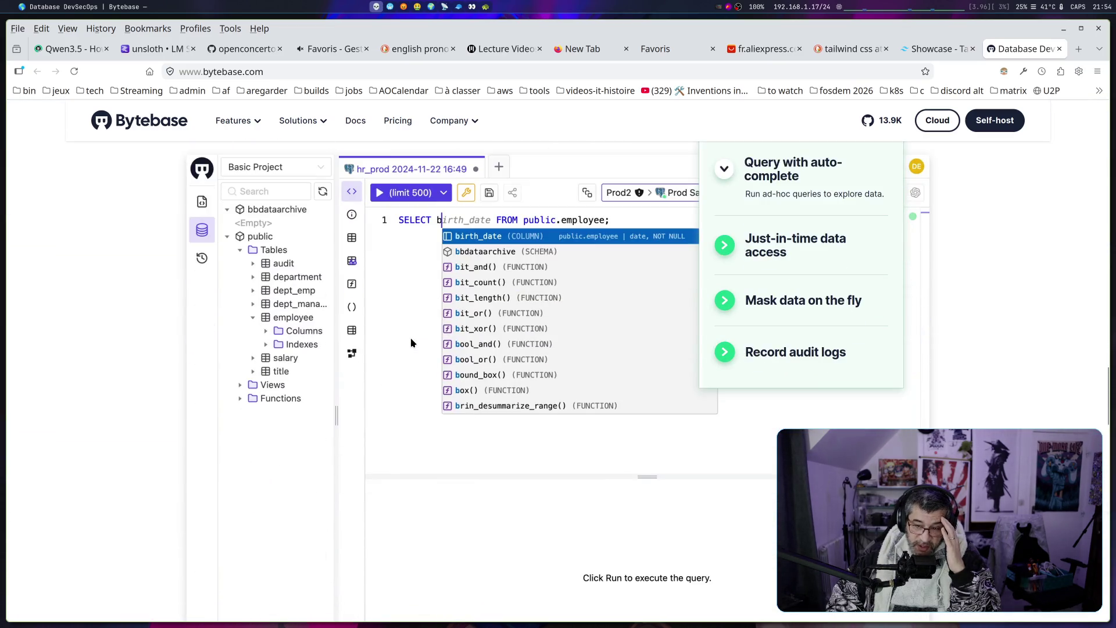
scroll(411, 343, "down", 4)
scroll(411, 340, "down", 5)
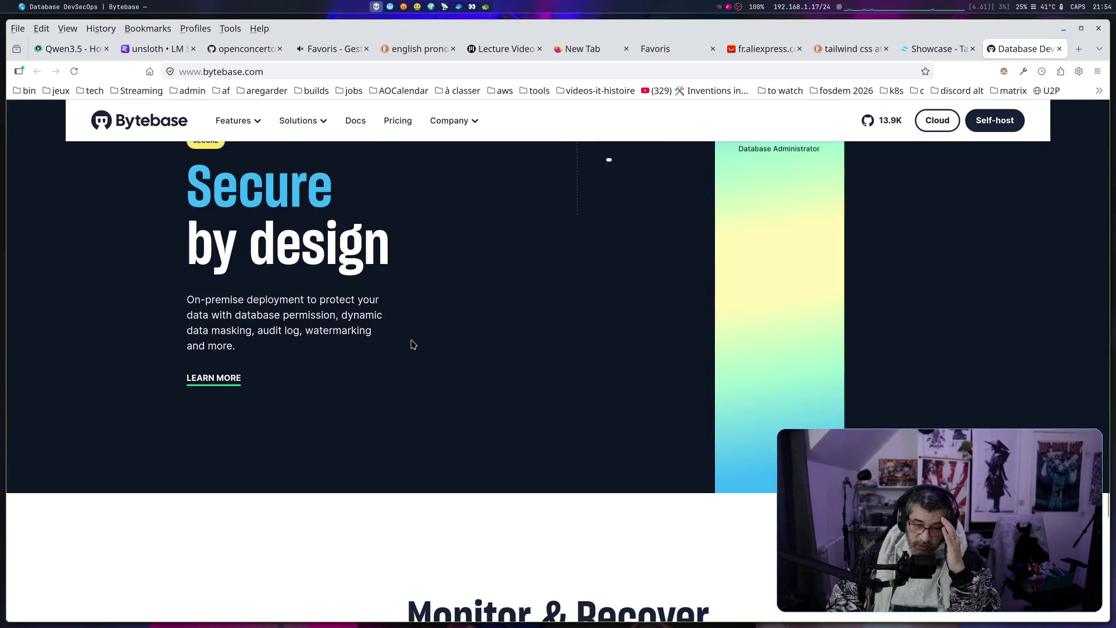
scroll(412, 344, "down", 4)
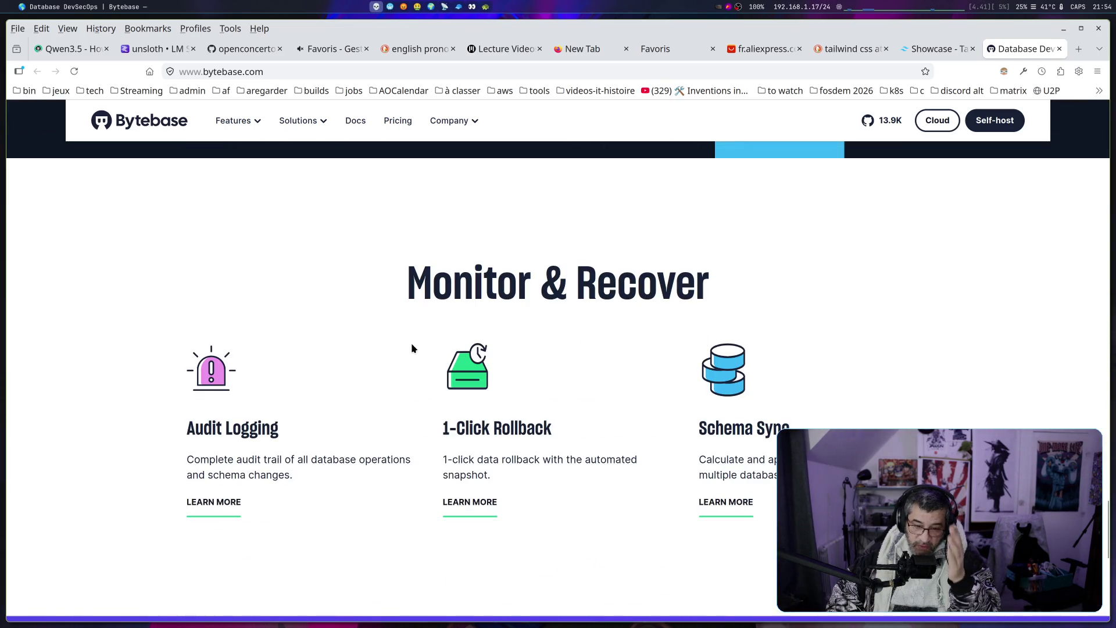
scroll(411, 343, "down", 7)
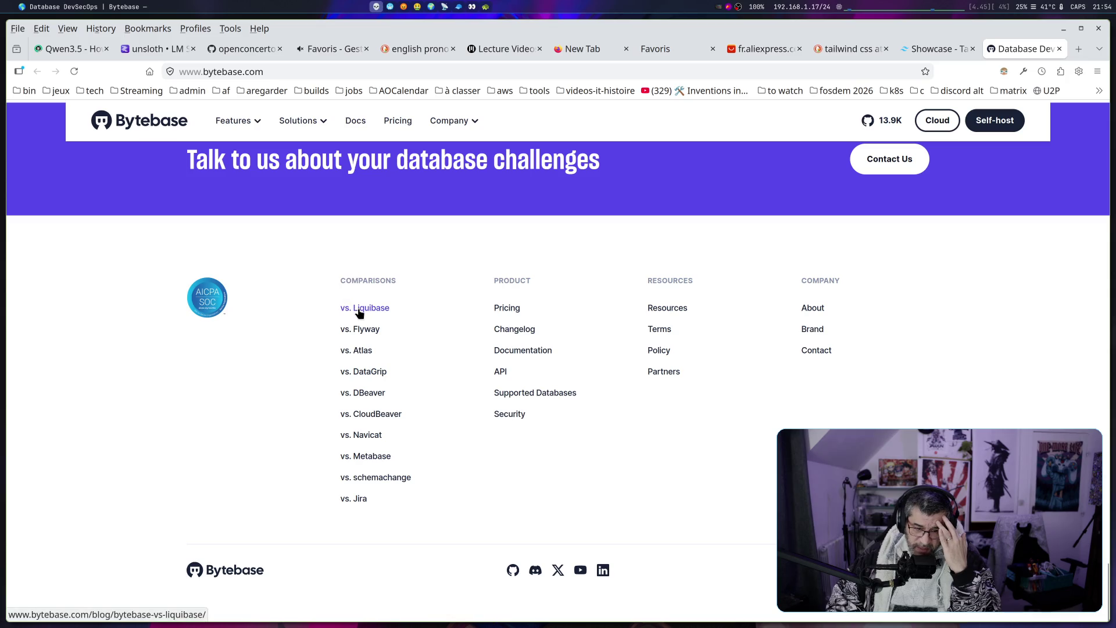
left_click(360, 349)
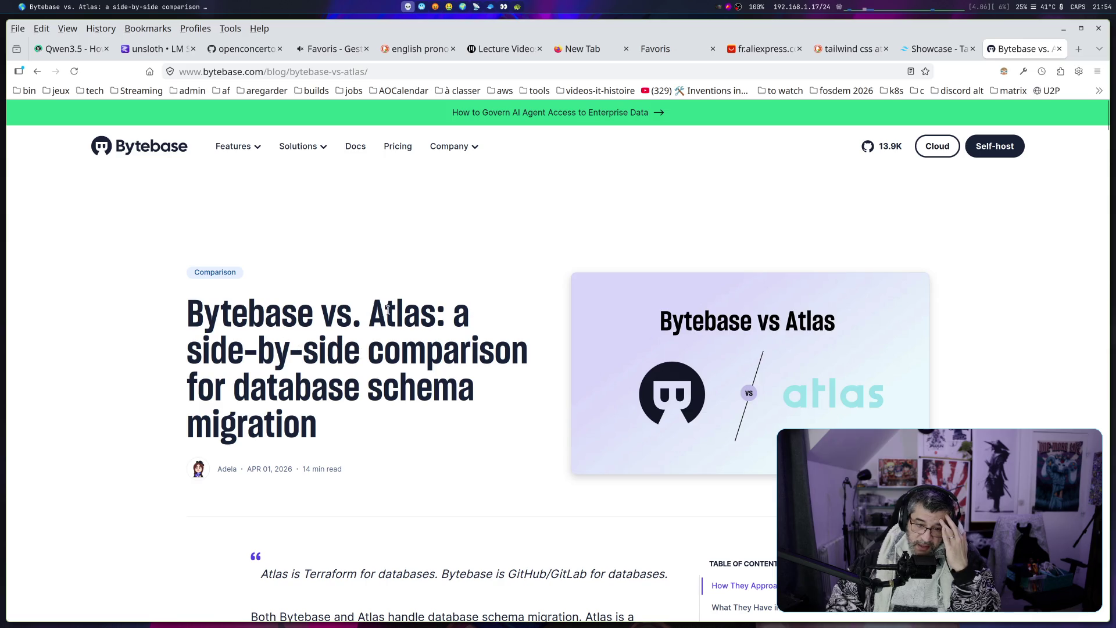
left_click_drag(373, 312, 434, 314)
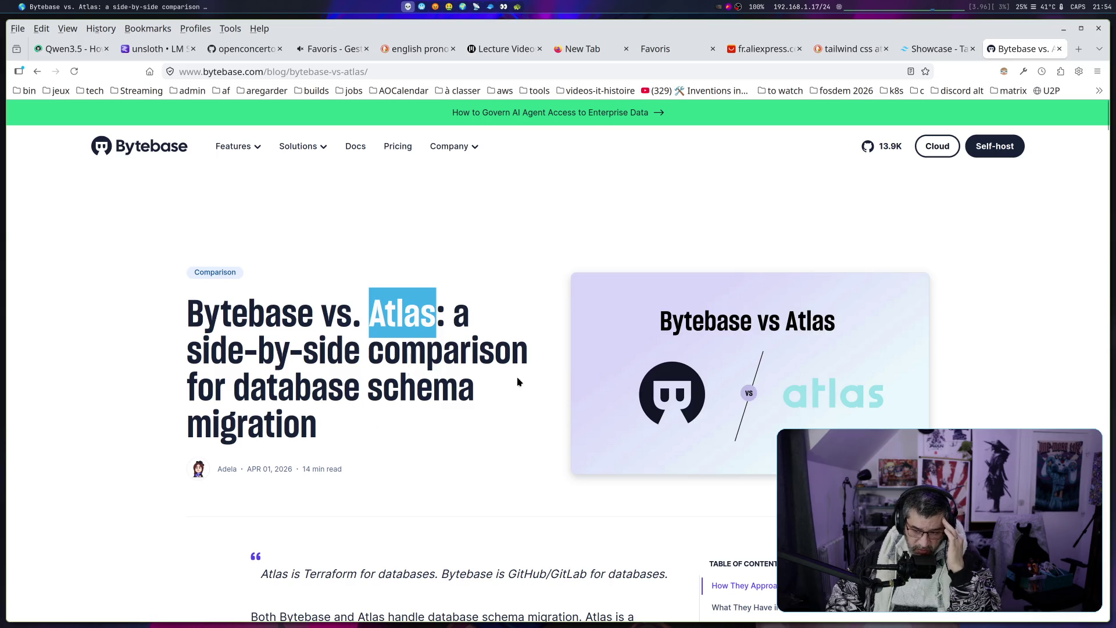
scroll(519, 382, "down", 5)
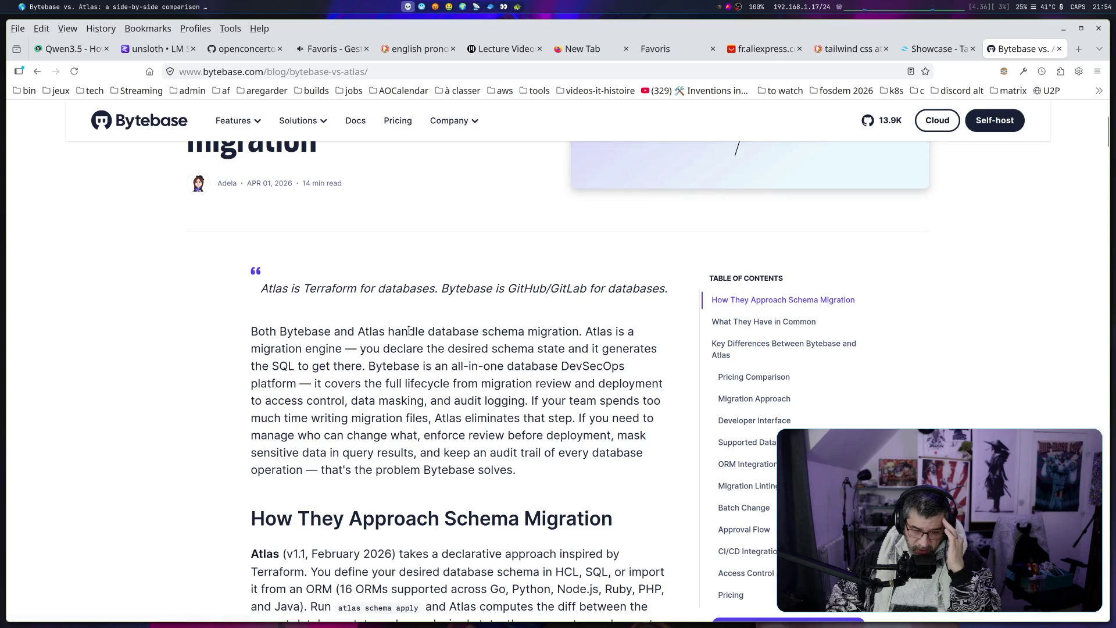
left_click_drag(579, 331, 489, 331)
mouse_move(294, 289)
left_mouse_down()
mouse_move(585, 289)
mouse_move(260, 289)
mouse_move(391, 291)
left_mouse_up()
left_click(260, 290)
scroll(417, 309, "down", 10)
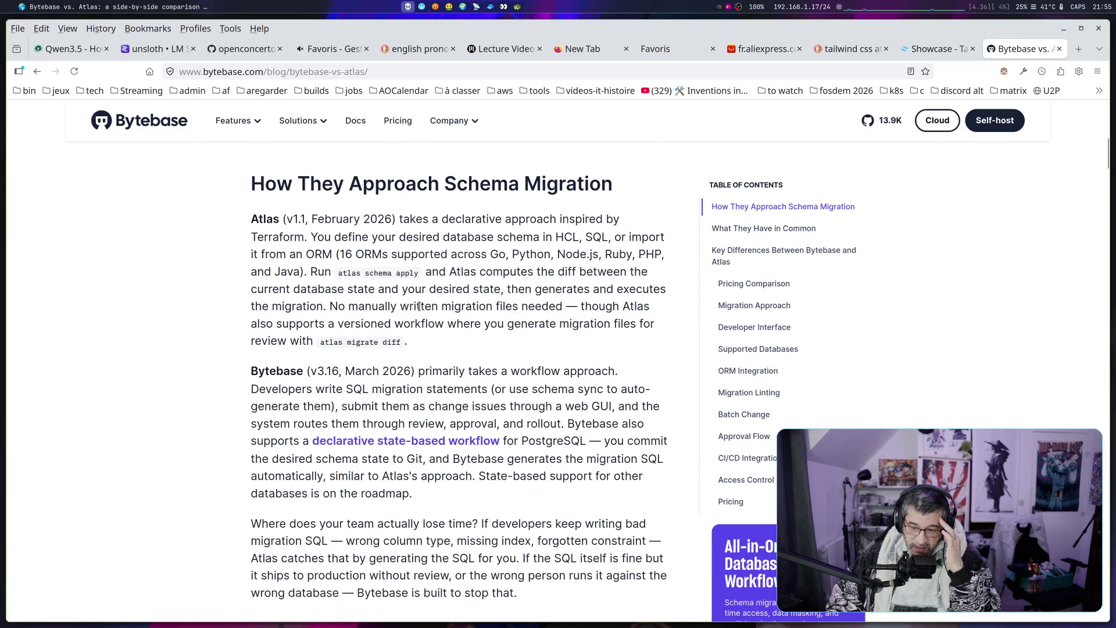
scroll(420, 305, "down", 5)
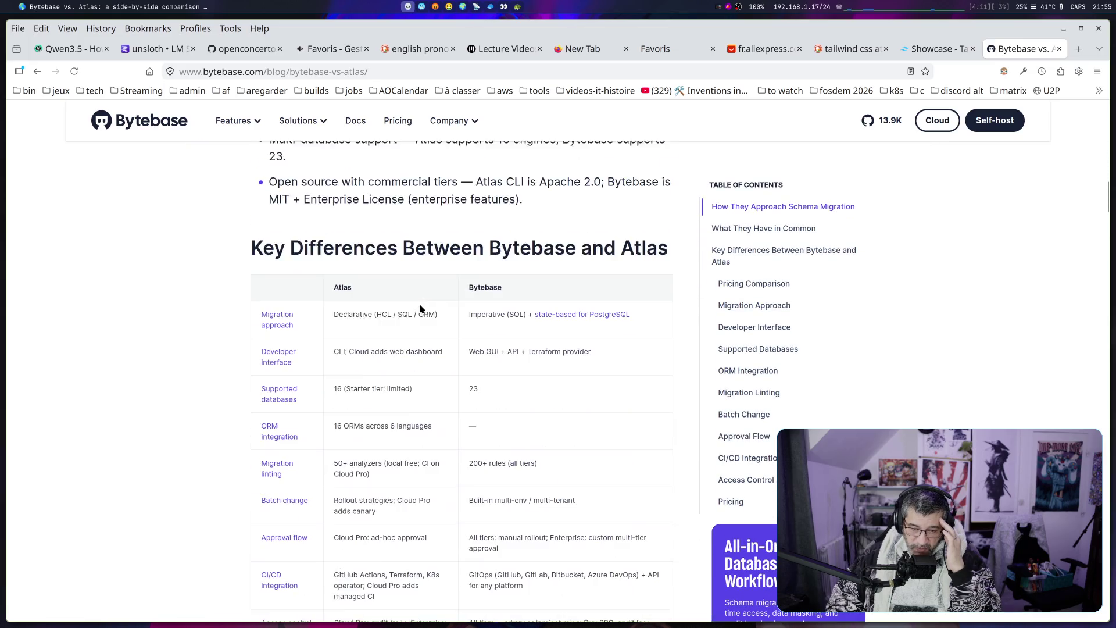
key("alt+Left")
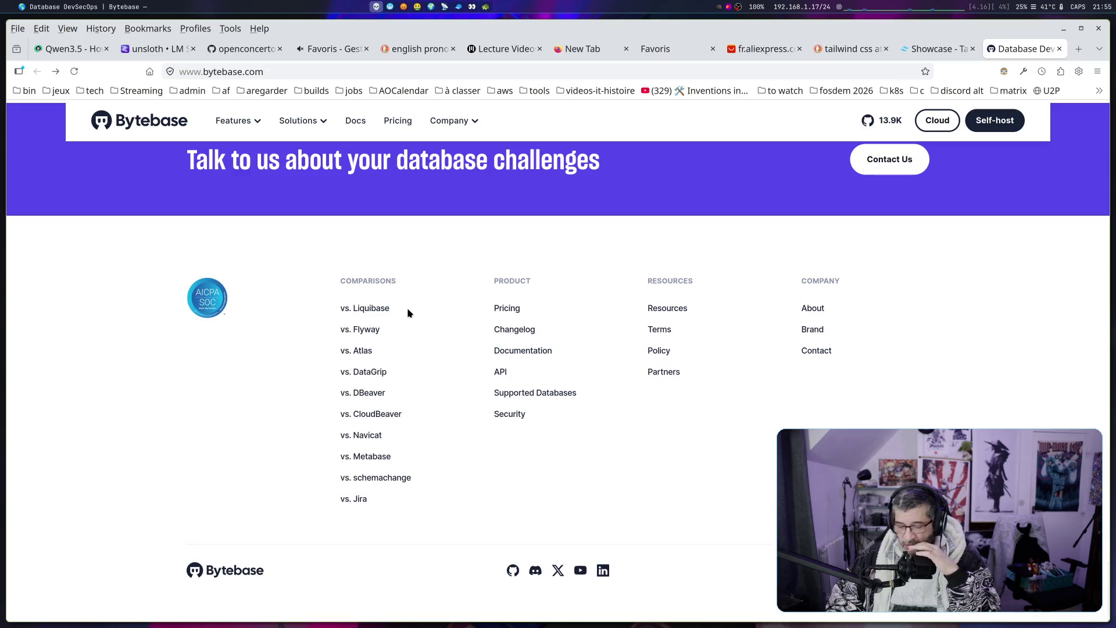
left_click(369, 393)
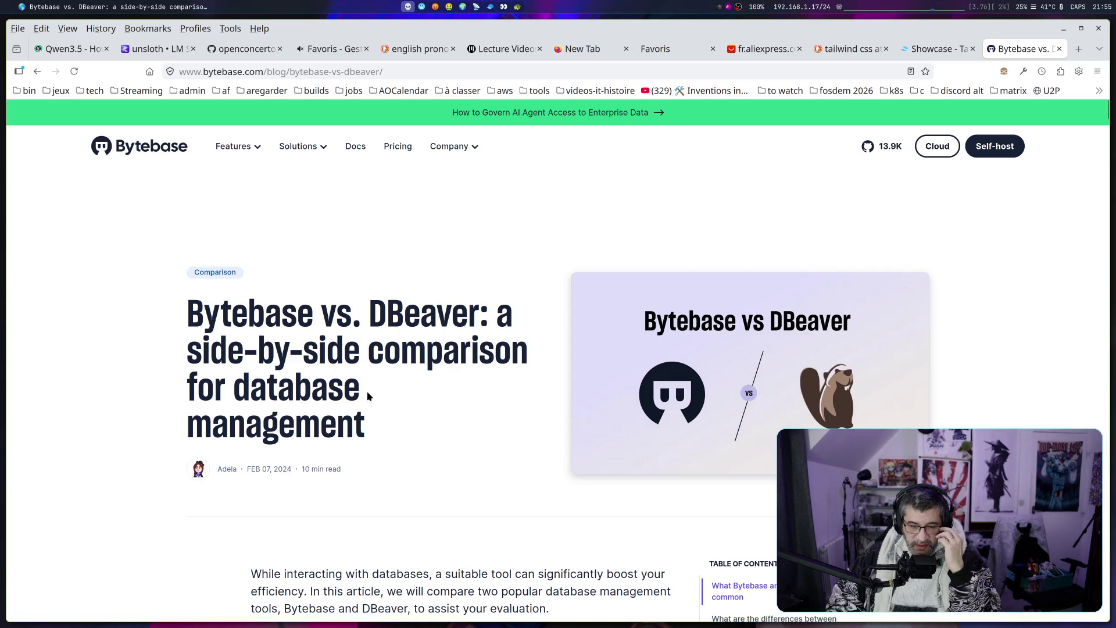
key("alt+Left")
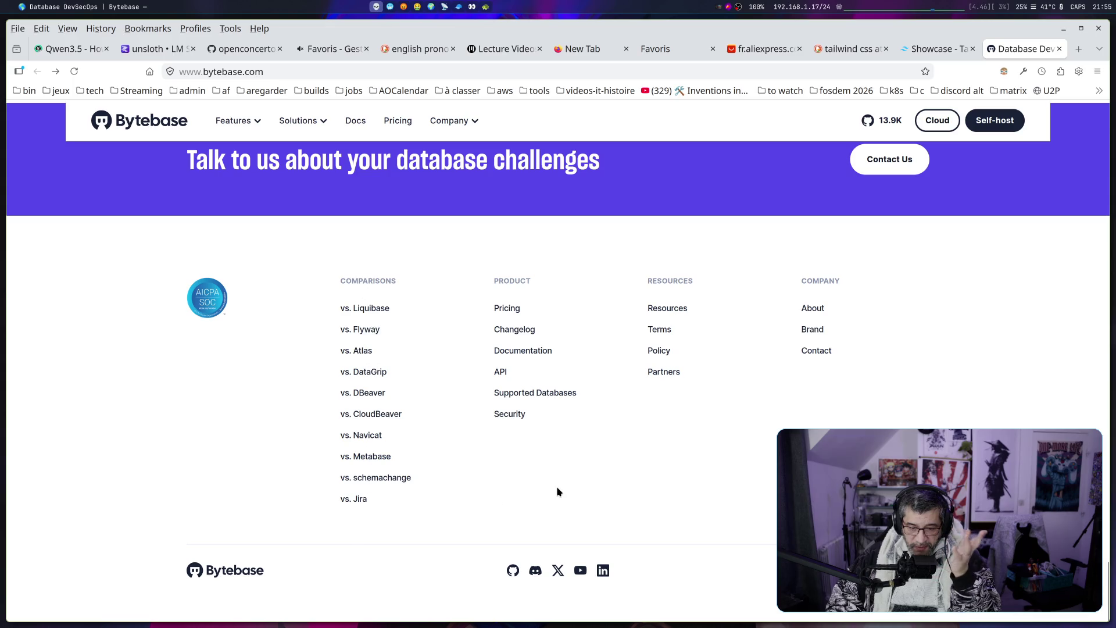
left_click(360, 500)
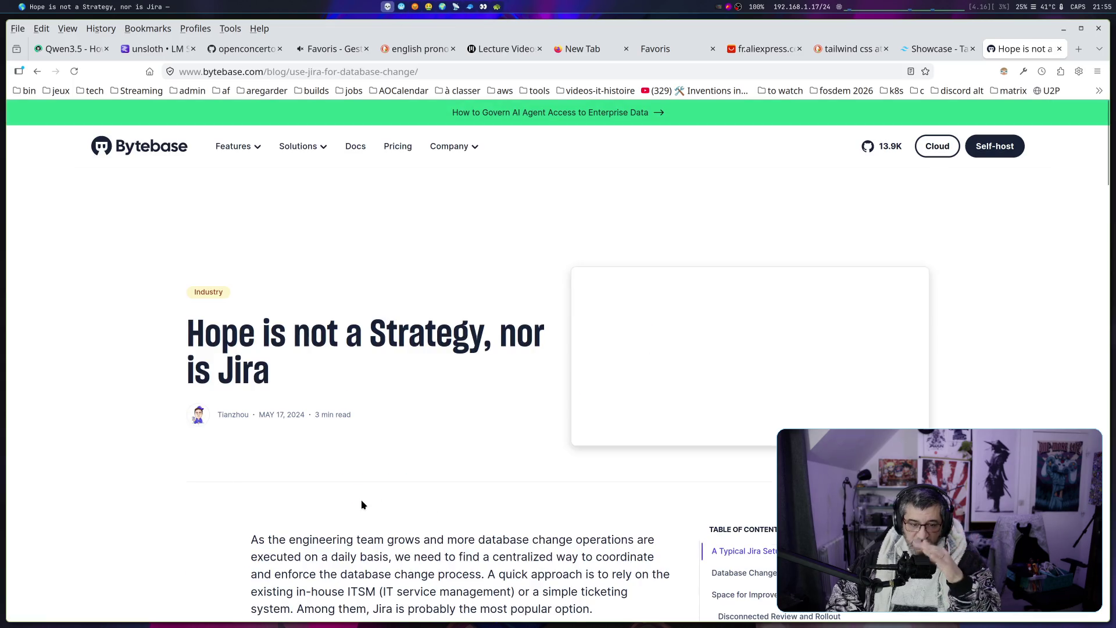
key("alt+Left")
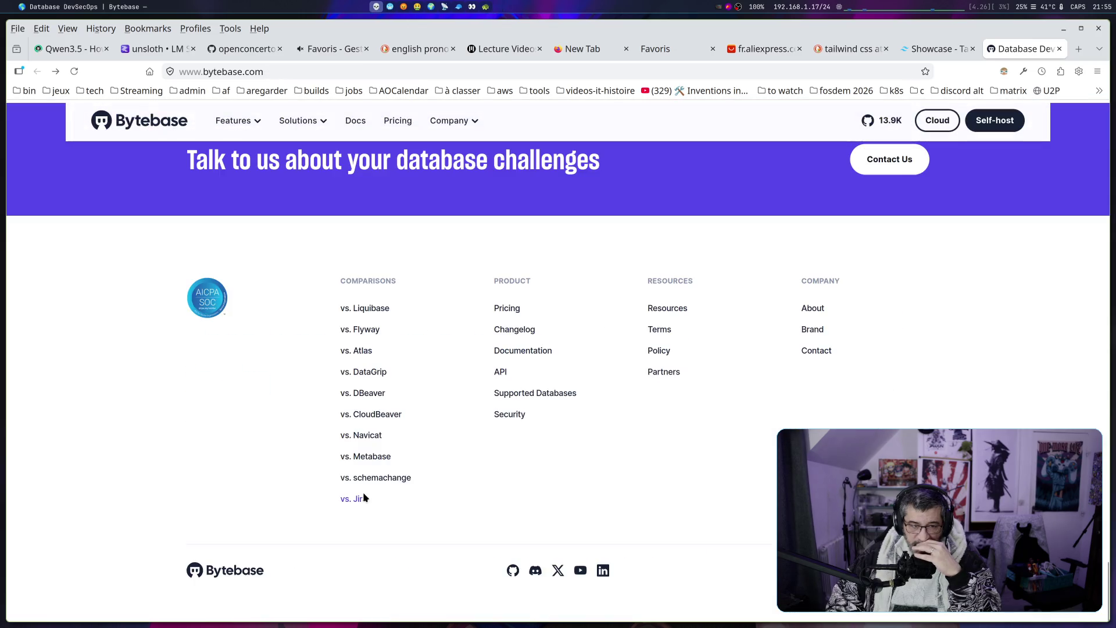
mouse_move(256, 123)
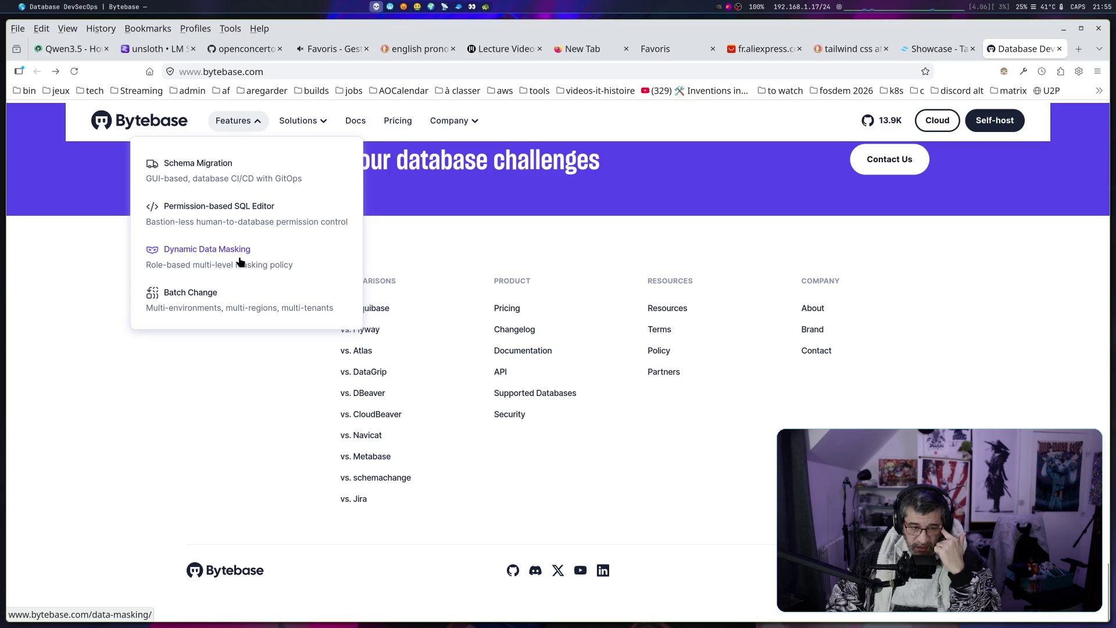
mouse_move(315, 125)
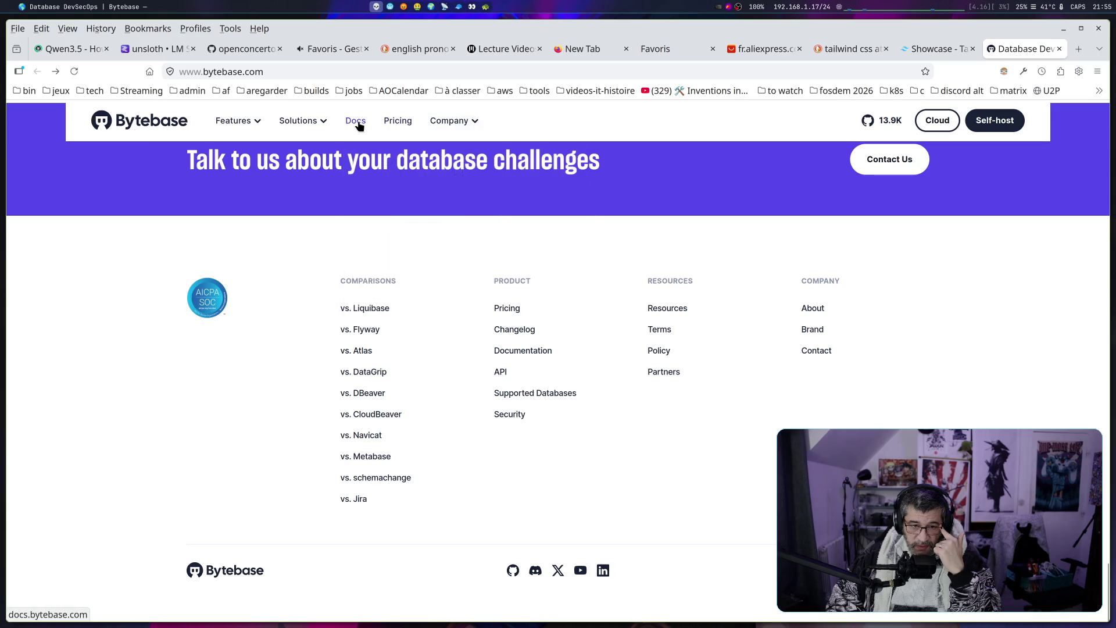
left_click(398, 119)
Scroll the Bytebase Pricing page, then bring up the Features dropdown from the navigation bar
scroll(272, 193, "down", 3)
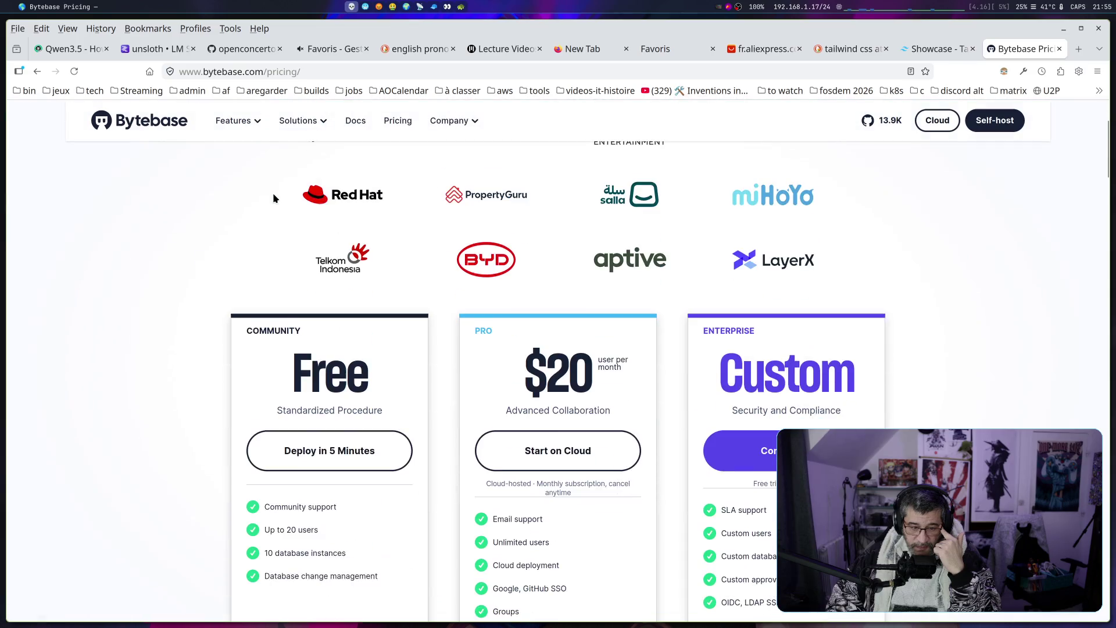
scroll(273, 199, "down", 2)
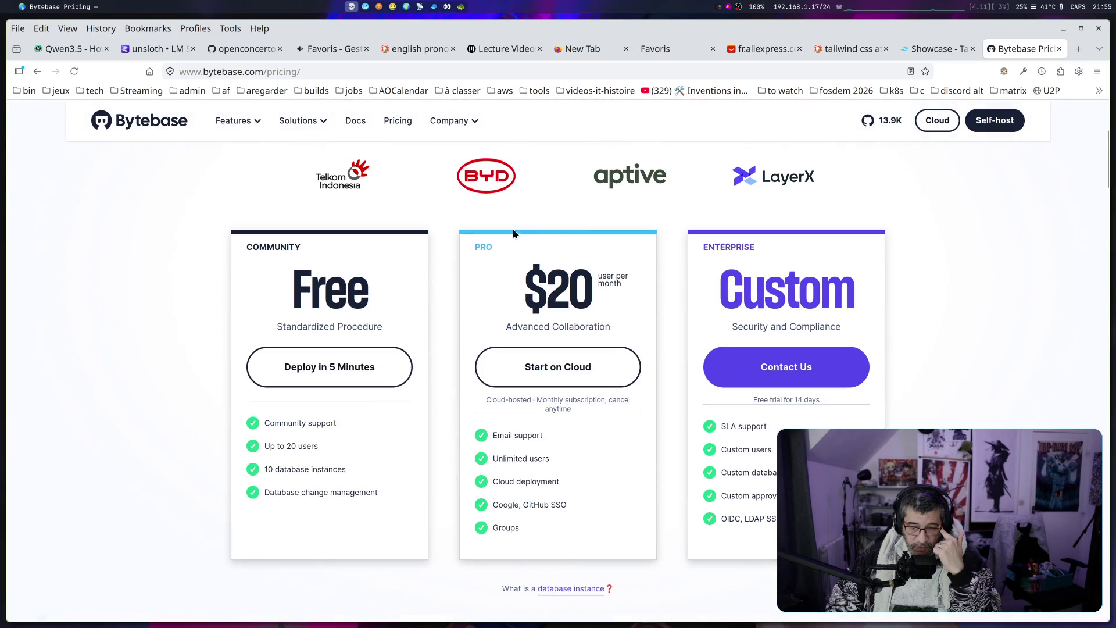
scroll(402, 211, "up", 5)
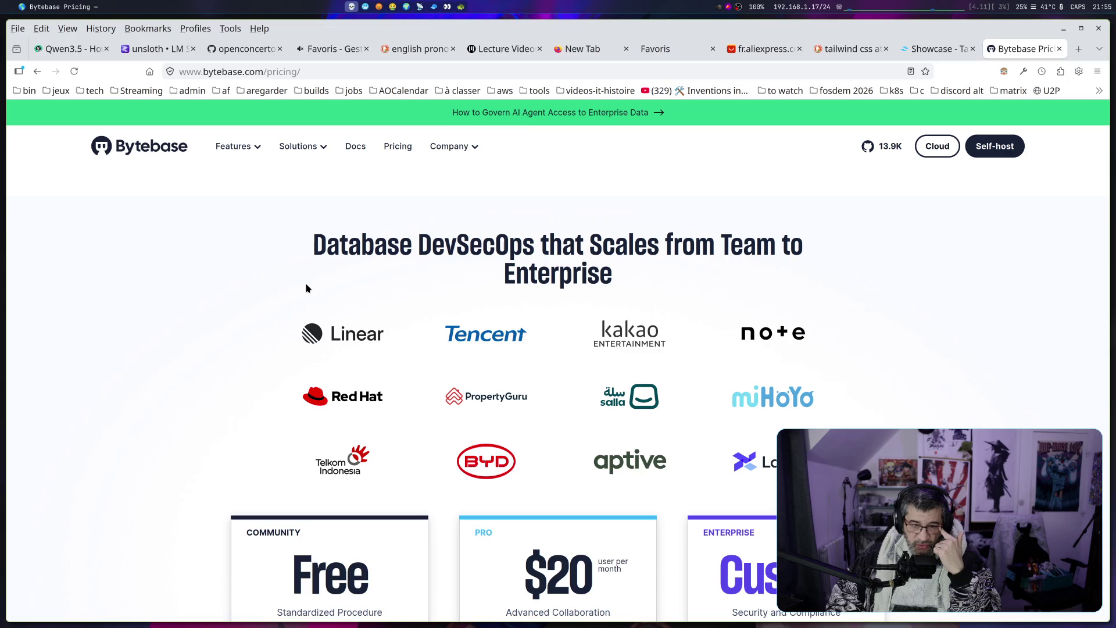
mouse_move(298, 147)
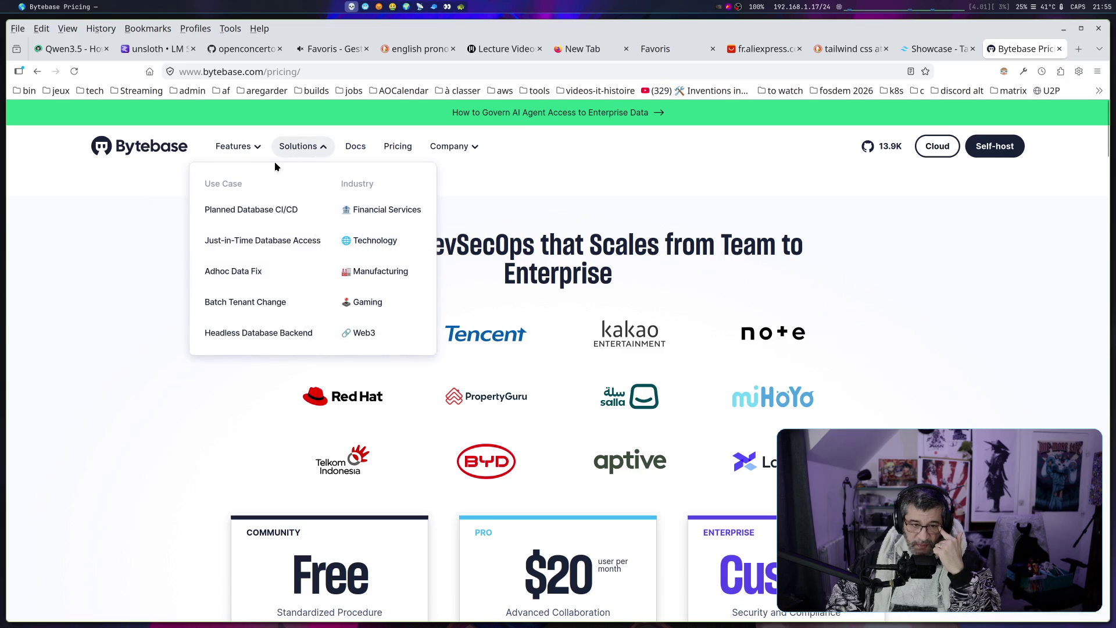
mouse_move(247, 150)
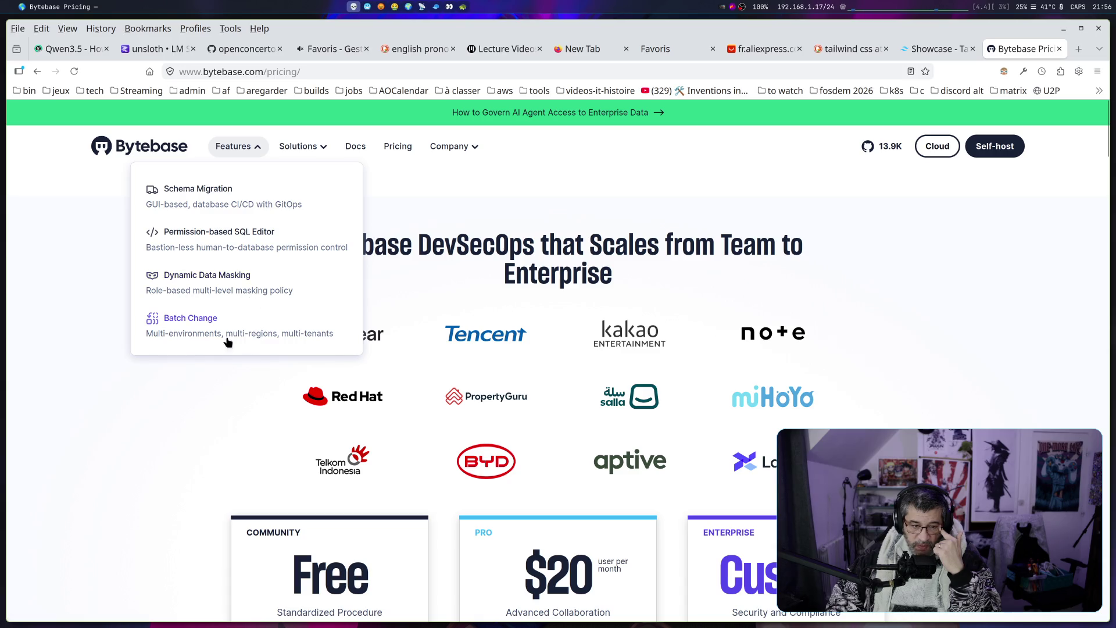
Read the Batch Change page down to Related posts, then return to the Tailwind CSS Showcase tab
left_click(184, 328)
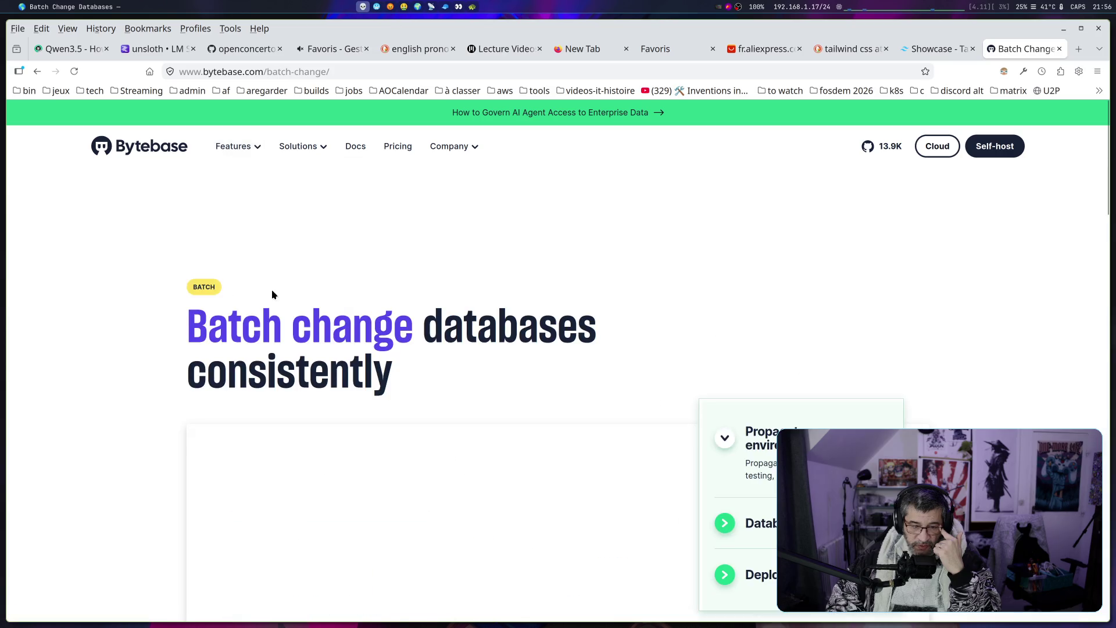
scroll(250, 291, "down", 6)
scroll(289, 294, "up", 3)
scroll(288, 295, "down", 10)
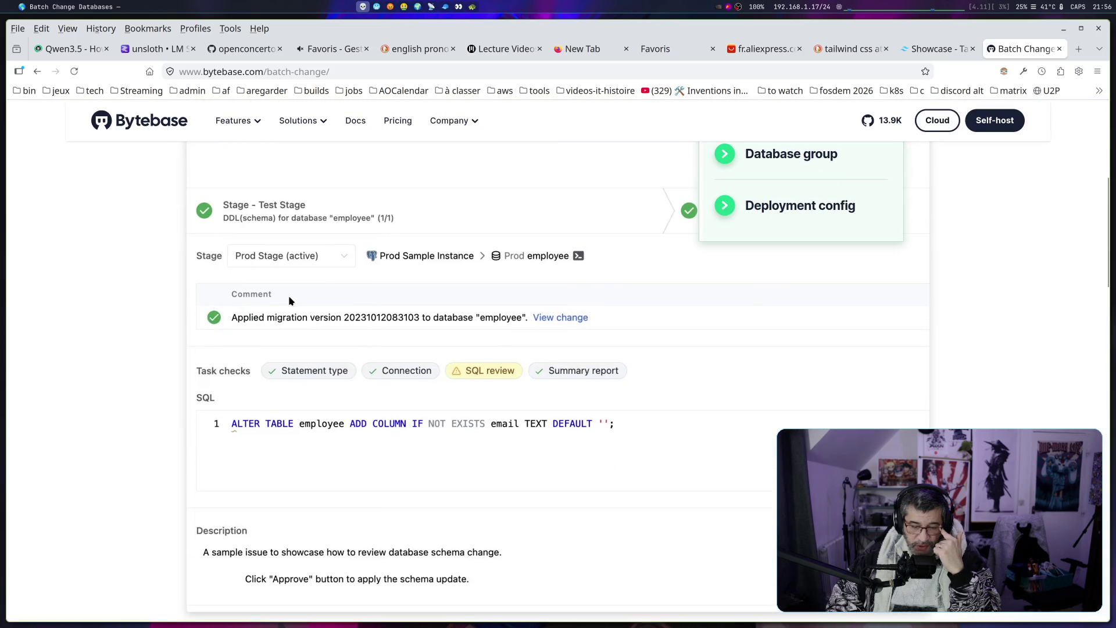
scroll(290, 303, "up", 5)
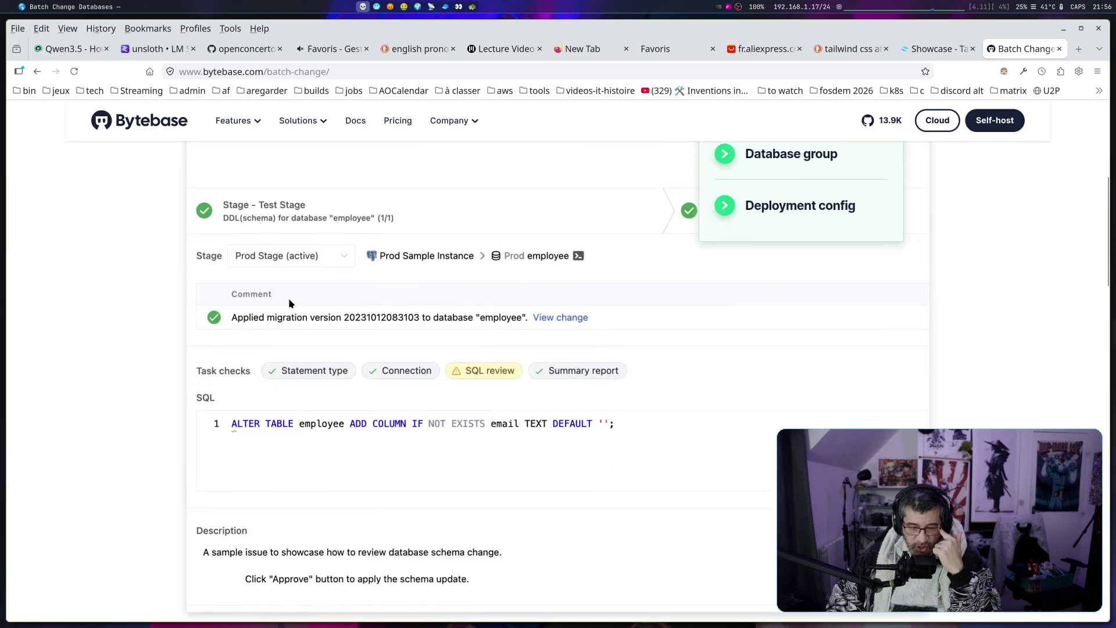
scroll(289, 303, "up", 2)
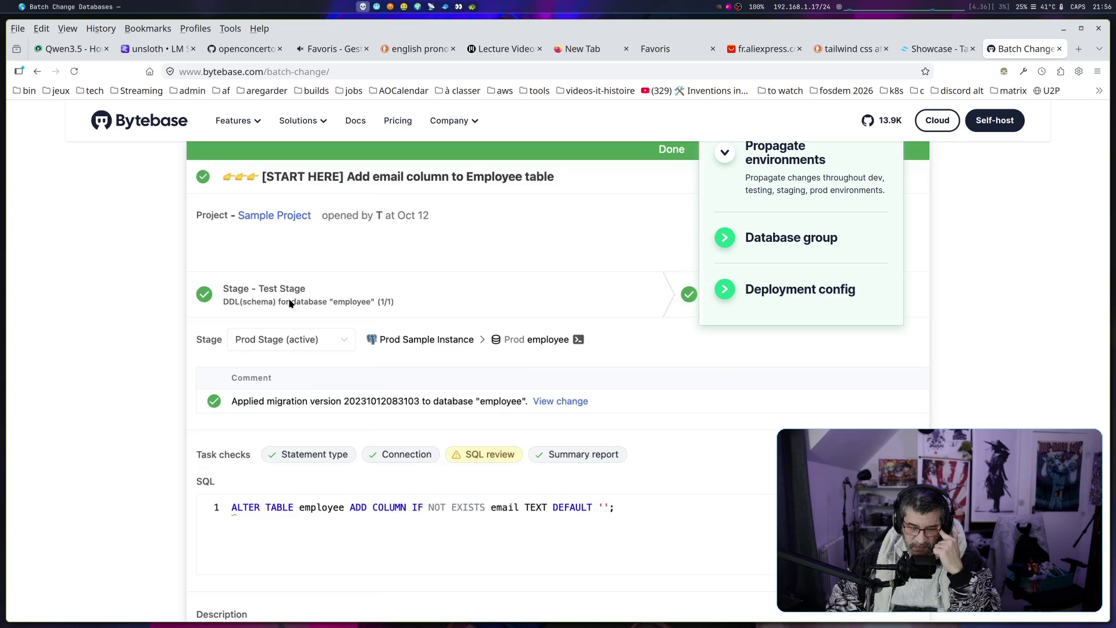
scroll(290, 303, "down", 3)
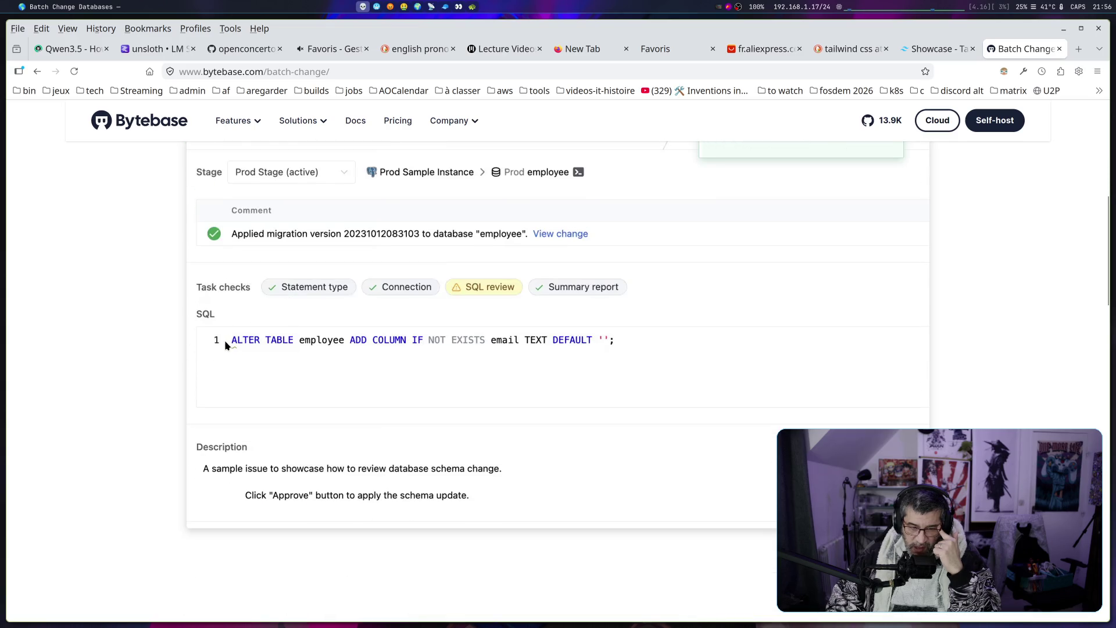
scroll(322, 344, "down", 8)
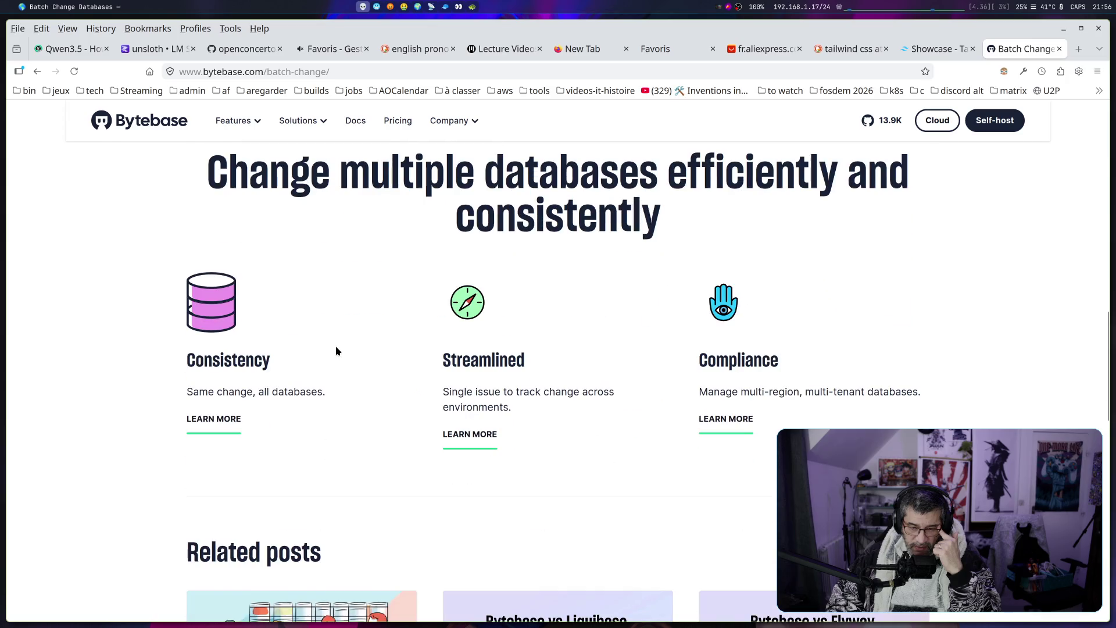
scroll(336, 351, "down", 6)
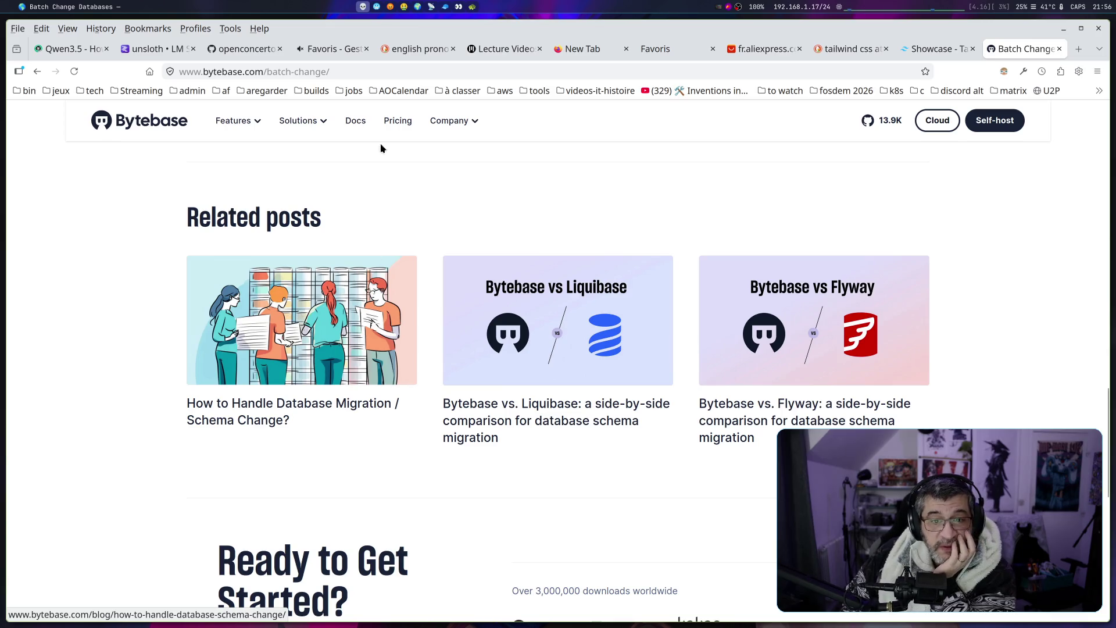
left_click(931, 50)
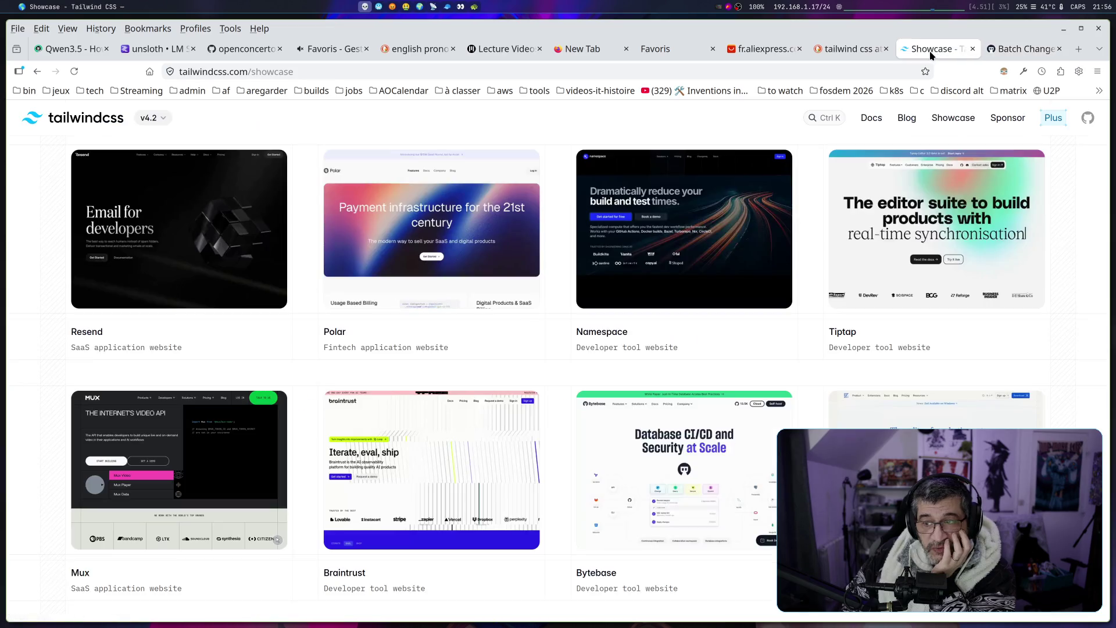
Scroll through the Tailwind CSS showcase grid of sites
scroll(558, 207, "down", 8)
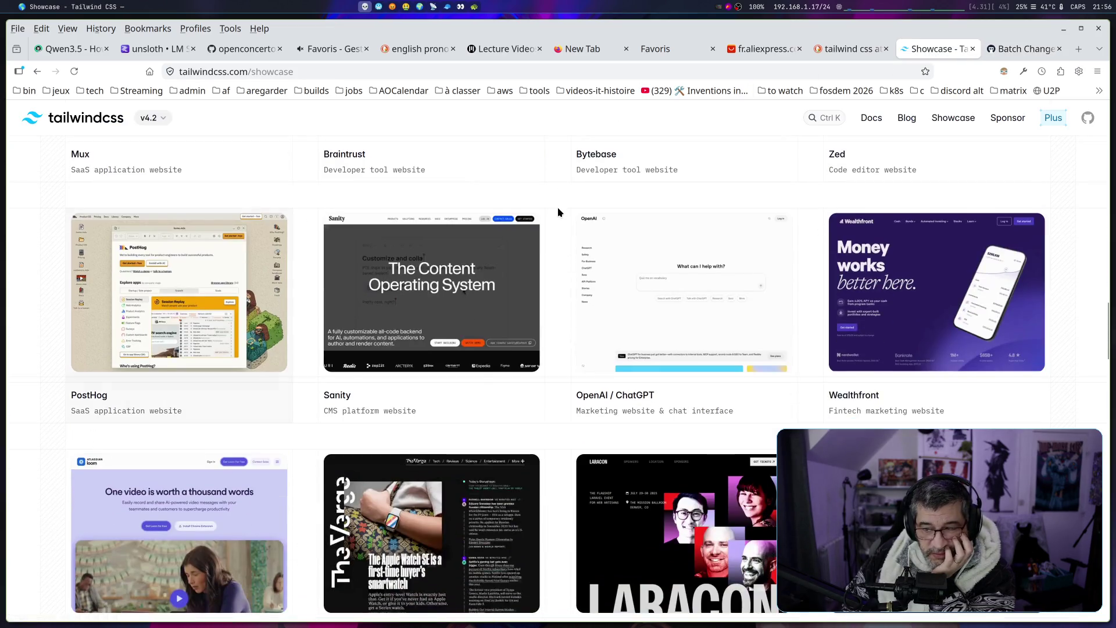
scroll(559, 207, "down", 3)
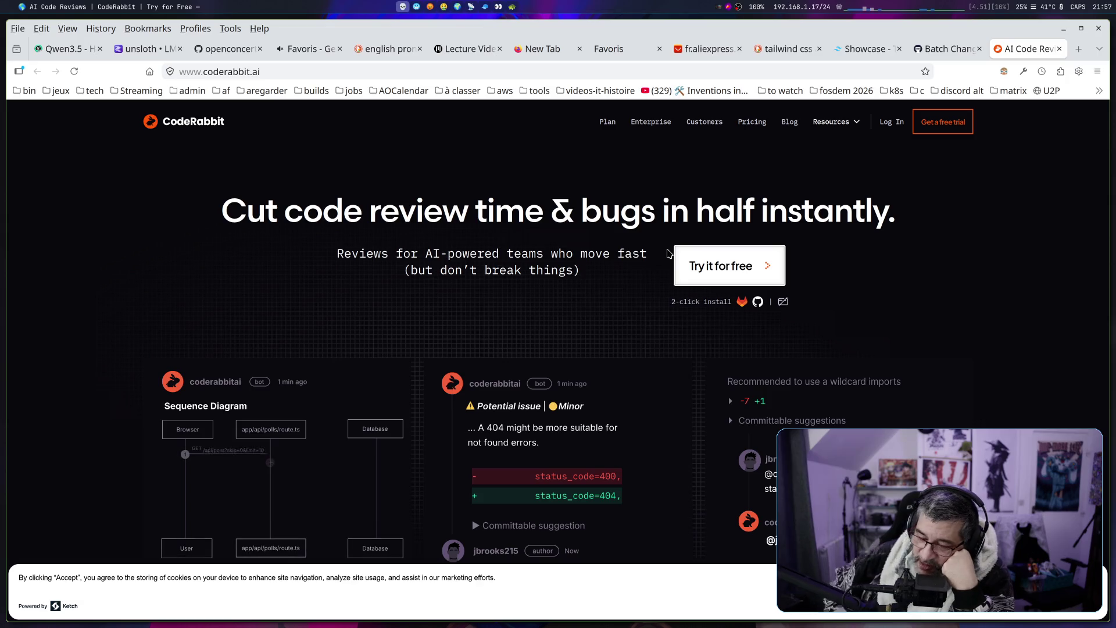
Highlight and clear parts of the CodeRabbit headline and AI-powered teams subtitle
scroll(525, 262, "down", 2)
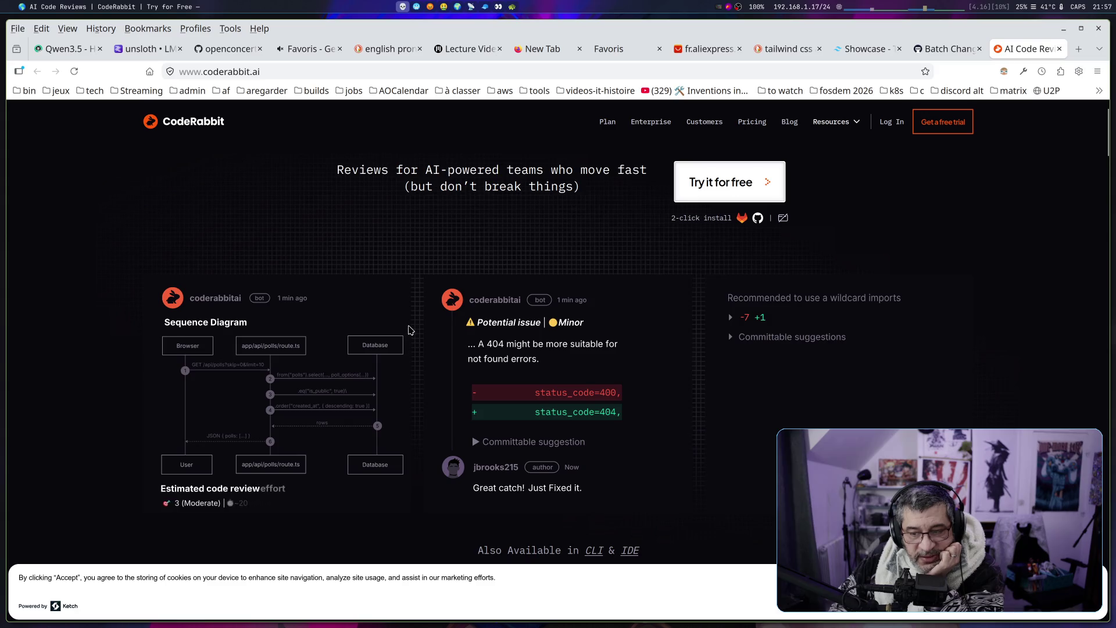
scroll(468, 278, "down", 2)
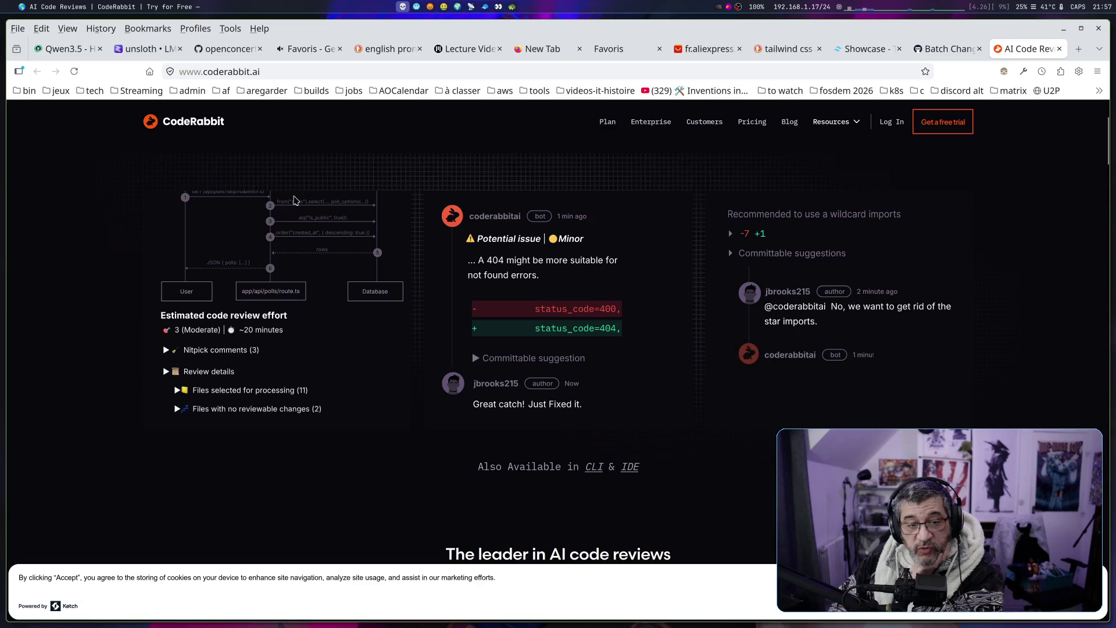
scroll(454, 315, "up", 4)
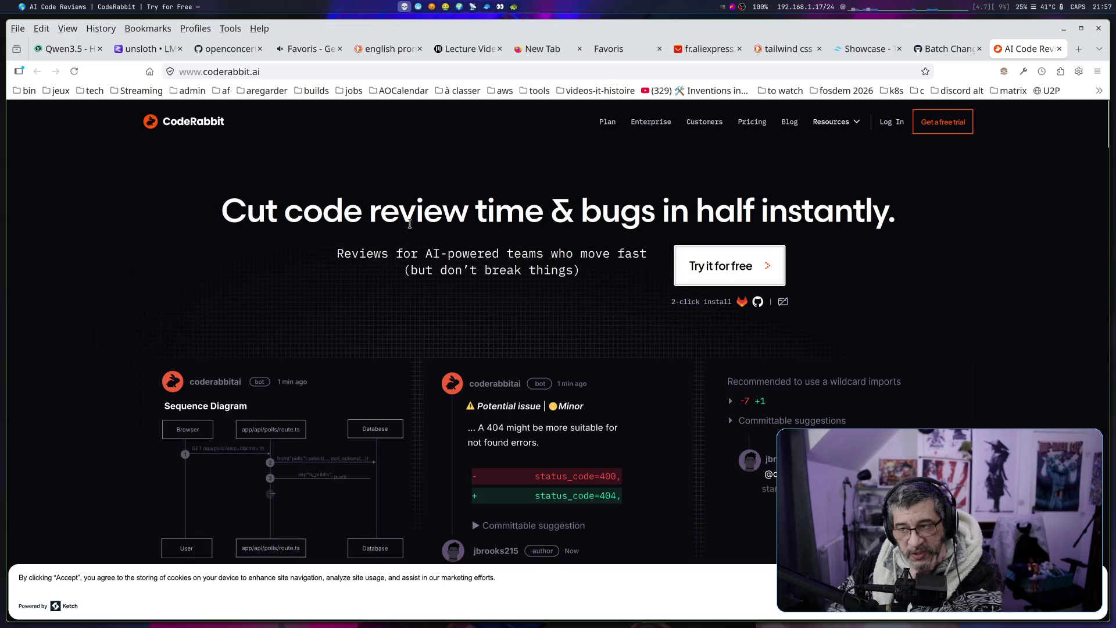
mouse_move(362, 215)
left_mouse_down()
mouse_move(630, 251)
mouse_move(582, 273)
left_mouse_up()
left_click(373, 218)
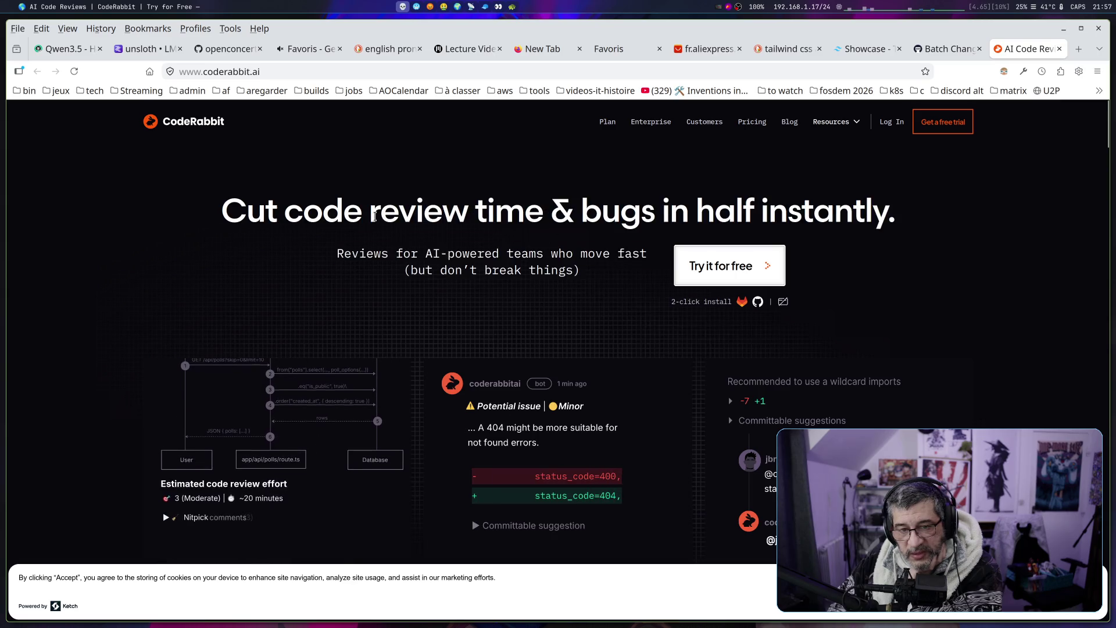
left_click_drag(344, 217, 639, 215)
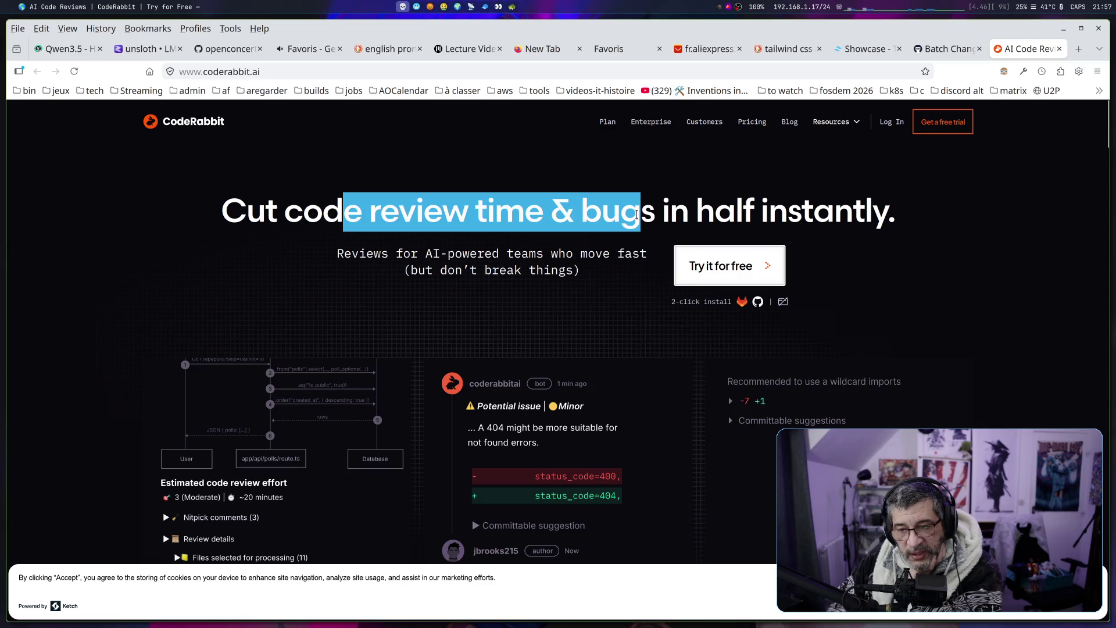
mouse_move(389, 255)
left_mouse_down()
mouse_move(561, 256)
mouse_move(519, 269)
left_mouse_up()
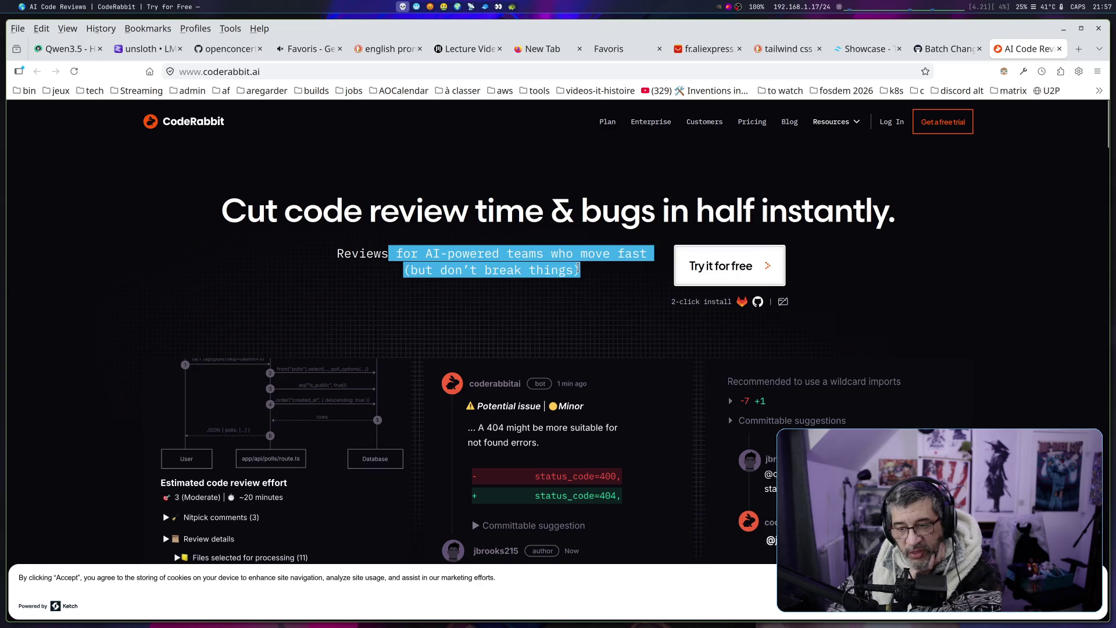
scroll(578, 270, "down", 2)
scroll(576, 271, "up", 2)
left_click(517, 268)
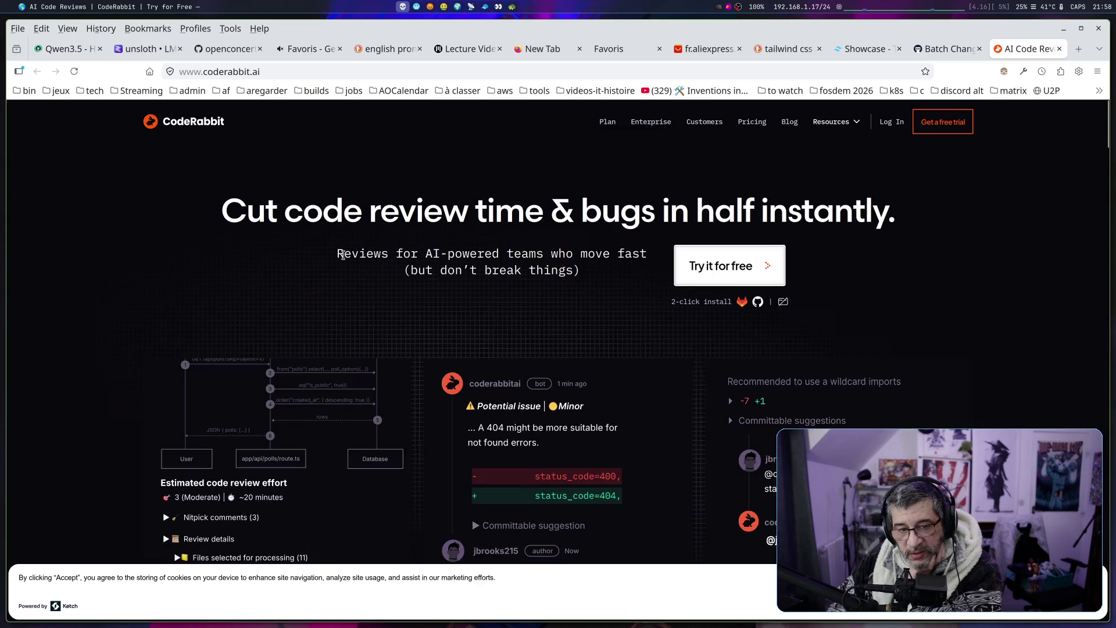
mouse_move(338, 254)
left_mouse_down()
mouse_move(590, 274)
mouse_move(337, 254)
left_mouse_up()
left_click(585, 279)
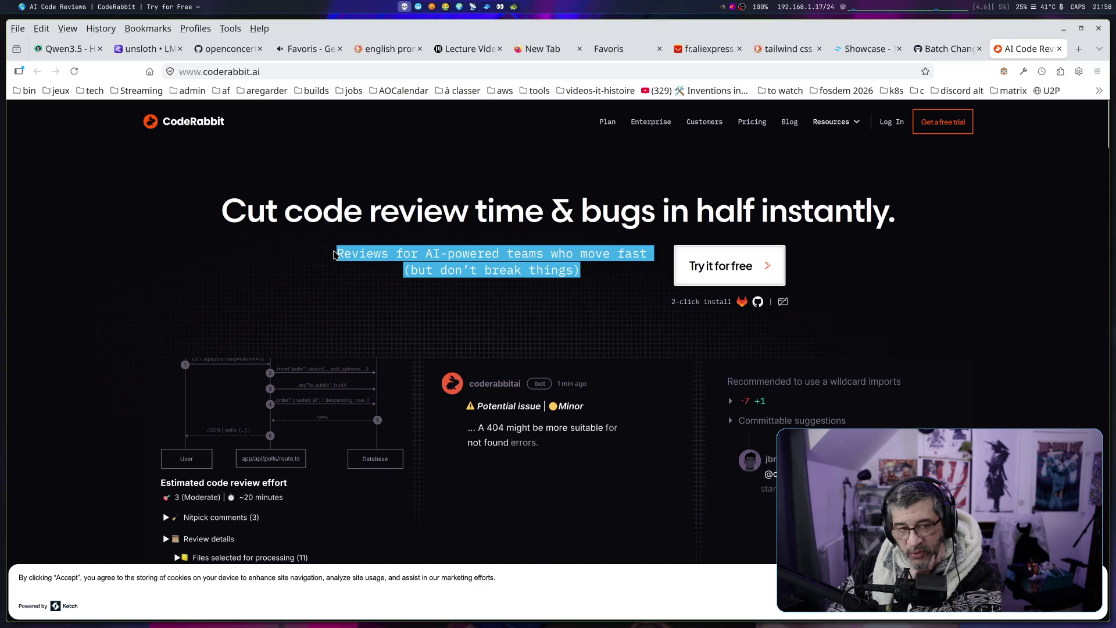
Scroll past the leader-in-AI-code-reviews heading to the 'Trusted by 15,000+ customers' logos
scroll(433, 258, "down", 3)
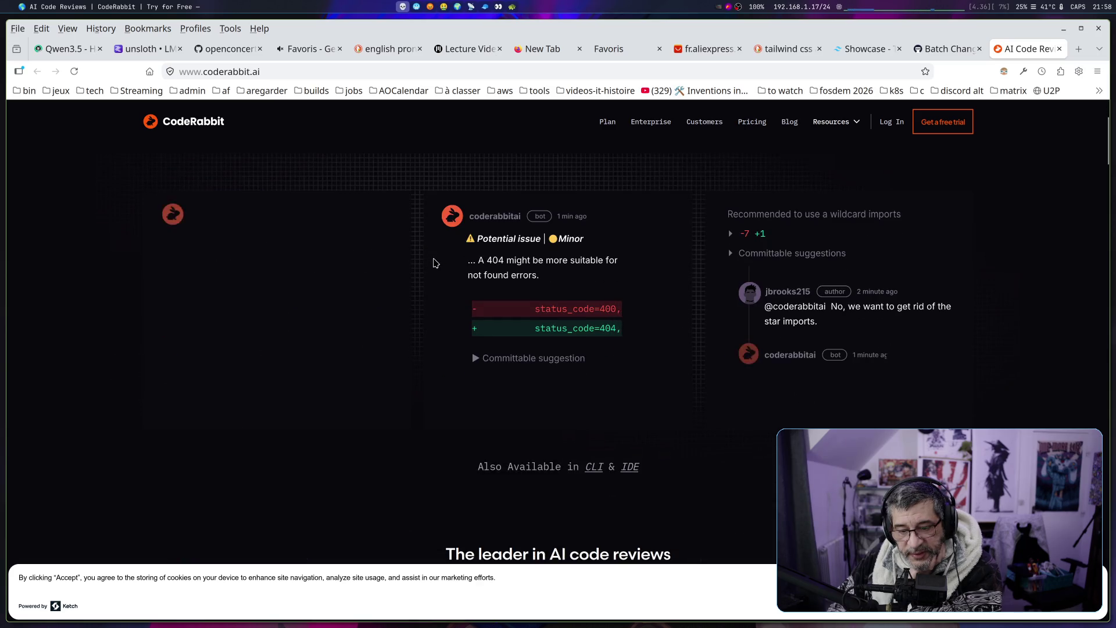
scroll(434, 261, "down", 5)
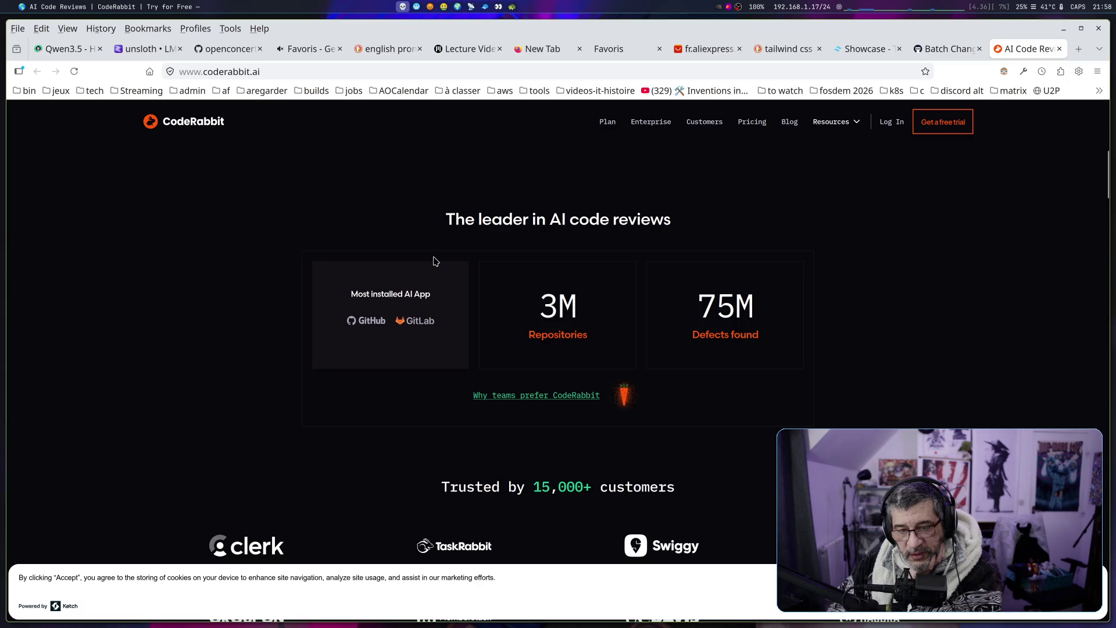
left_click_drag(478, 224, 628, 226)
scroll(533, 242, "down", 3)
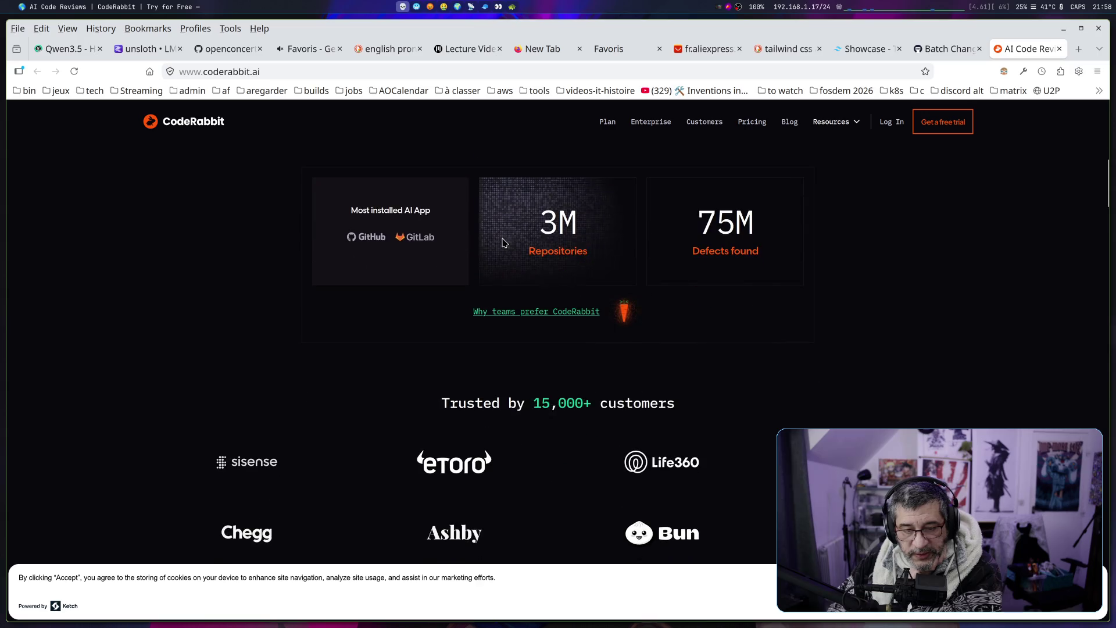
scroll(436, 250, "down", 3)
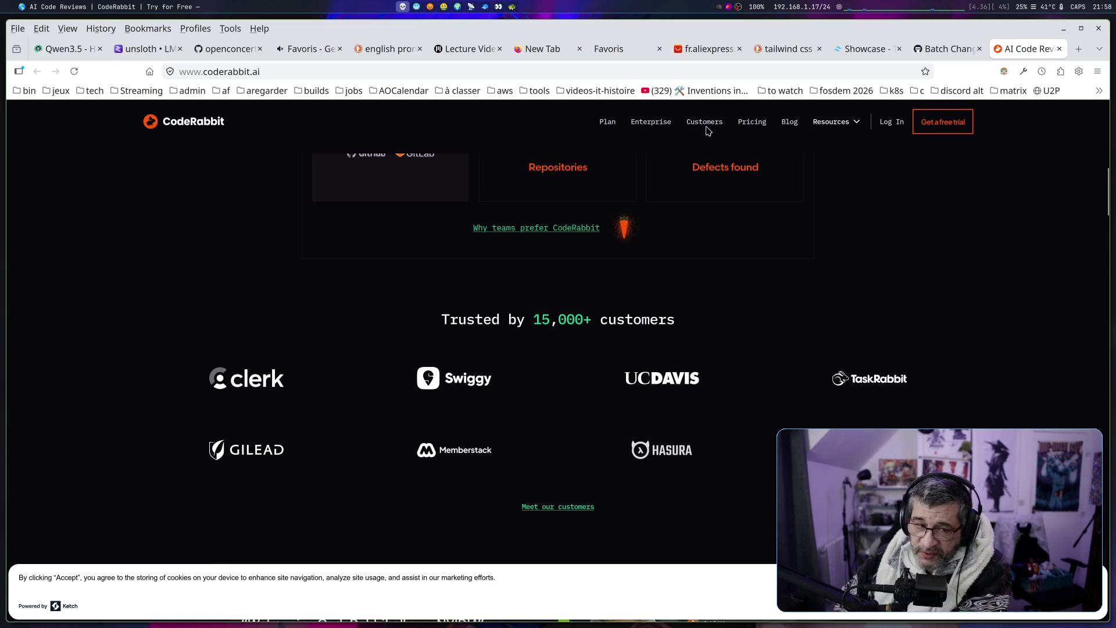
Open CodeRabbit's Plan page and read its missing-plan problem and How it works Step 1
left_click(608, 123)
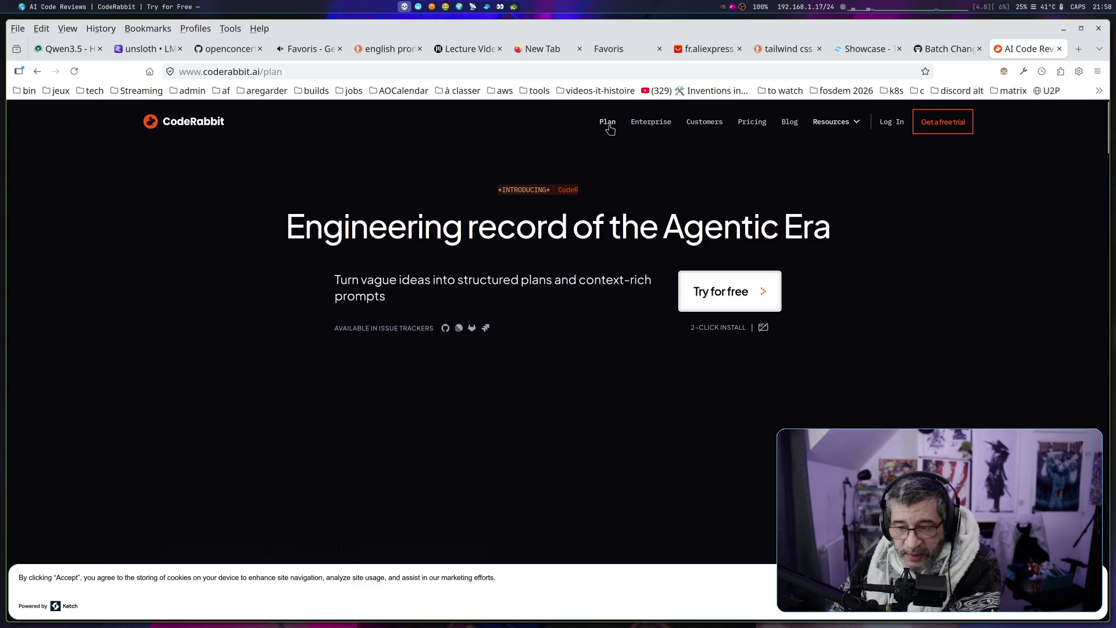
scroll(496, 220, "down", 5)
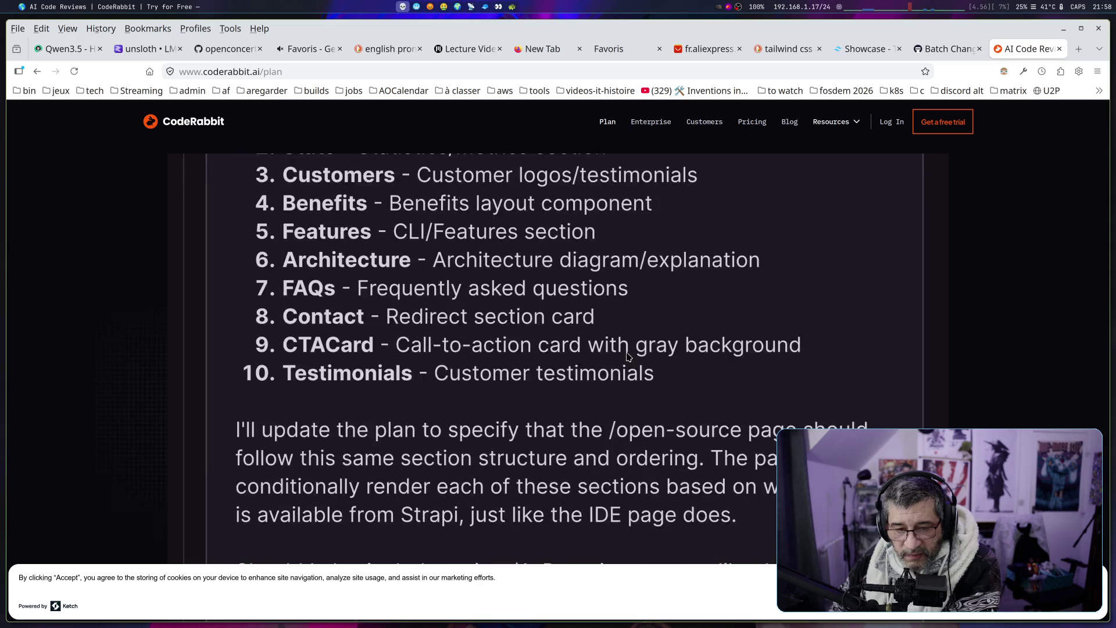
scroll(628, 357, "down", 5)
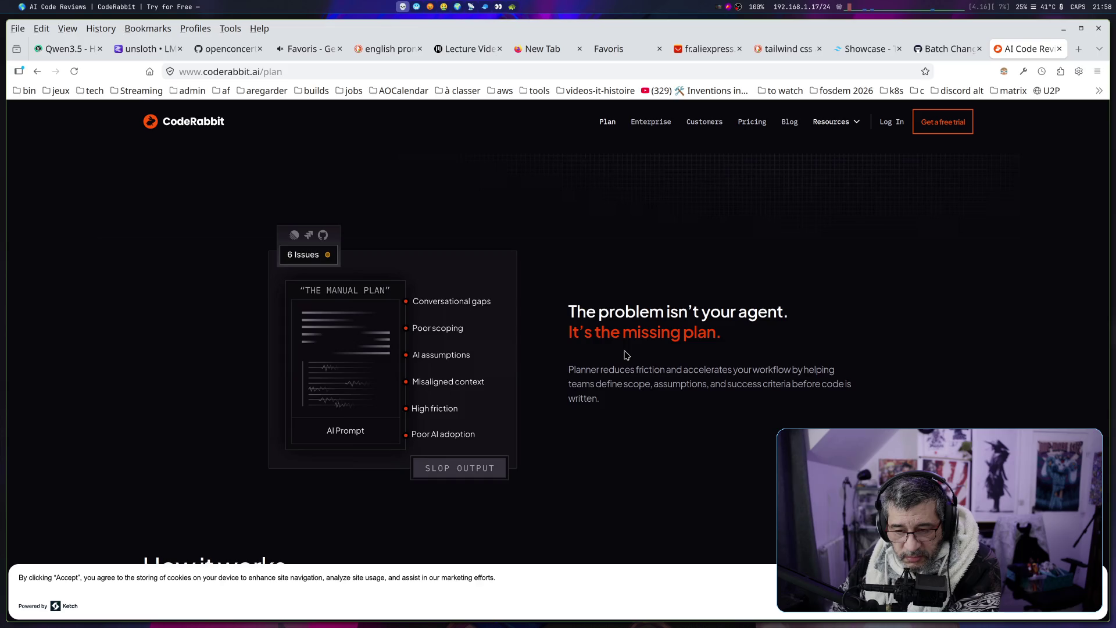
left_click_drag(721, 336, 576, 336)
scroll(668, 381, "down", 5)
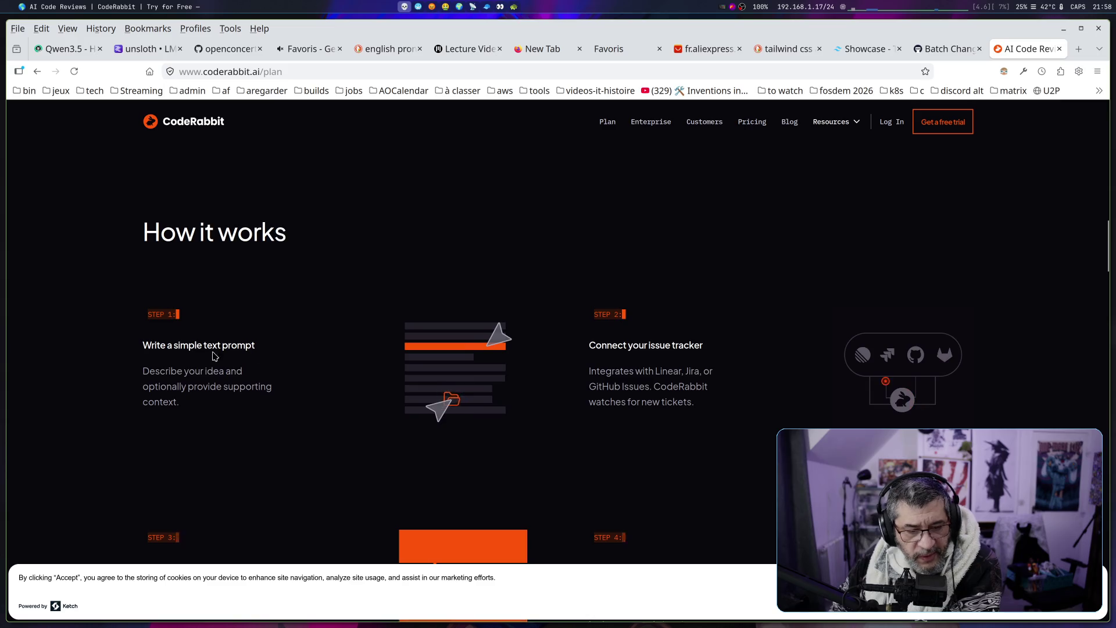
left_click_drag(178, 346, 265, 349)
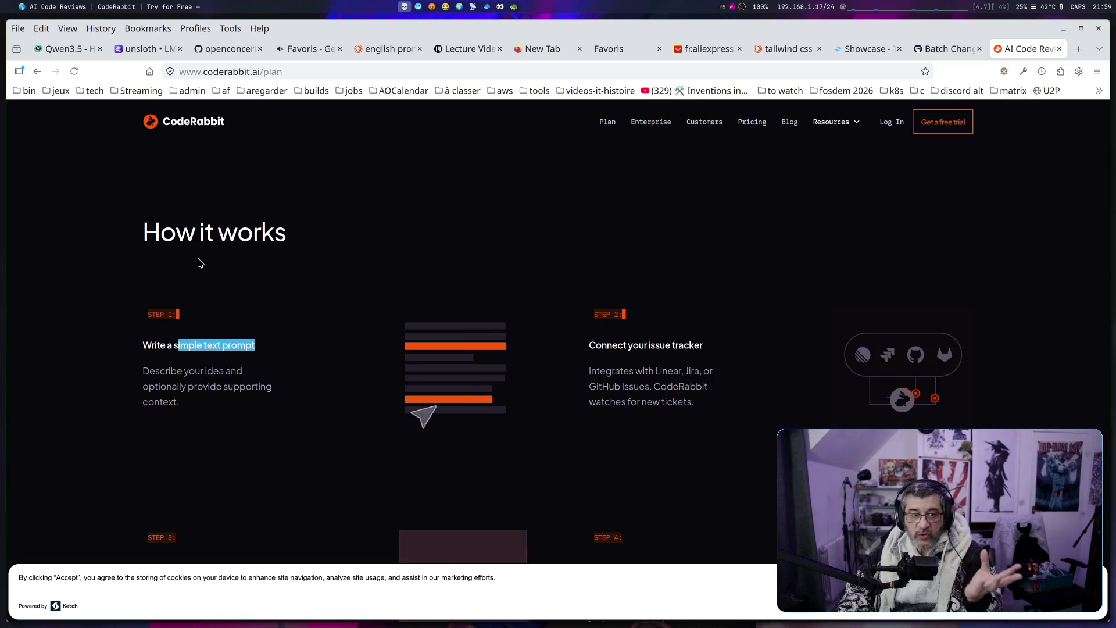
scroll(200, 269, "up", 15)
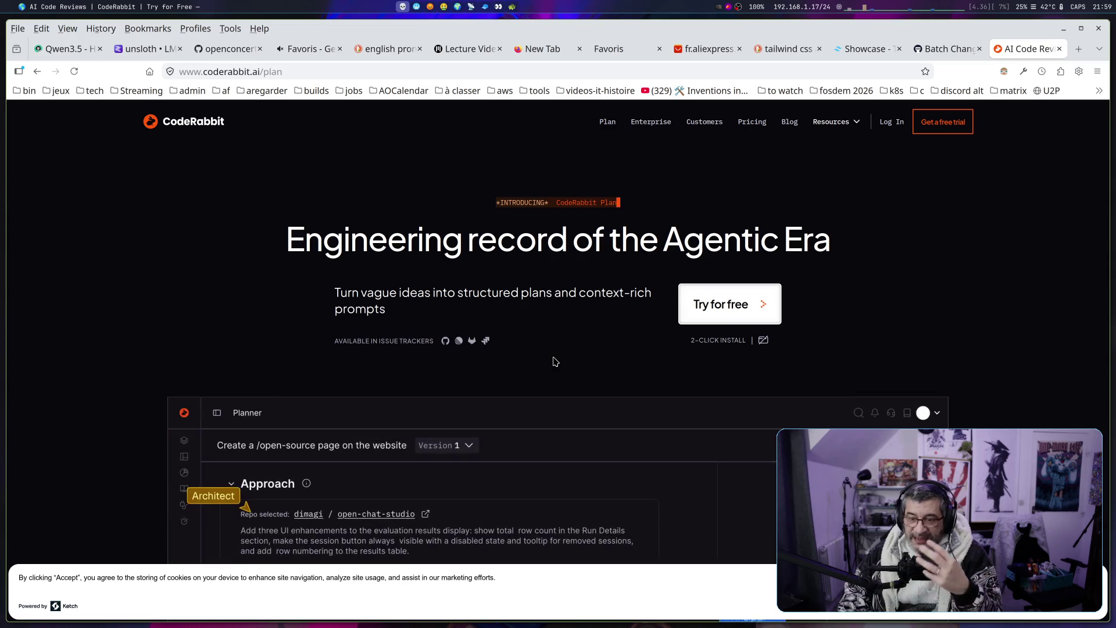
Search the web for 'oracle' in a new tab and open the oracle.com result
left_click(1082, 52)
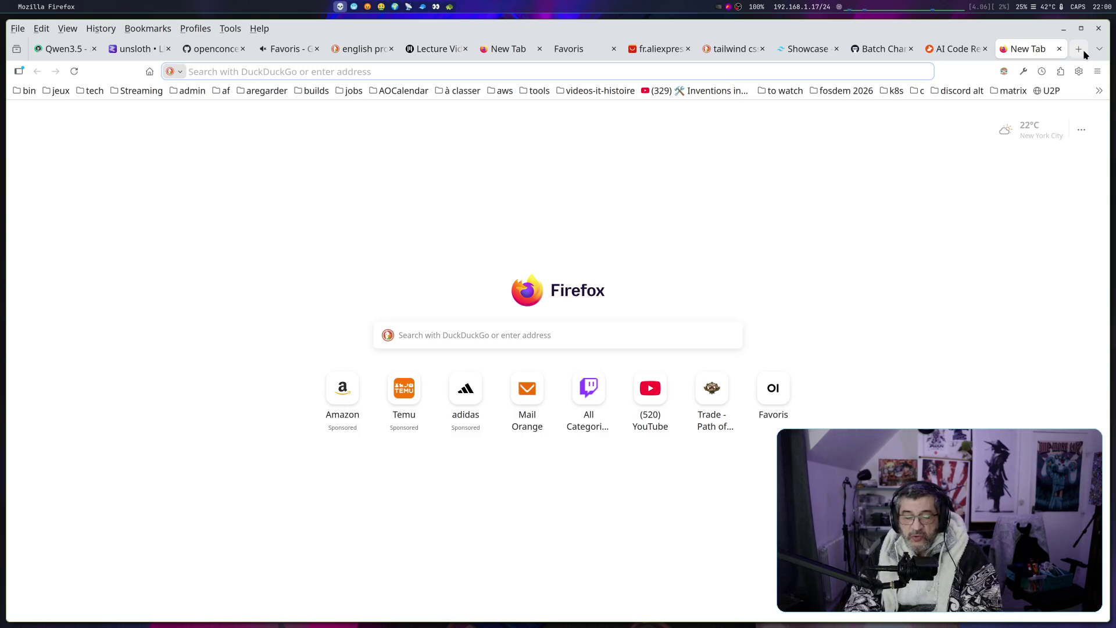
type("oracle")
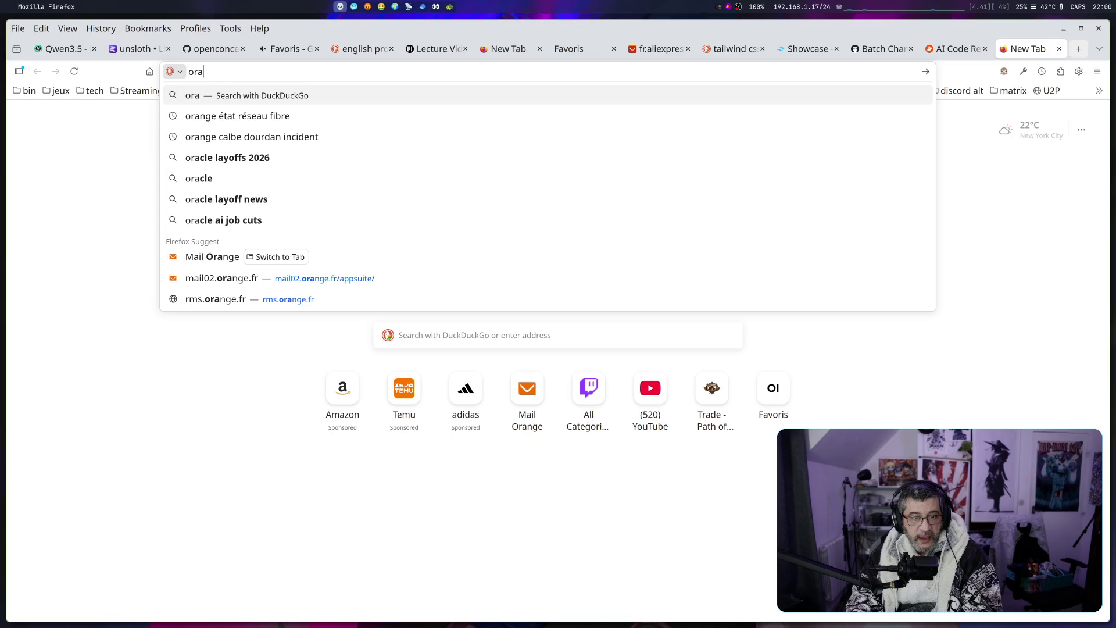
key("Return")
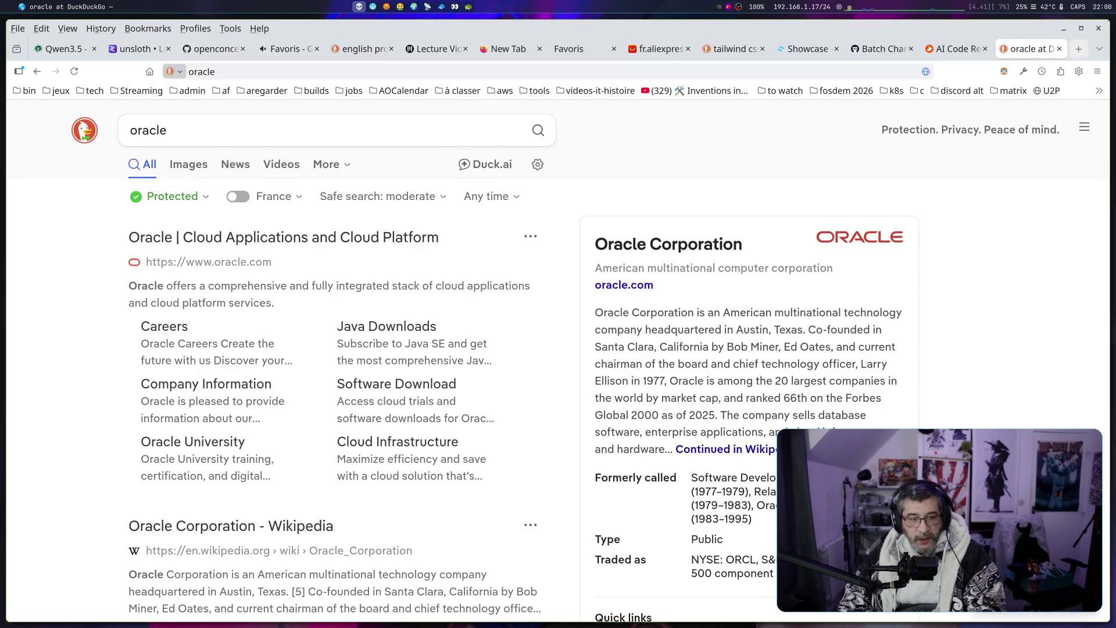
left_click(378, 243)
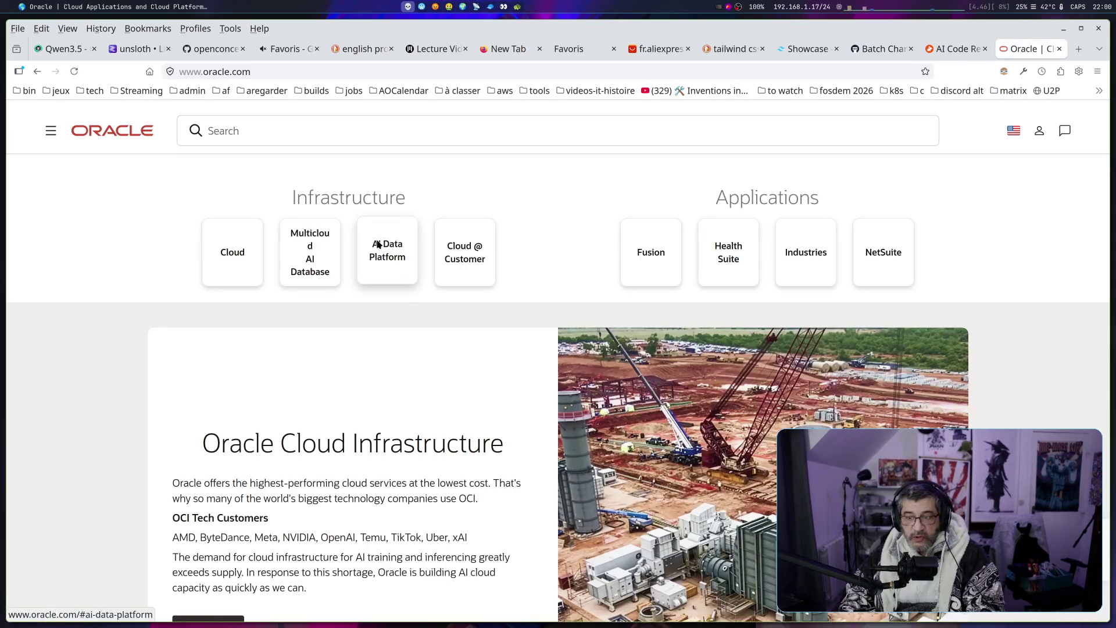
Scroll through the Oracle Cloud Infrastructure and Multicloud AI Database sections
scroll(395, 355, "down", 10)
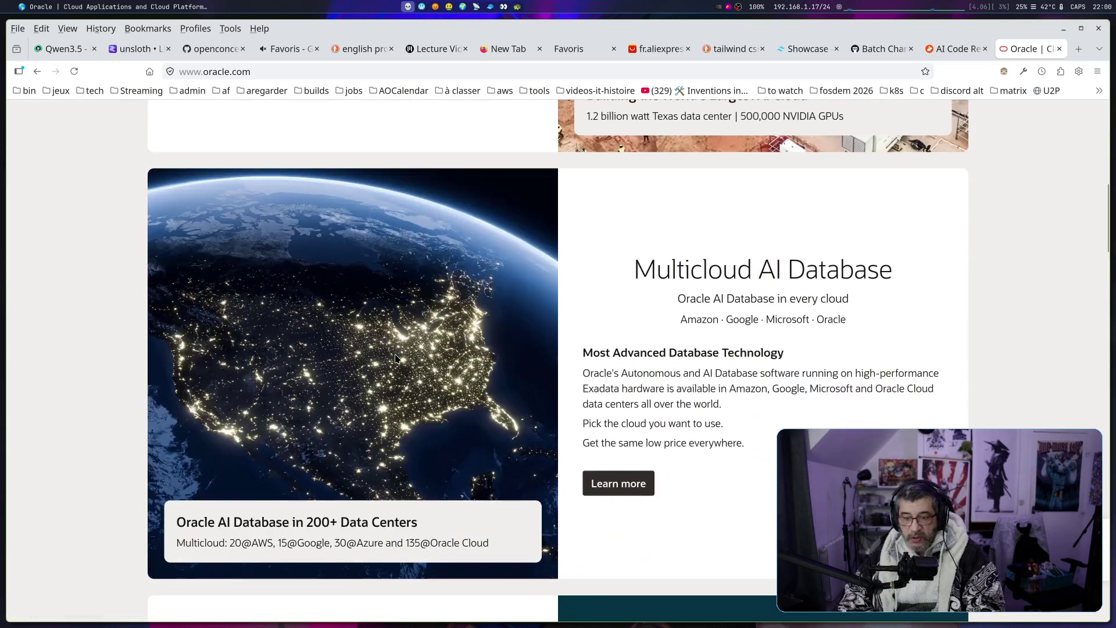
scroll(395, 358, "up", 10)
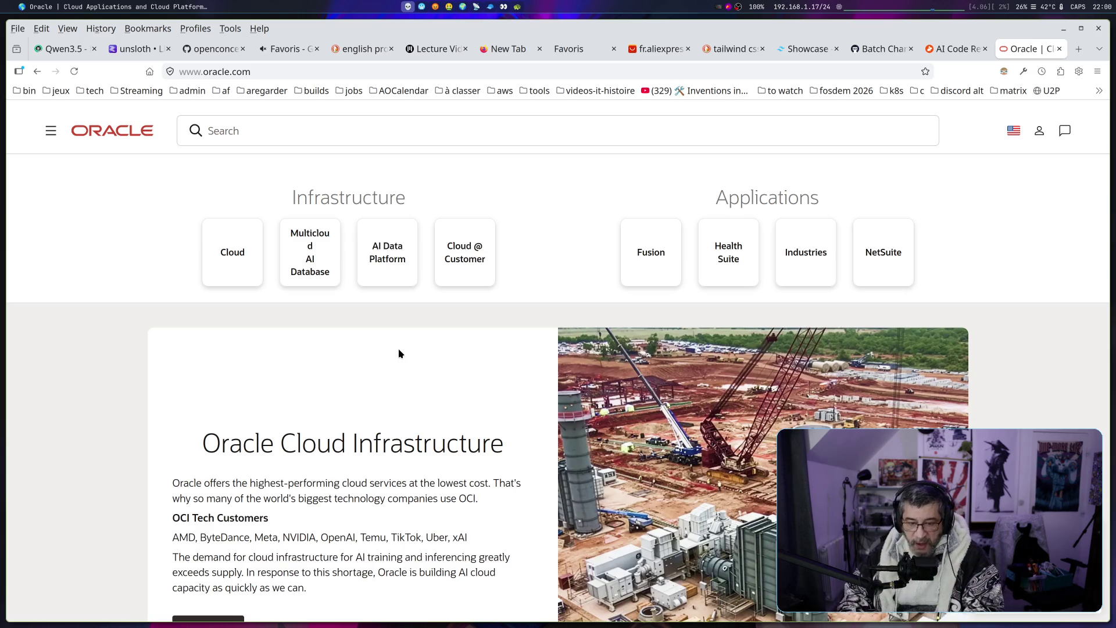
scroll(521, 395, "down", 3)
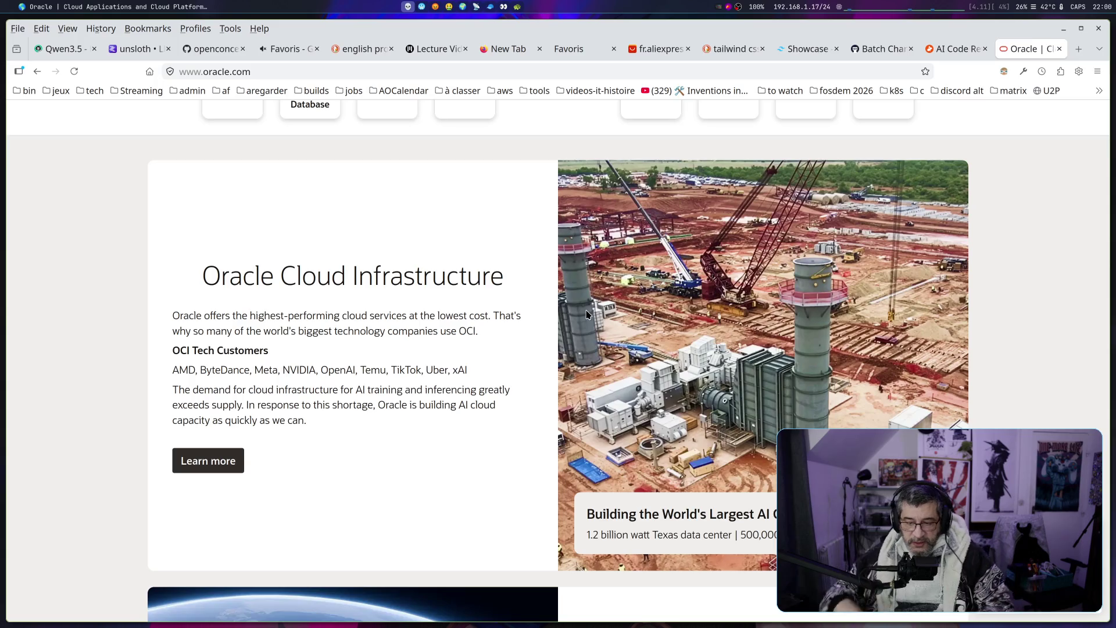
scroll(600, 330, "down", 5)
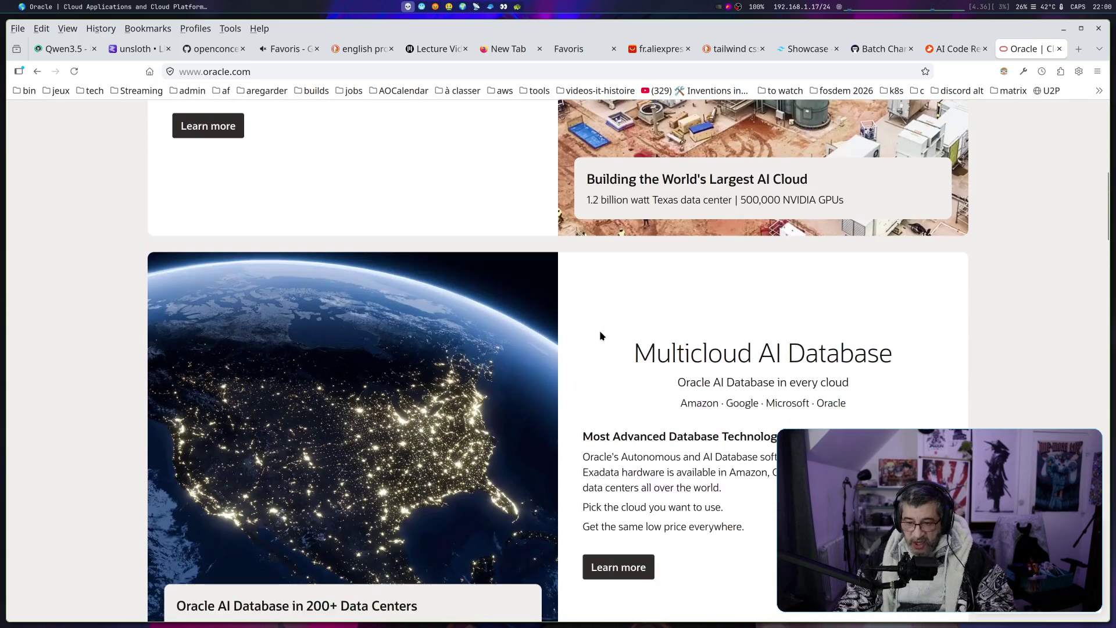
scroll(601, 334, "up", 7)
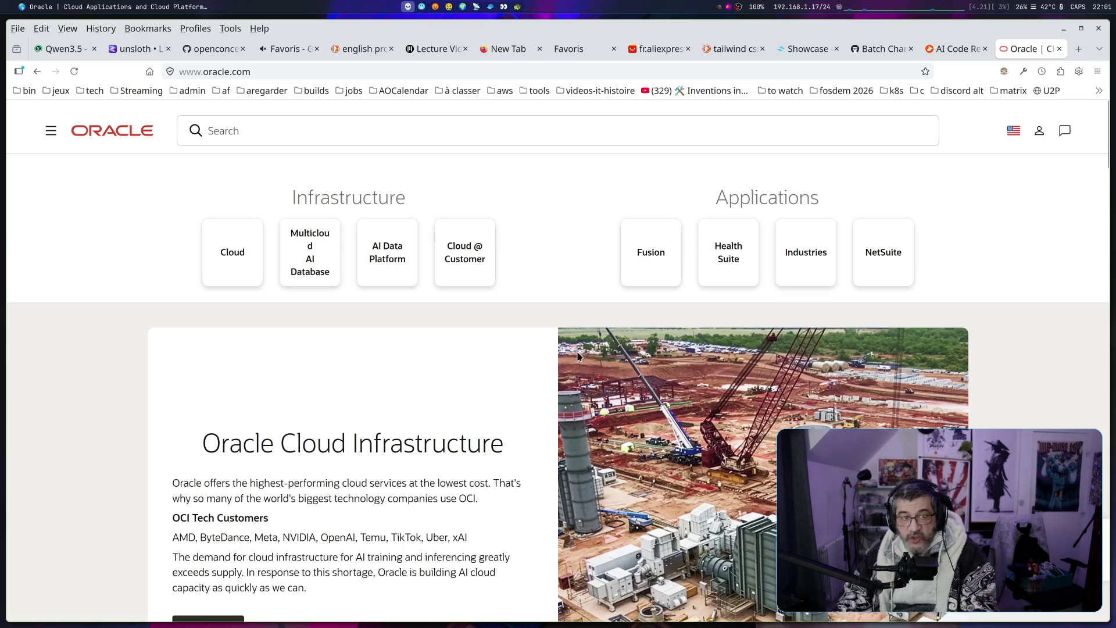
Go to cisco.com and scroll down its homepage
left_click(291, 73)
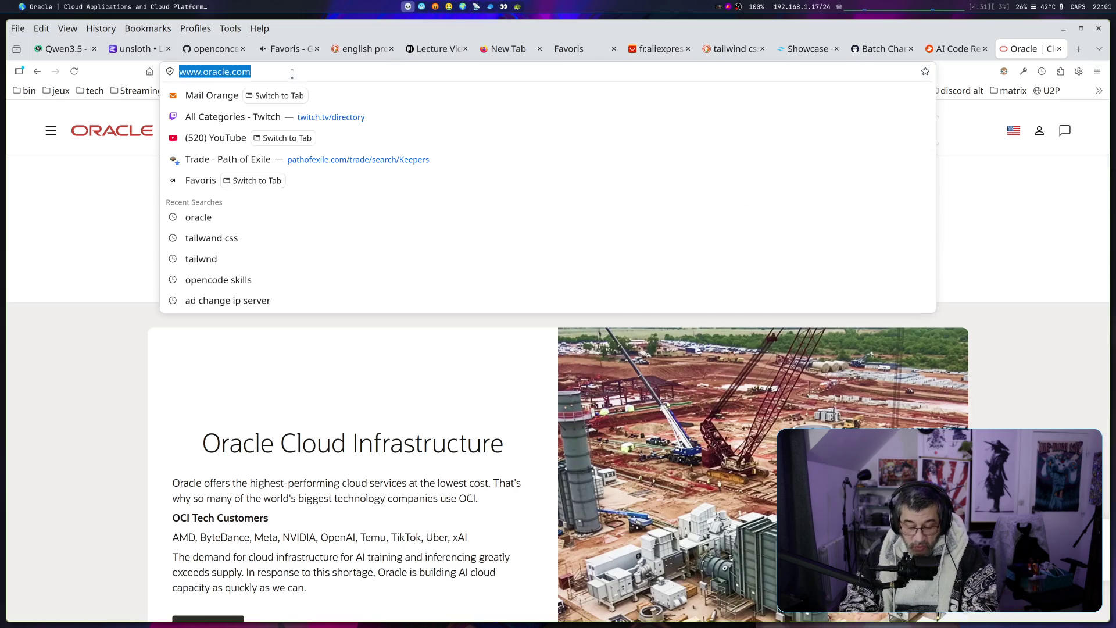
type("cisco.c")
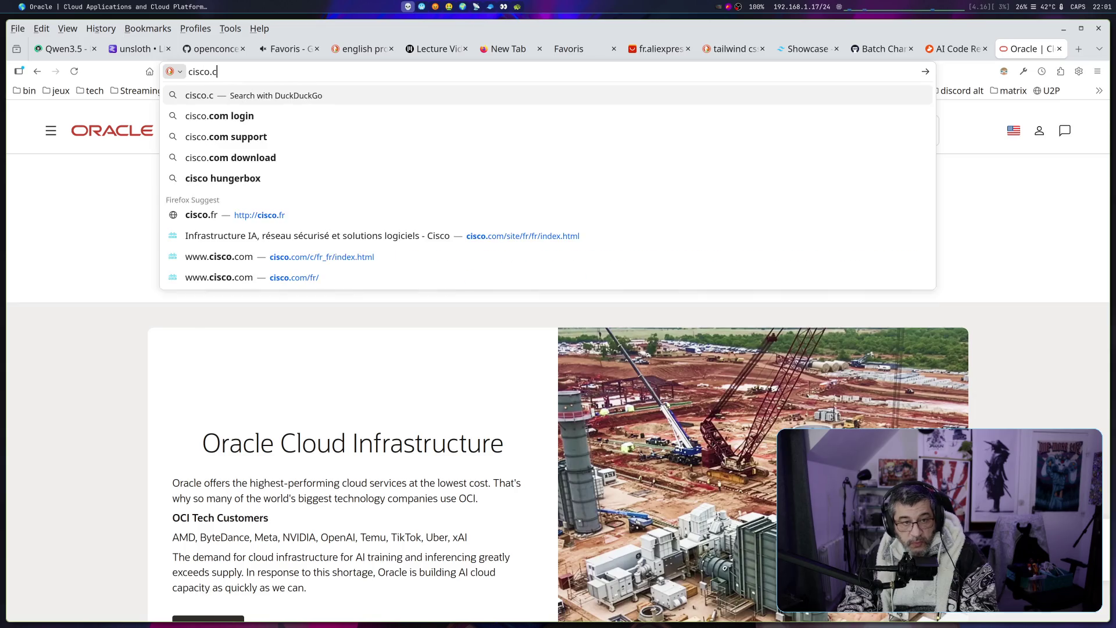
type("om")
key("Return")
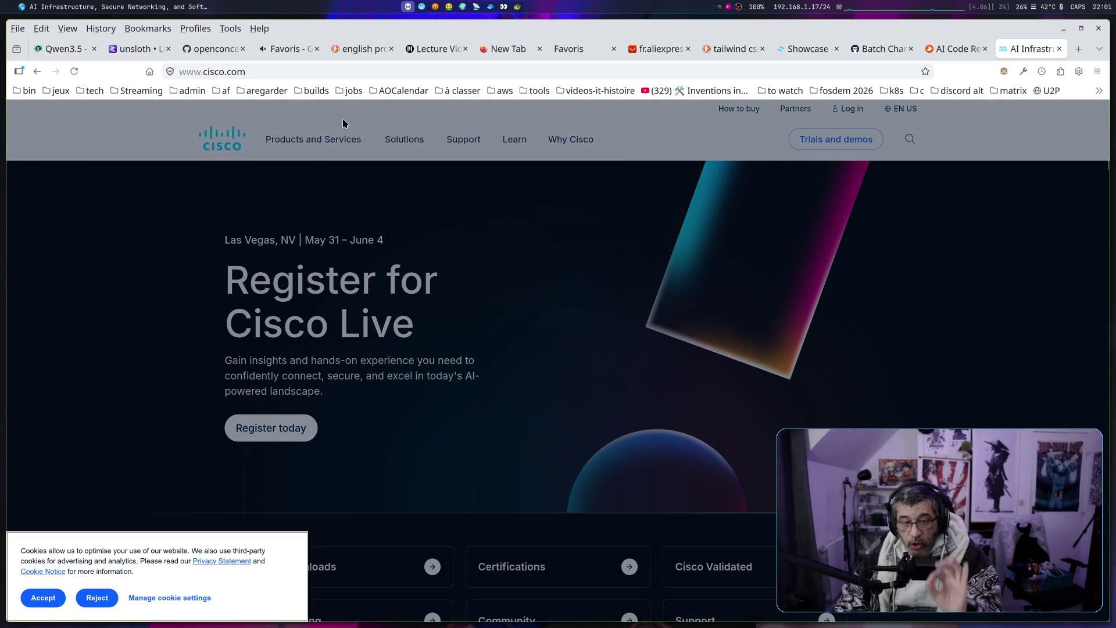
scroll(489, 287, "down", 5)
scroll(488, 288, "down", 5)
scroll(488, 287, "down", 3)
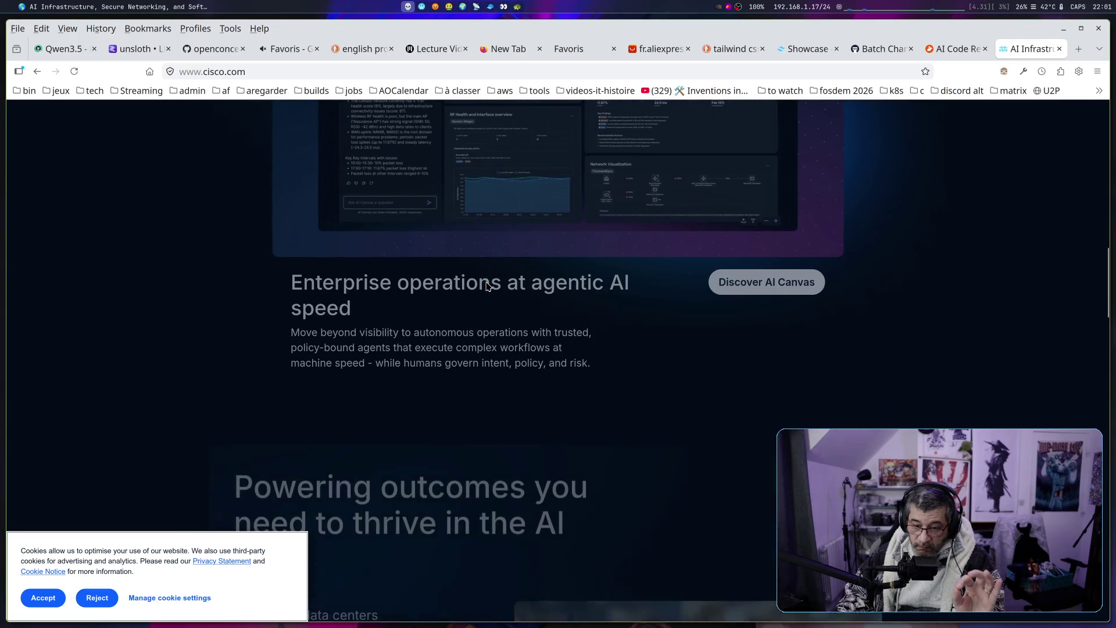
Reject the Cisco cookie banner and look over the homepage again
left_click(100, 593)
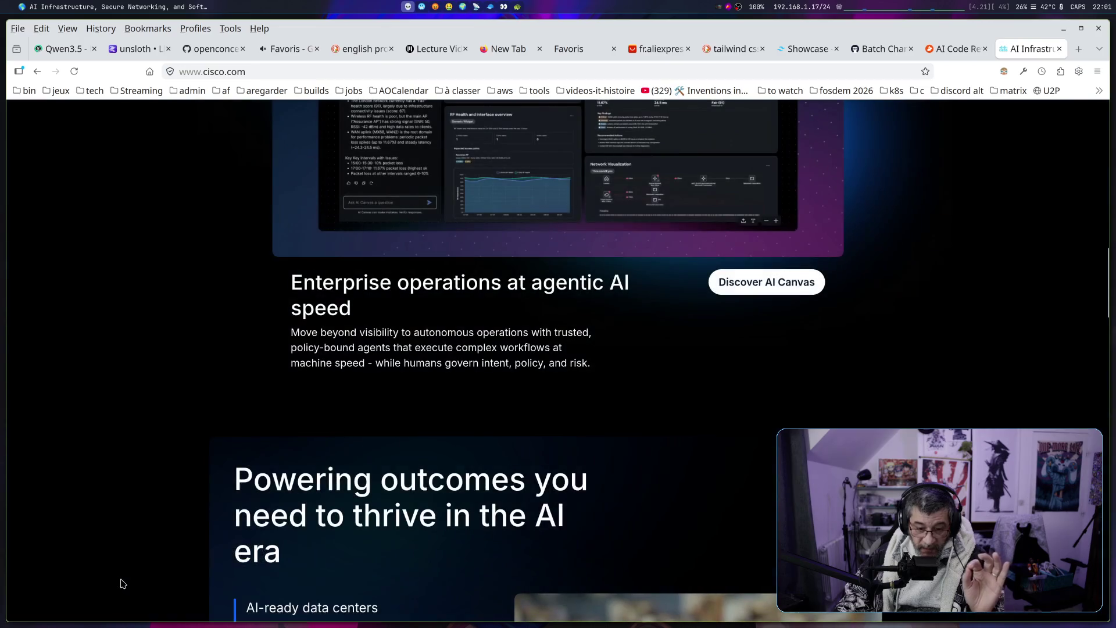
scroll(465, 576, "down", 4)
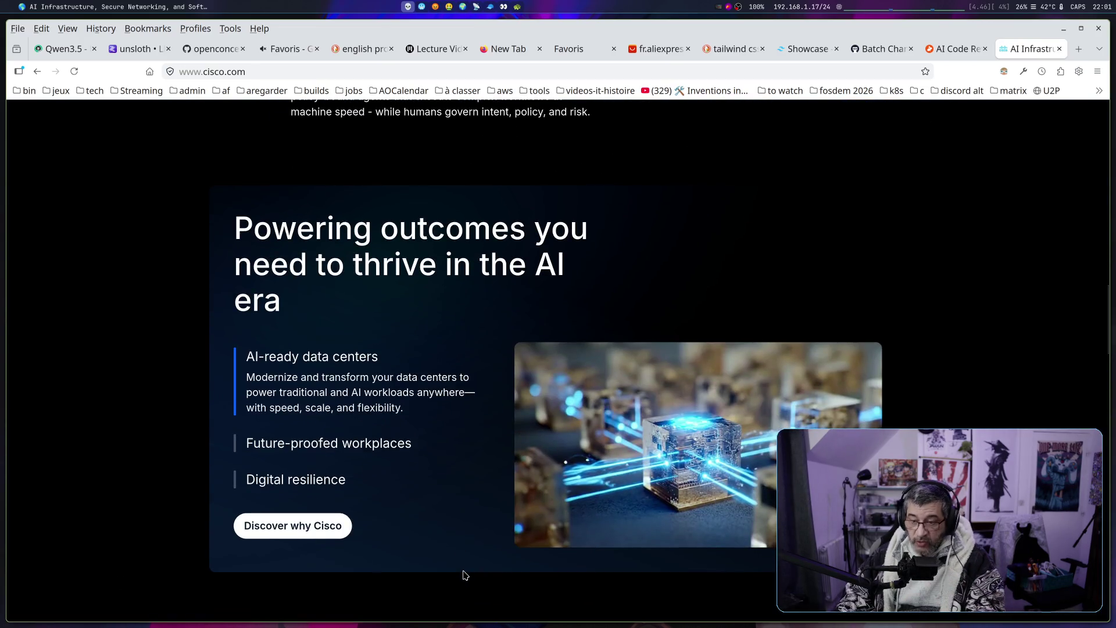
scroll(465, 576, "up", 15)
left_click(343, 68)
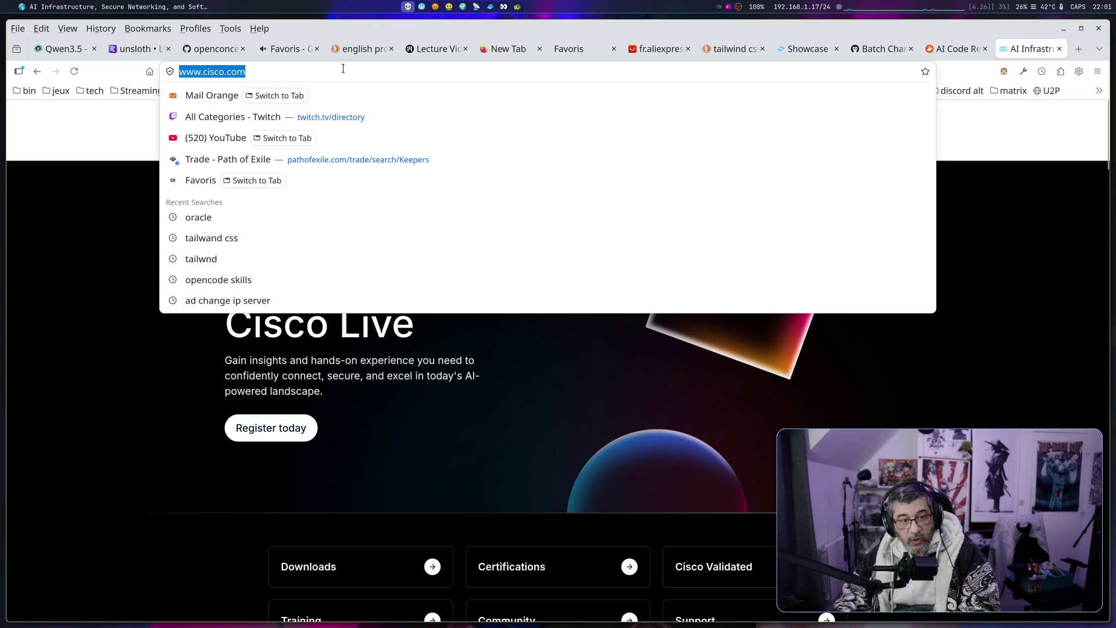
Search for 'postgres db', open postgresql.org, and select then deselect its headline
type("post")
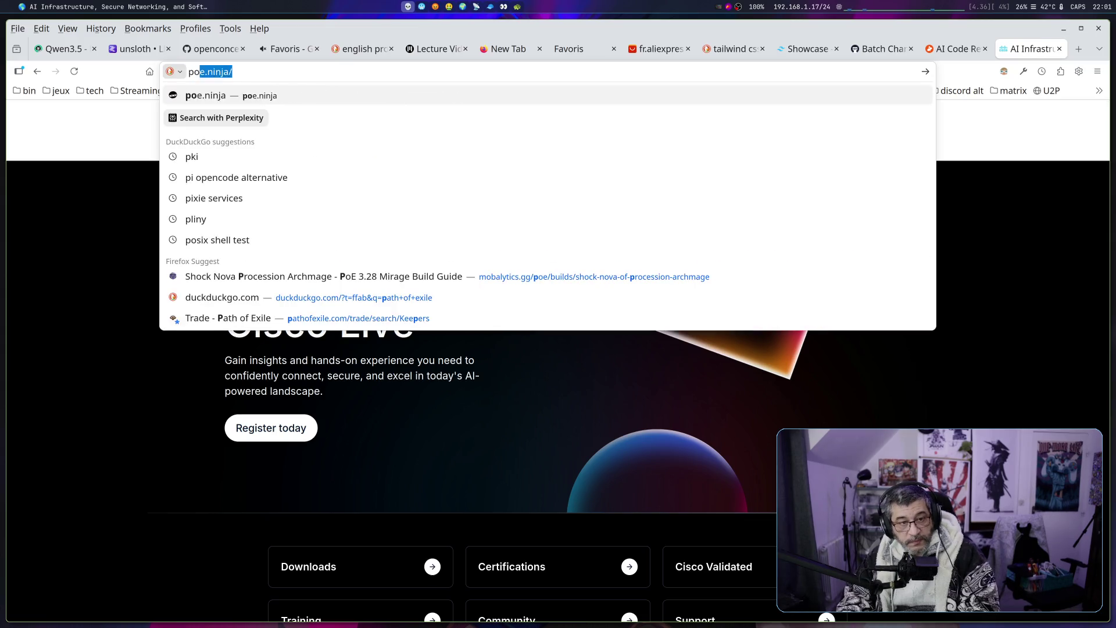
type("gres.")
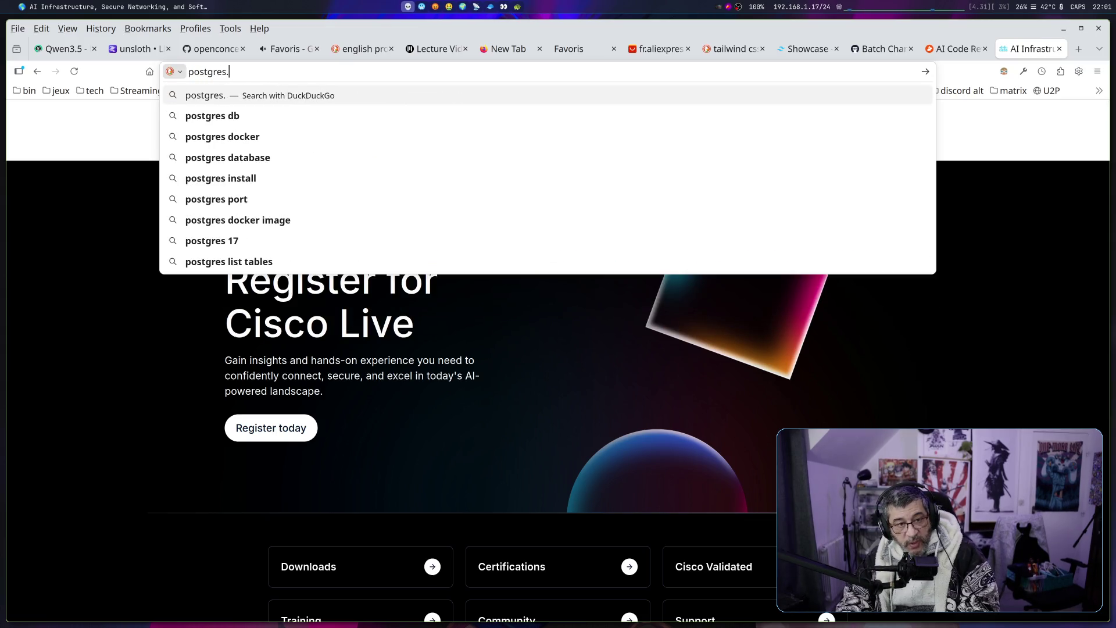
key("Down")
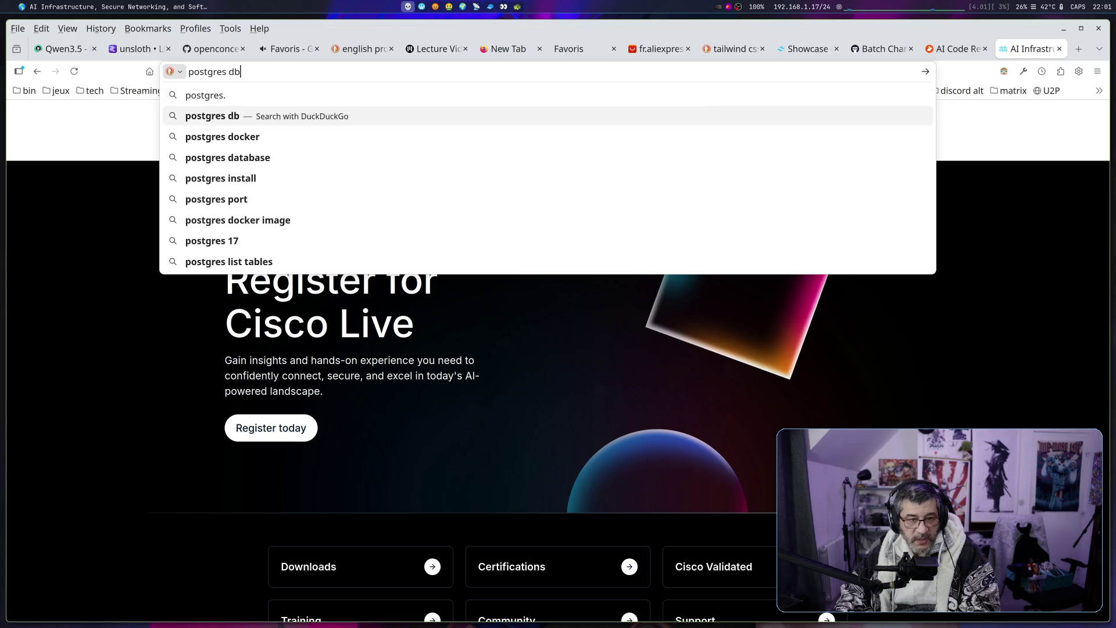
key("Return")
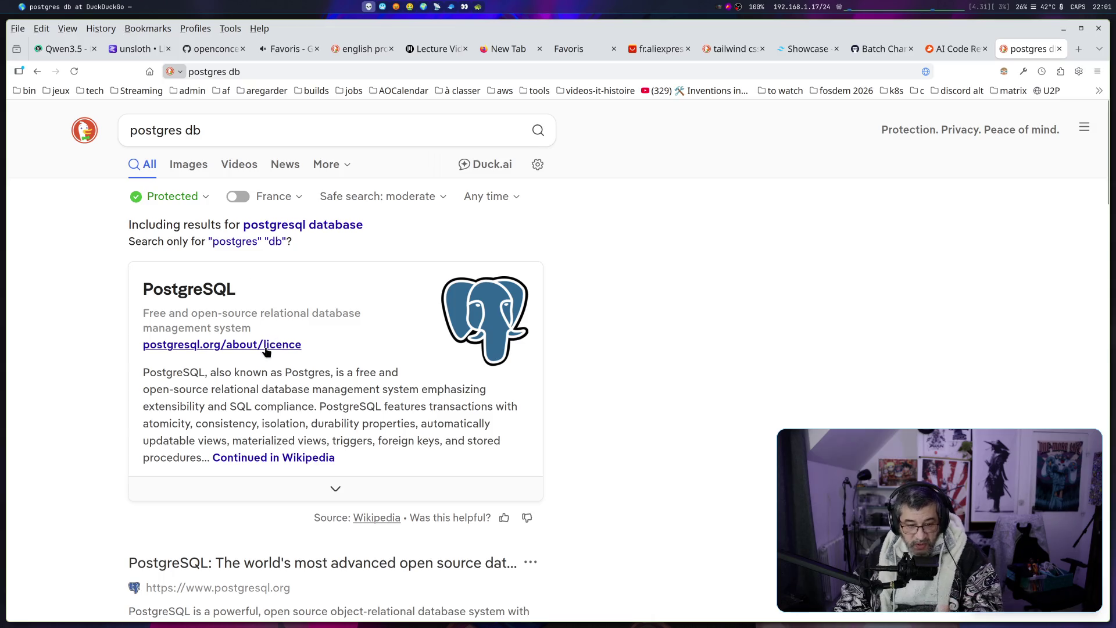
scroll(266, 349, "down", 2)
left_click(247, 469)
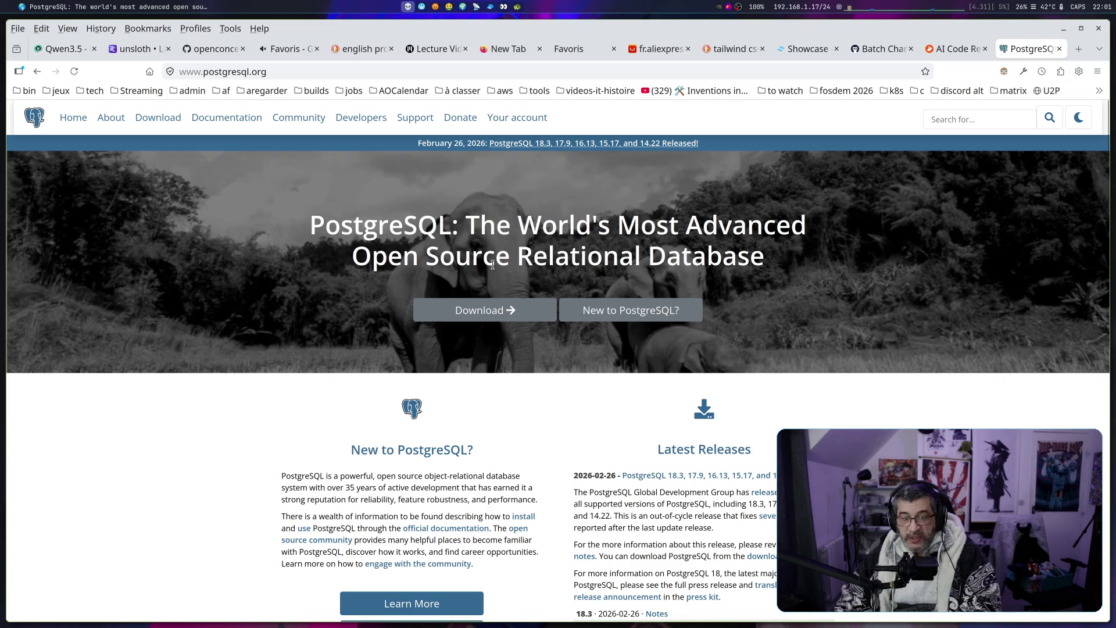
mouse_move(764, 258)
left_mouse_down()
mouse_move(516, 225)
mouse_move(314, 227)
left_mouse_up()
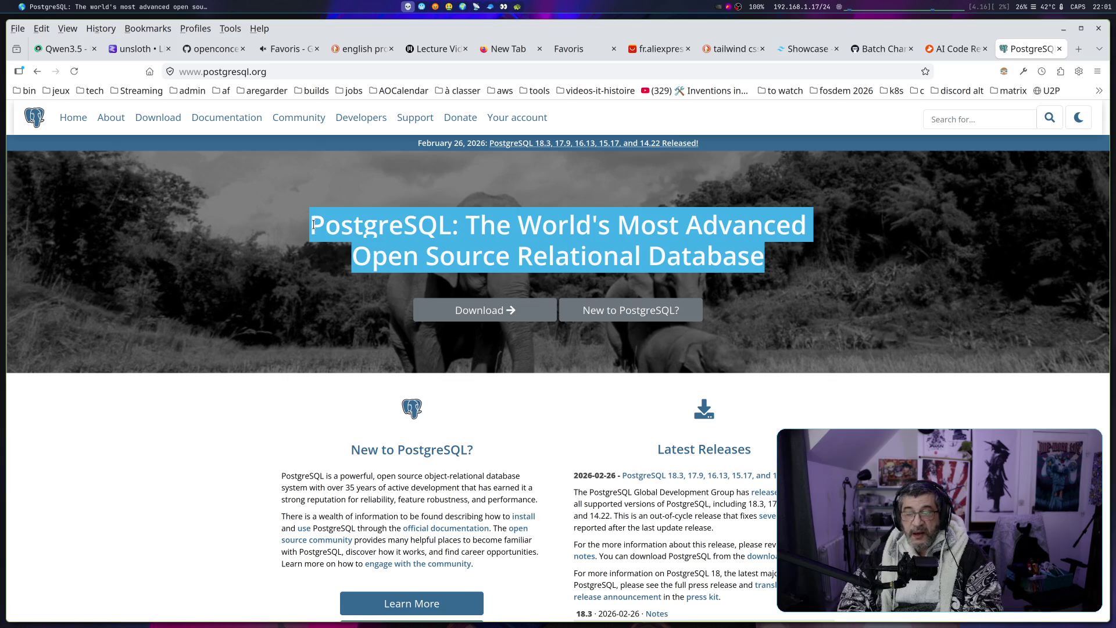
left_click(180, 428)
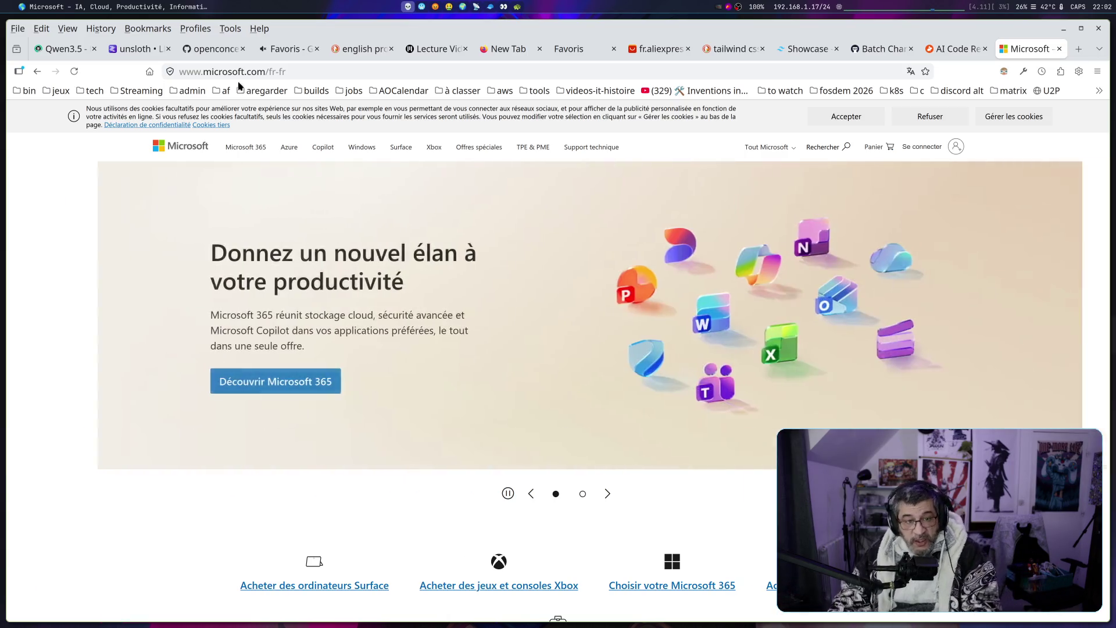
Load apple.com and scroll to its iPhone, MacBook Neo and iPad Air sections
key("ctrl+l")
type("apple.com")
key("Return")
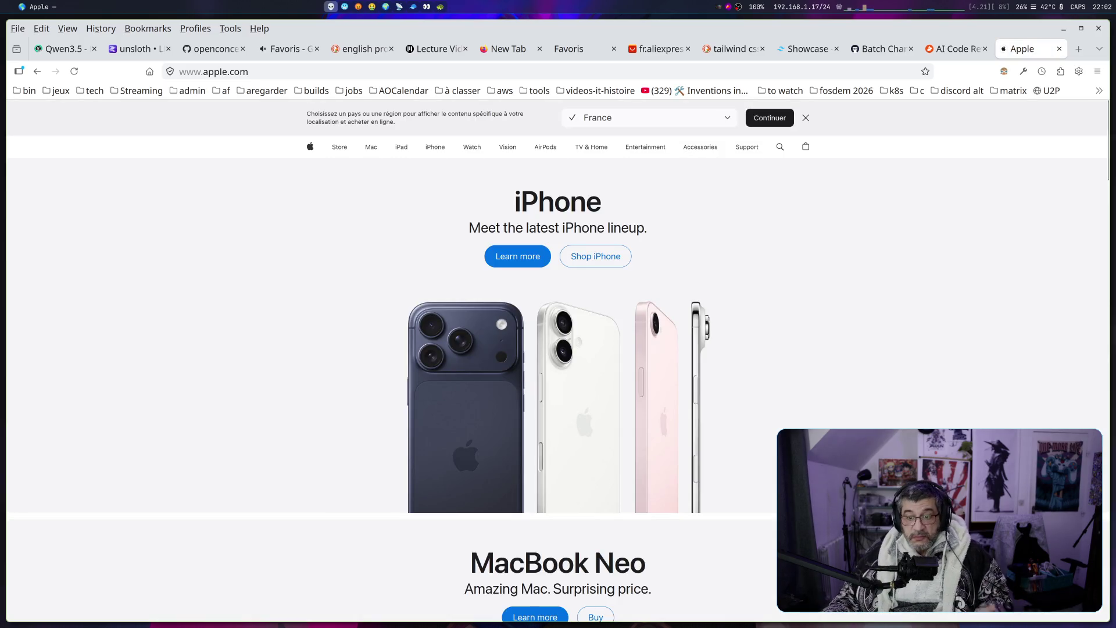
scroll(478, 232, "down", 5)
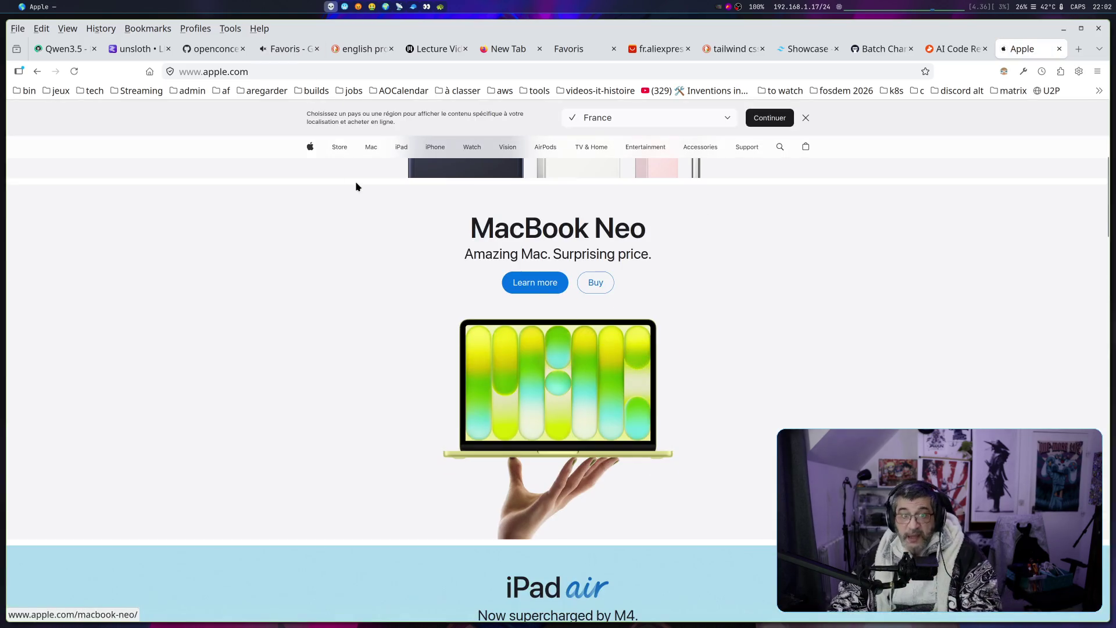
left_click(283, 73)
Search DuckDuckGo for 'samsung', open Samsung's US homepage, then return to the CodeRabbit tab
type("s")
type("sung")
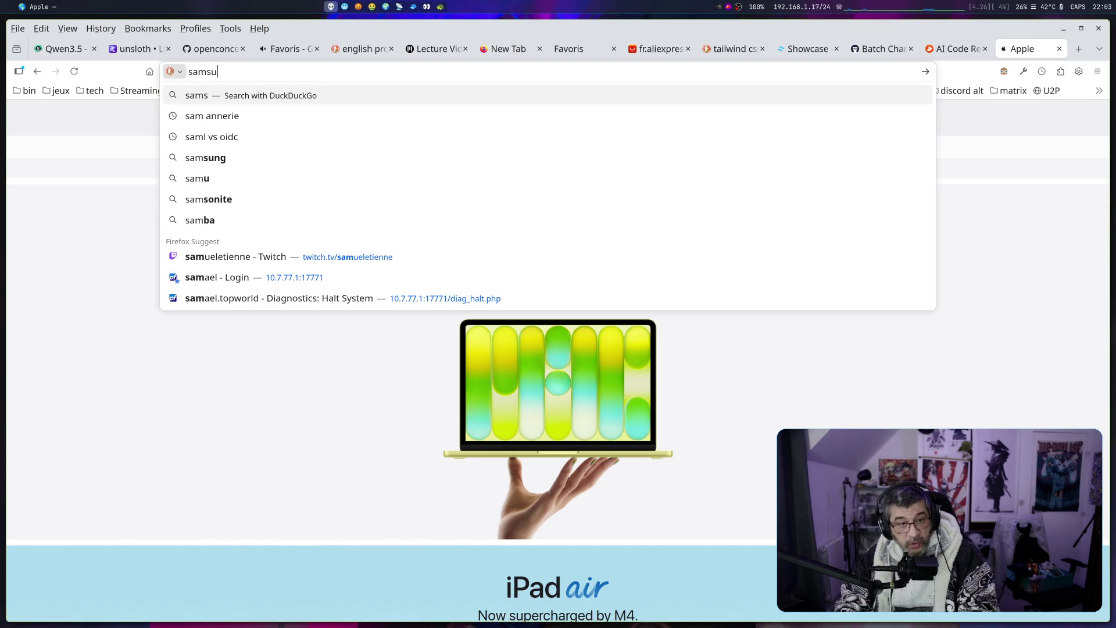
key("Return")
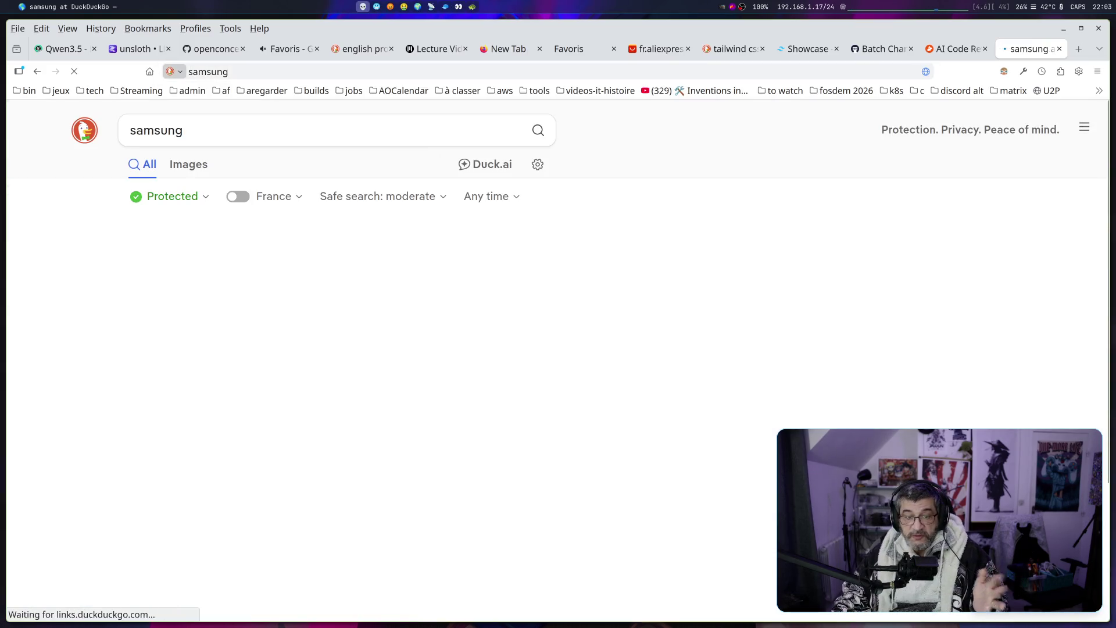
left_click(235, 245)
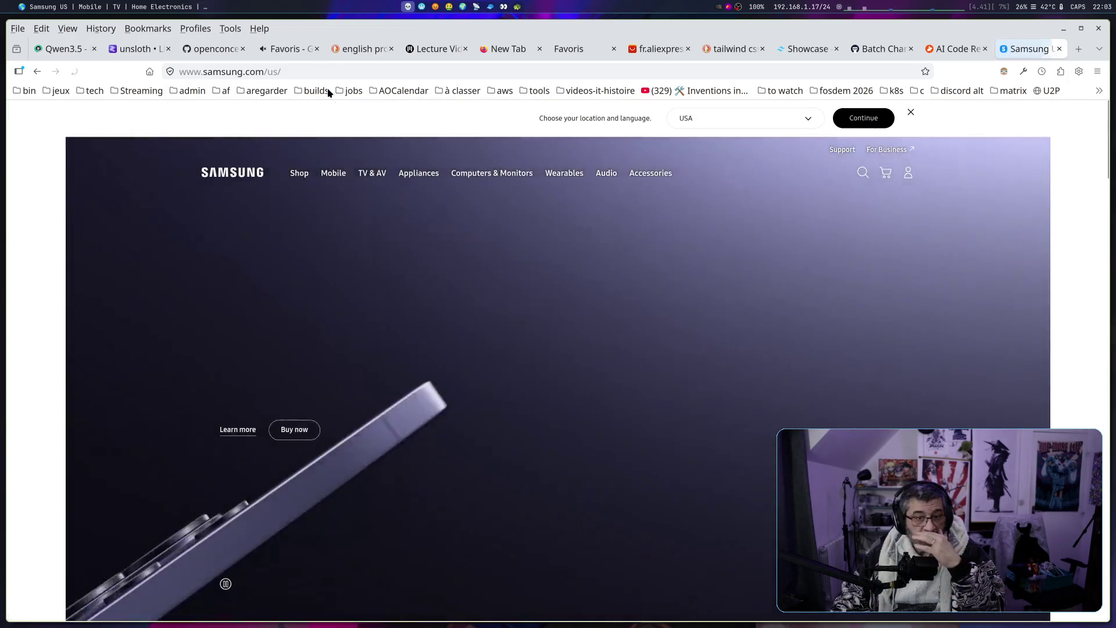
left_click(313, 70)
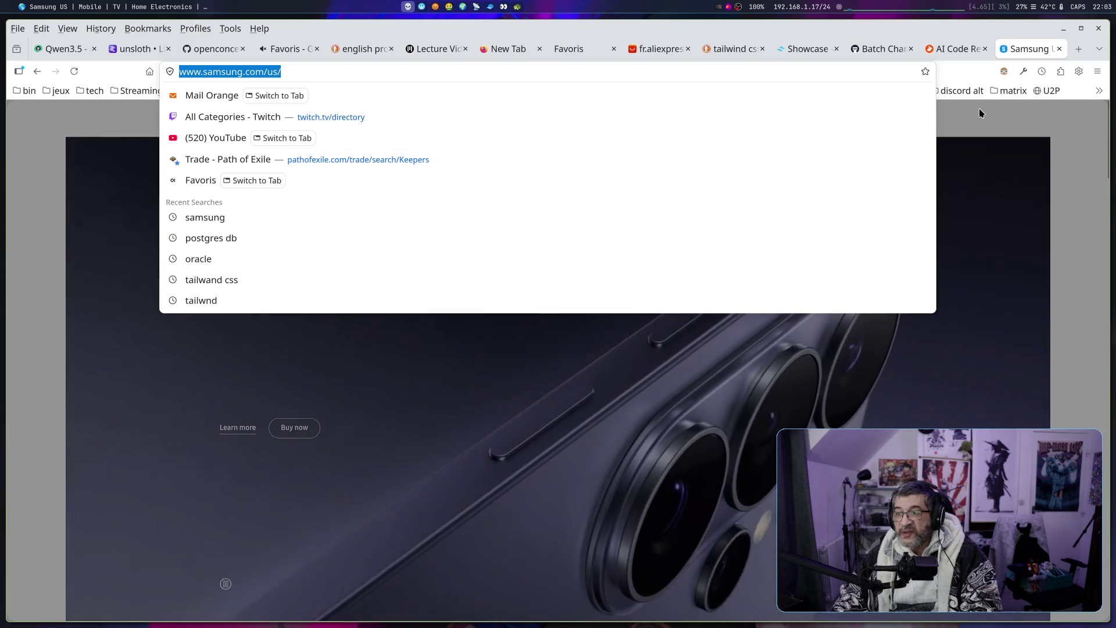
left_click(960, 48)
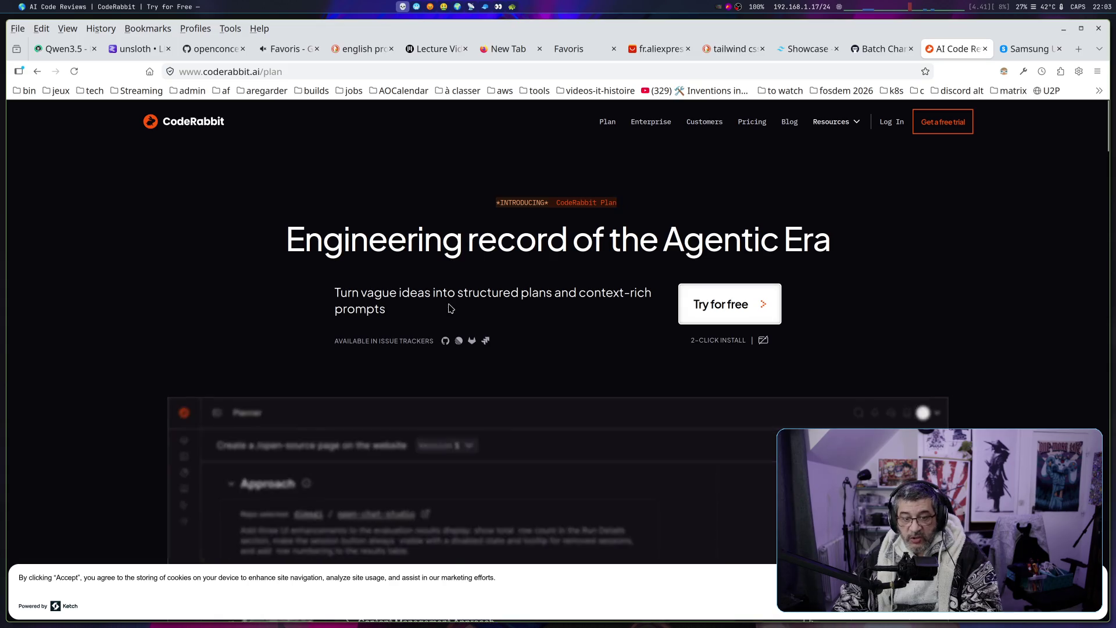
Go back from CodeRabbit's Plan page to the CodeRabbit homepage
scroll(451, 308, "down", 3)
scroll(451, 309, "up", 3)
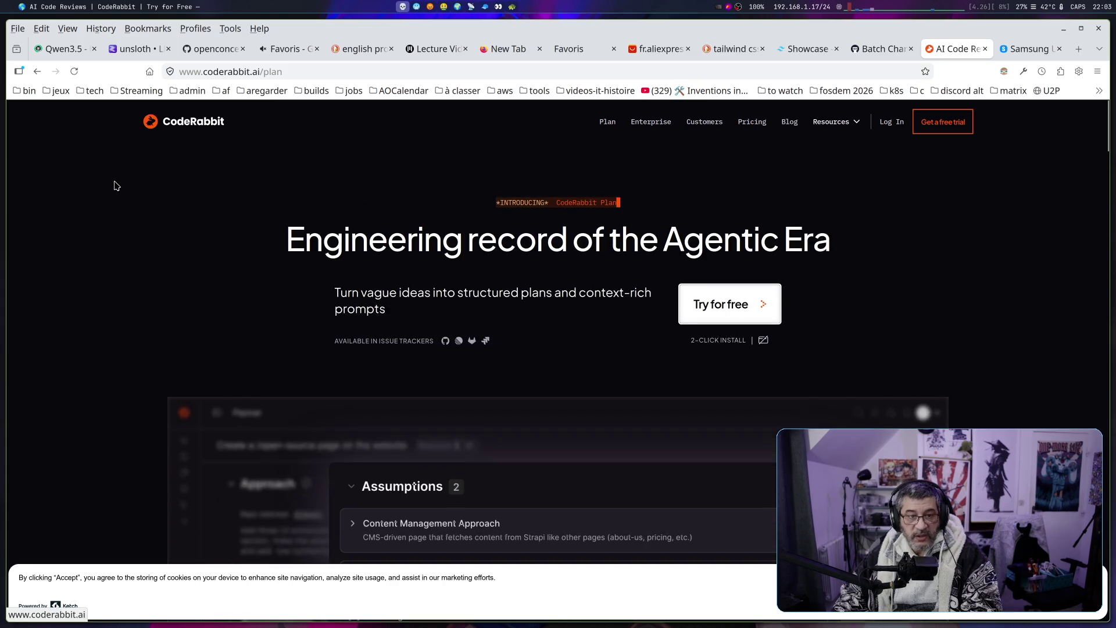
key("alt+Left")
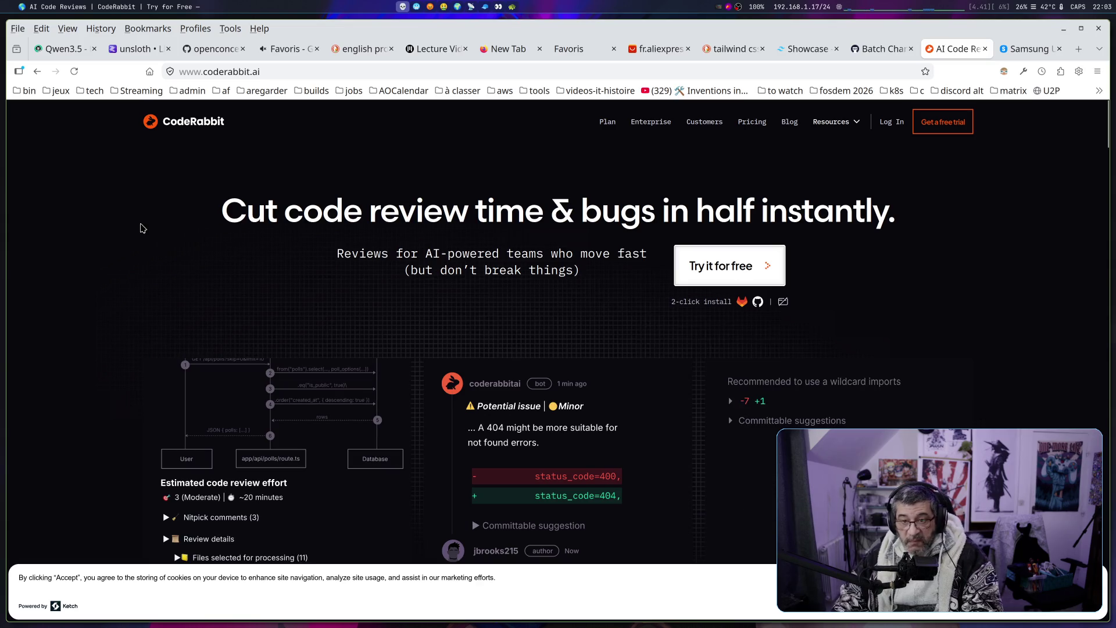
Scroll past the NVIDIA testimonial and 'Code reviews were hard before', then back to the headline
scroll(406, 268, "down", 8)
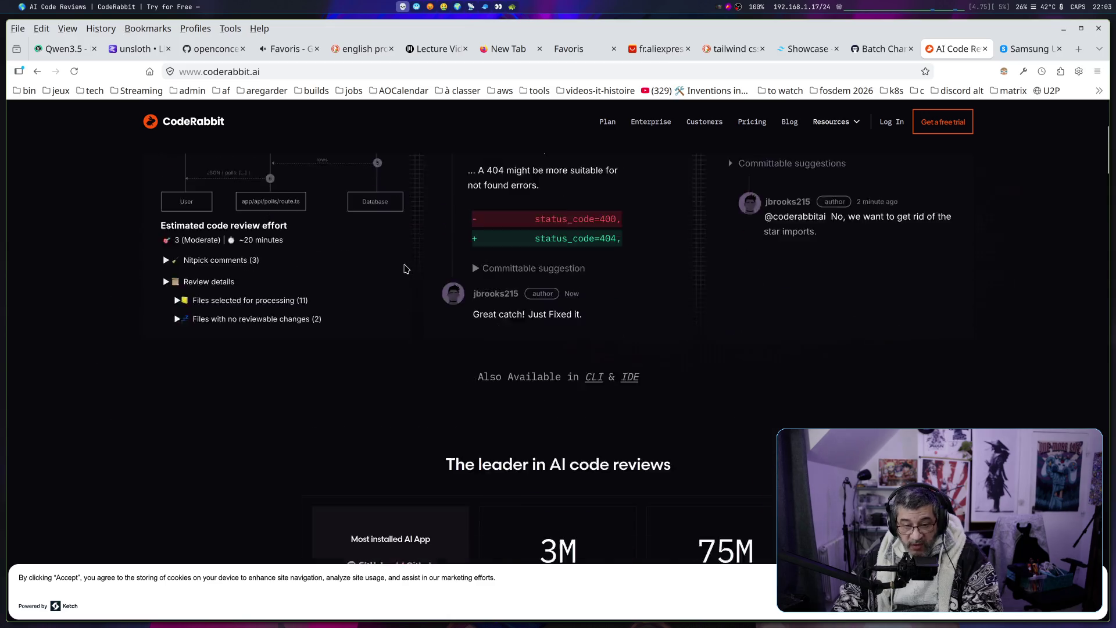
scroll(273, 350, "down", 8)
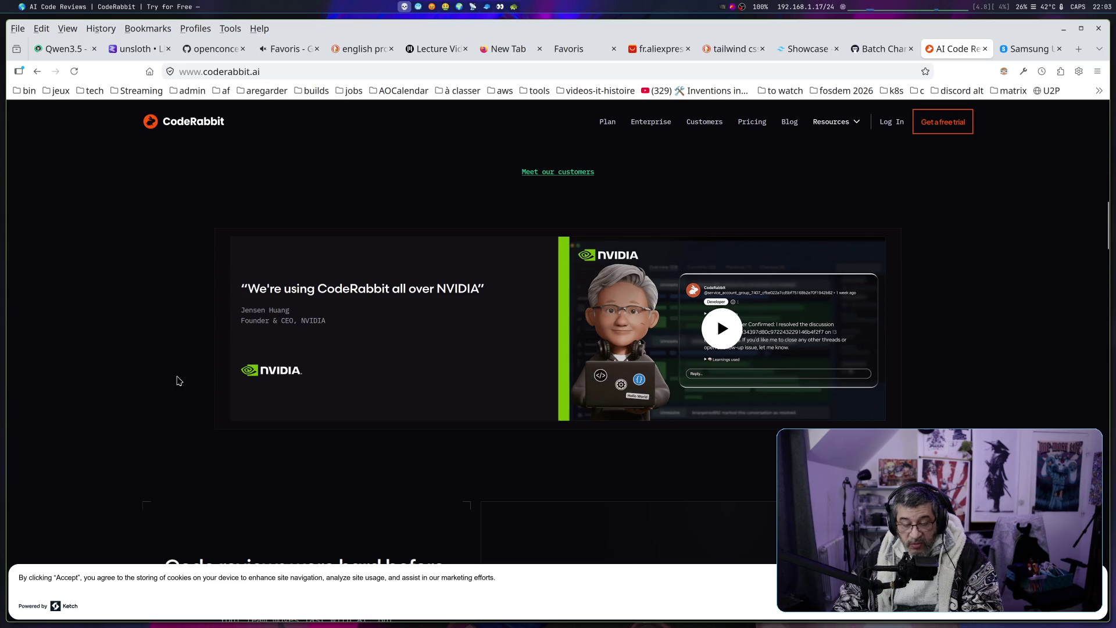
scroll(163, 382, "down", 8)
scroll(161, 383, "up", 4)
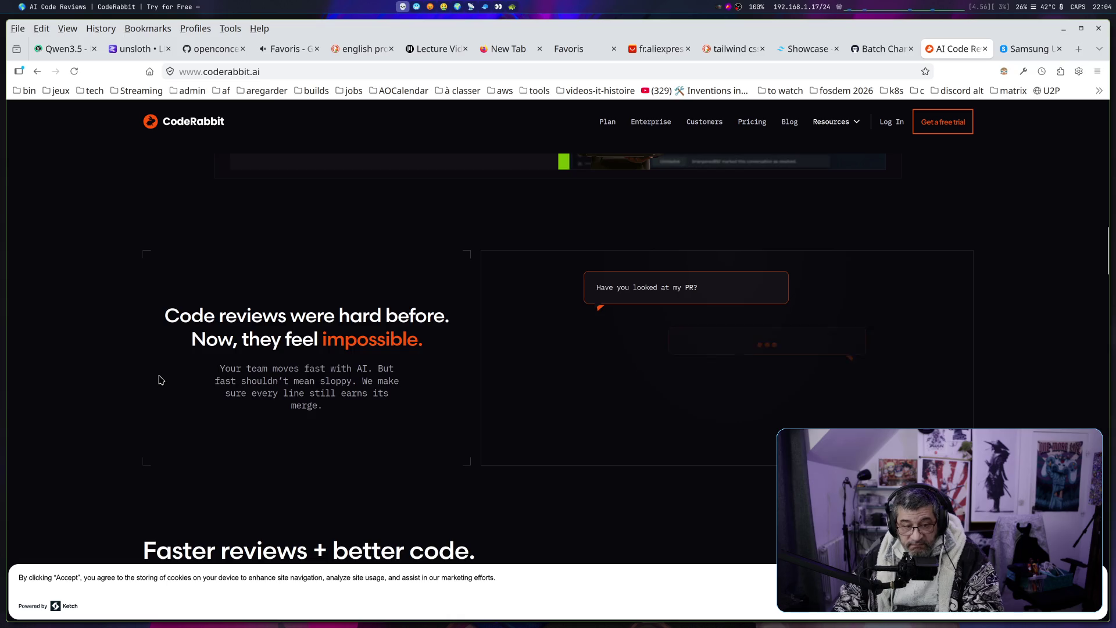
scroll(160, 381, "up", 10)
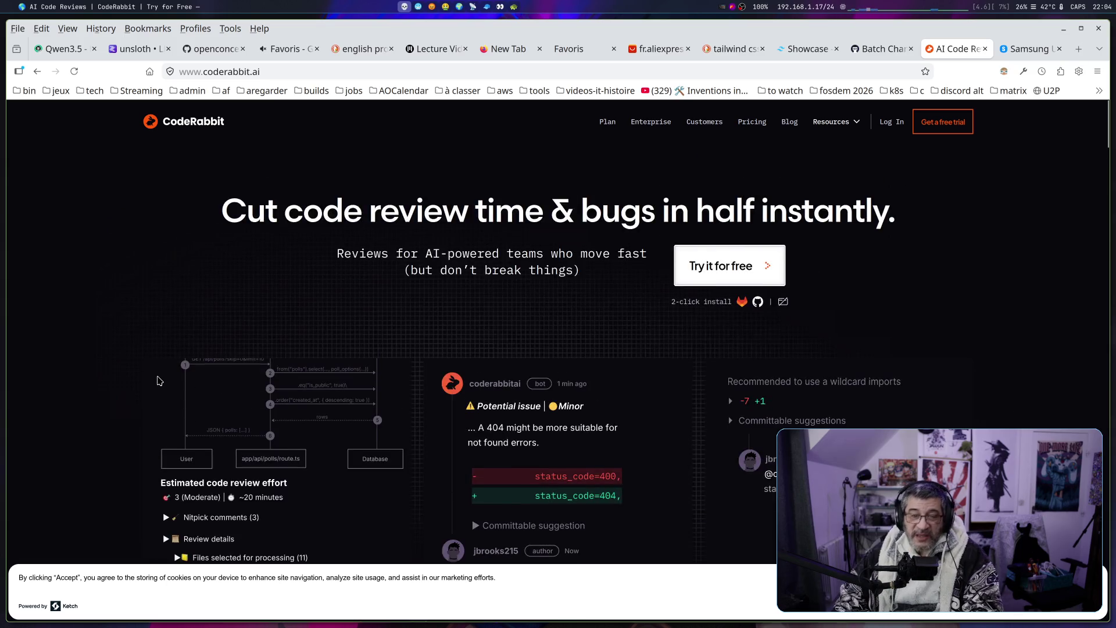
Highlight the word 'half', then the whole 'Cut code review time & bugs in half instantly.' headline
left_click_drag(265, 212, 553, 217)
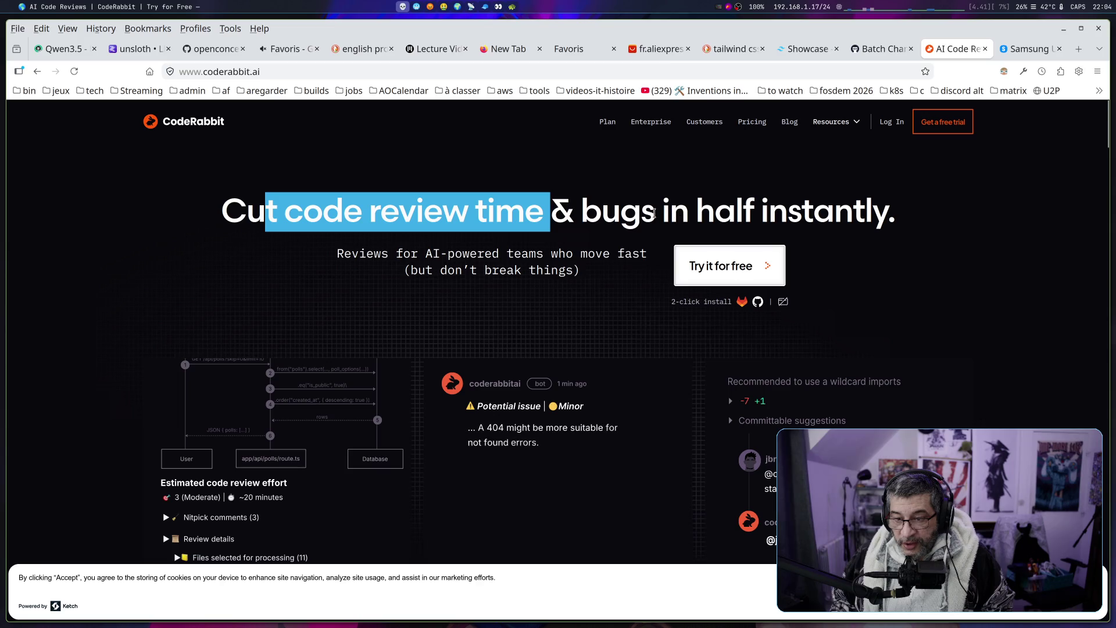
left_click_drag(691, 211, 756, 213)
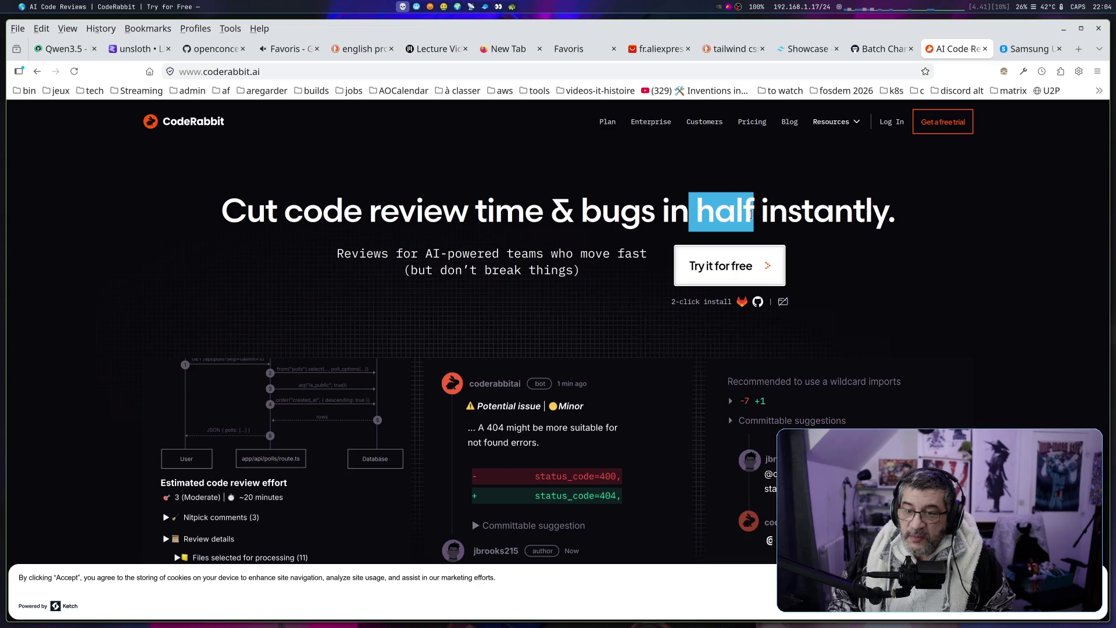
left_click_drag(222, 212, 889, 216)
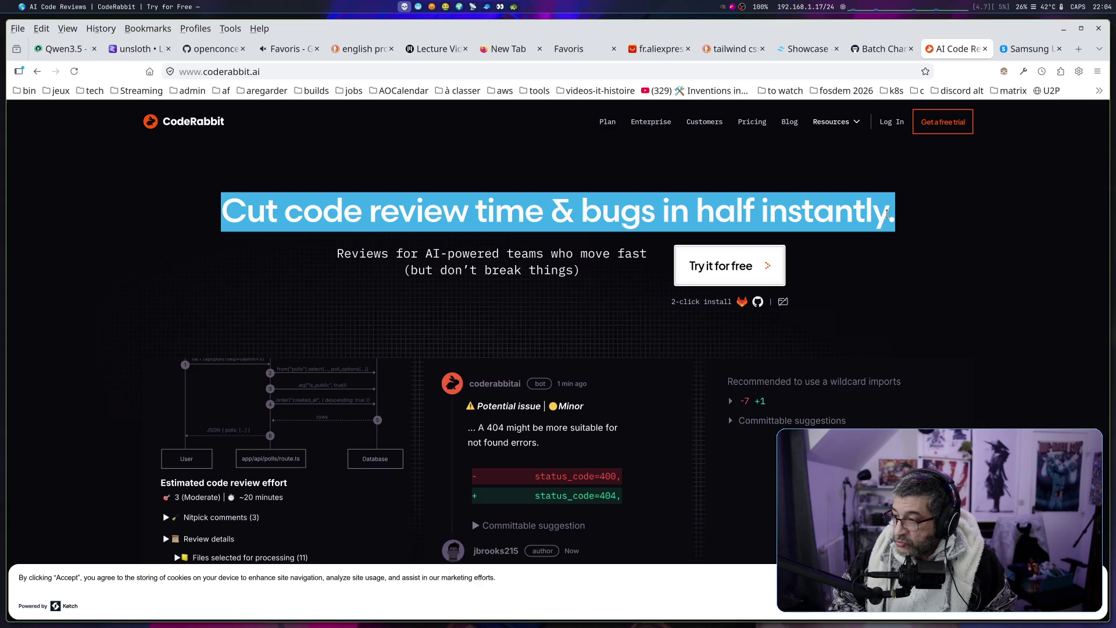
key("alt+Tab")
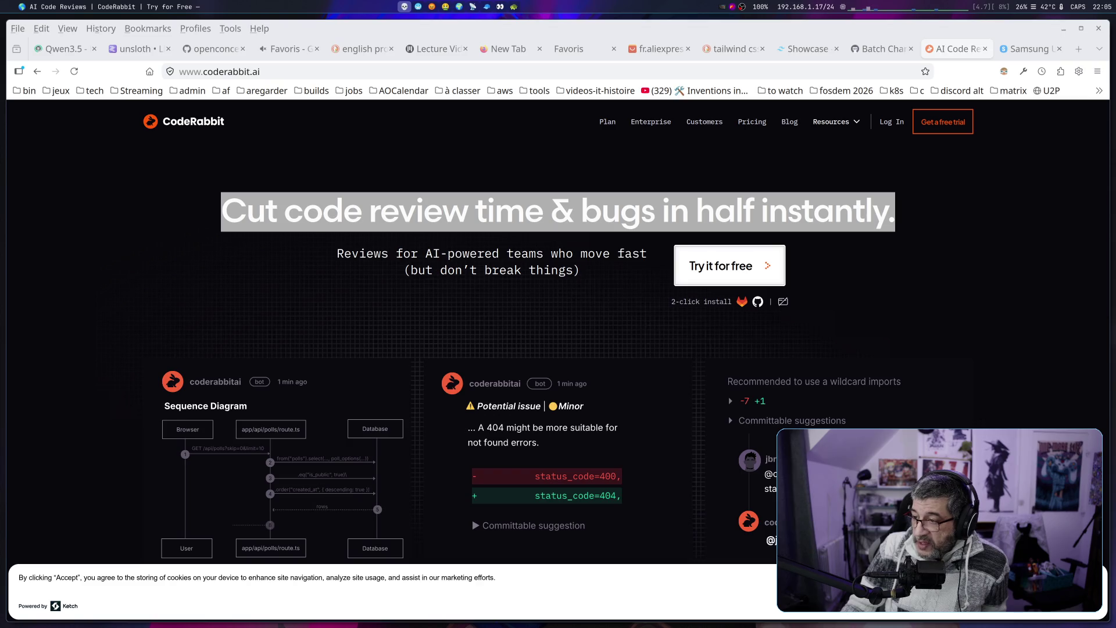
left_click(1040, 49)
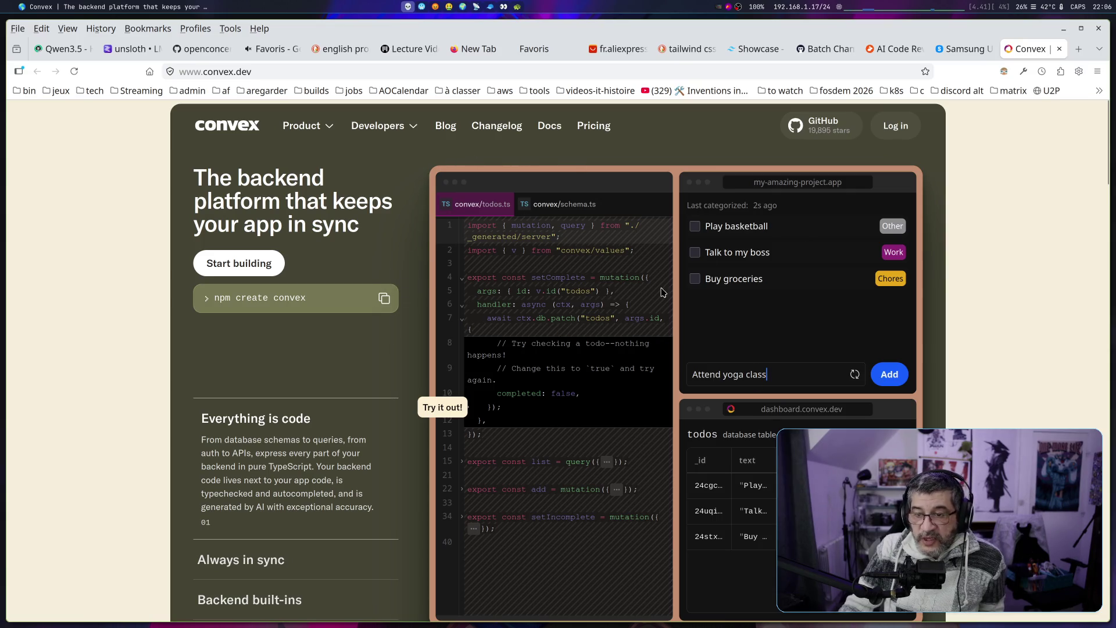
Highlight 'backend platform', 'app' and 'in sync' in the Convex heading, plus the npm create convex command
mouse_move(383, 126)
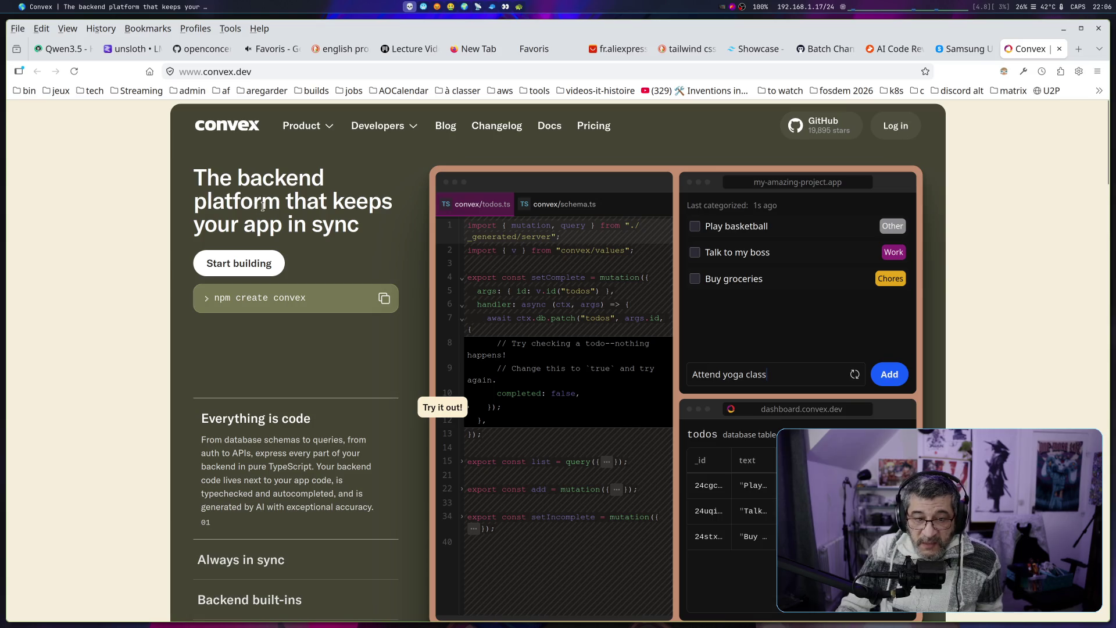
left_click_drag(246, 174, 247, 209)
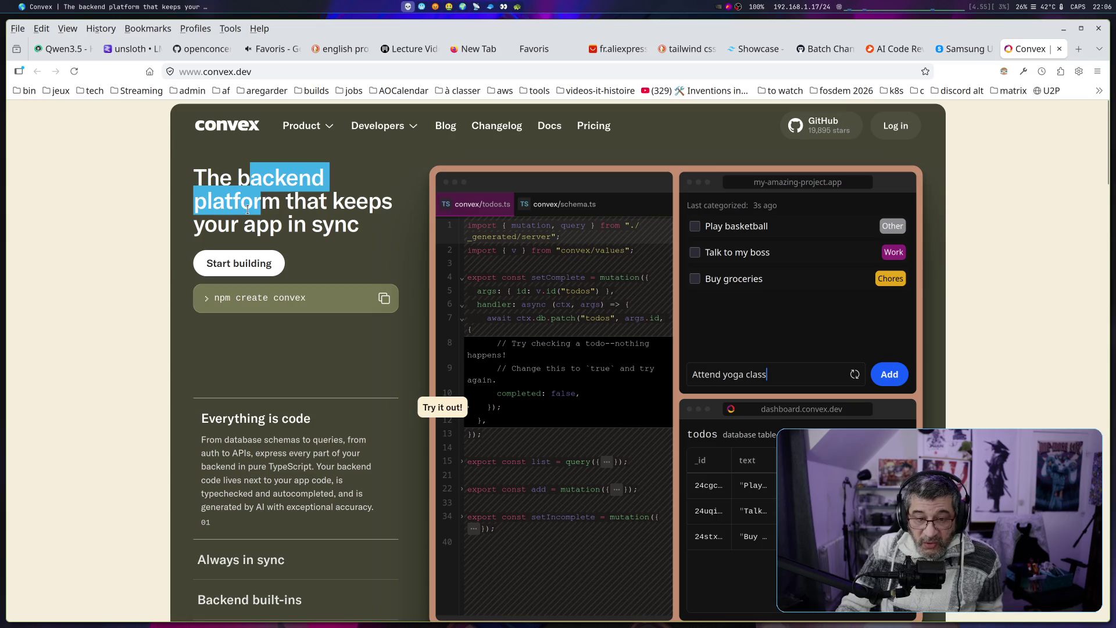
left_click_drag(244, 225, 281, 225)
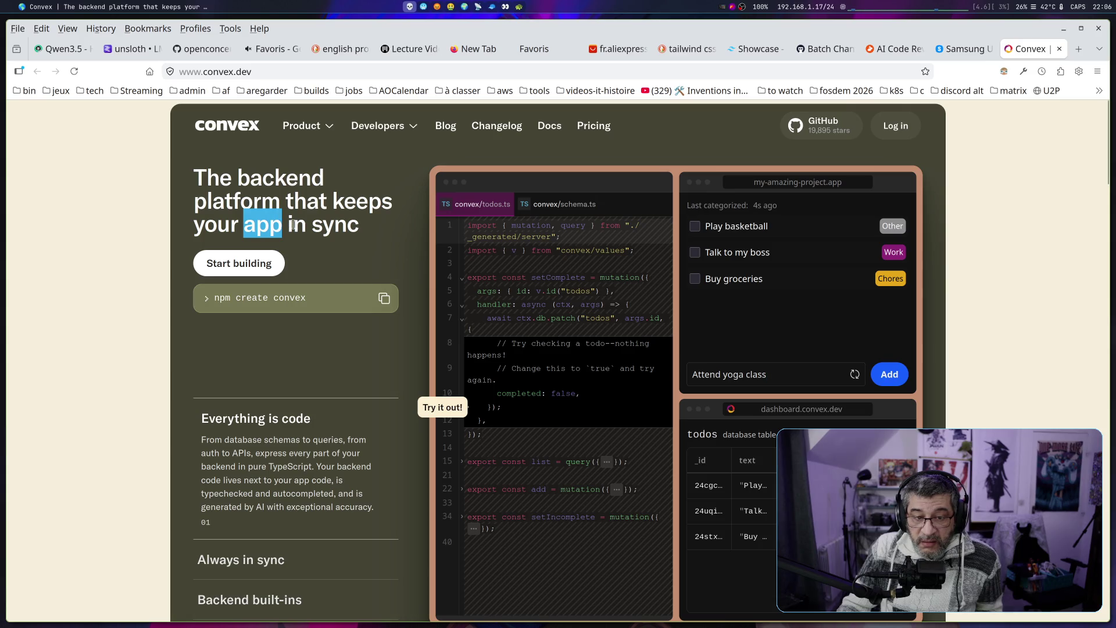
left_click_drag(358, 227, 297, 227)
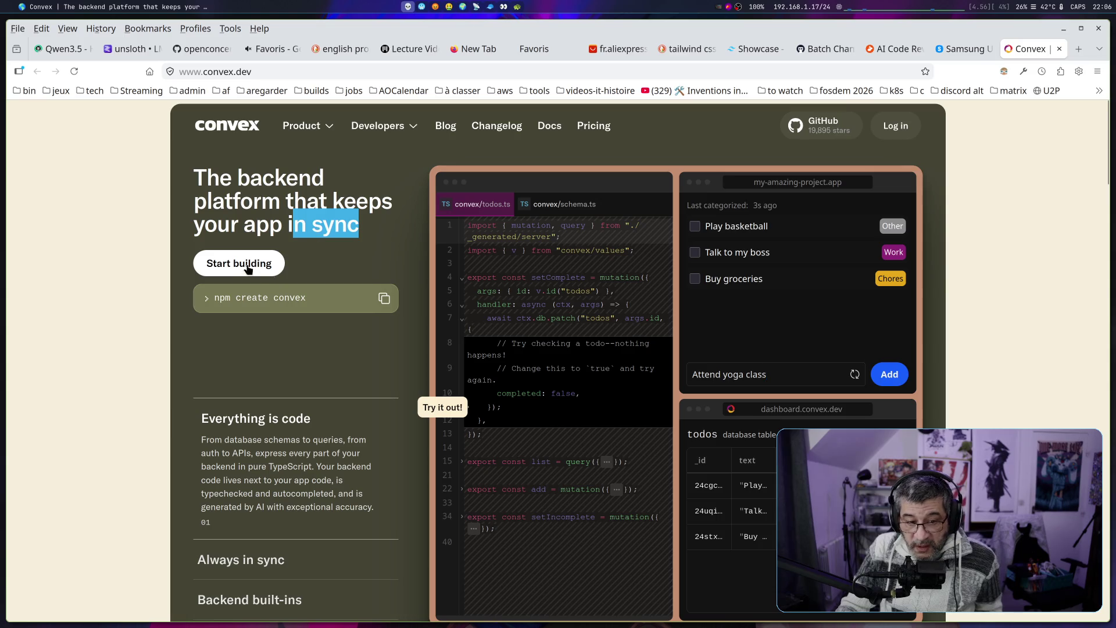
left_click_drag(219, 299, 298, 314)
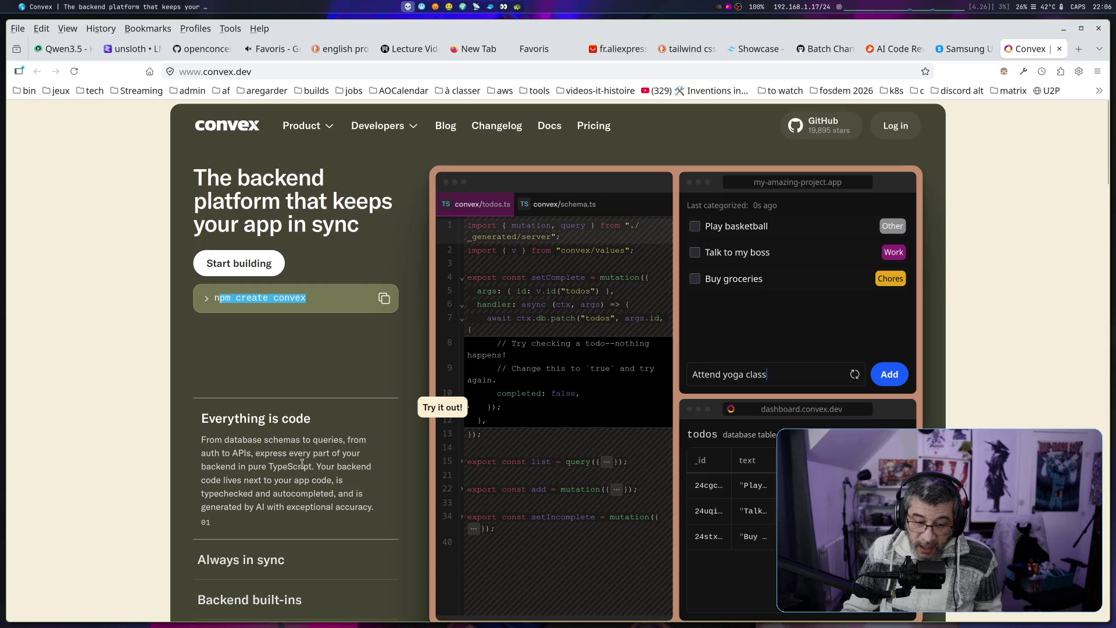
Highlight the full 'Everything is code' description paragraph
mouse_move(314, 467)
left_mouse_down()
mouse_move(308, 441)
mouse_move(252, 442)
left_mouse_up()
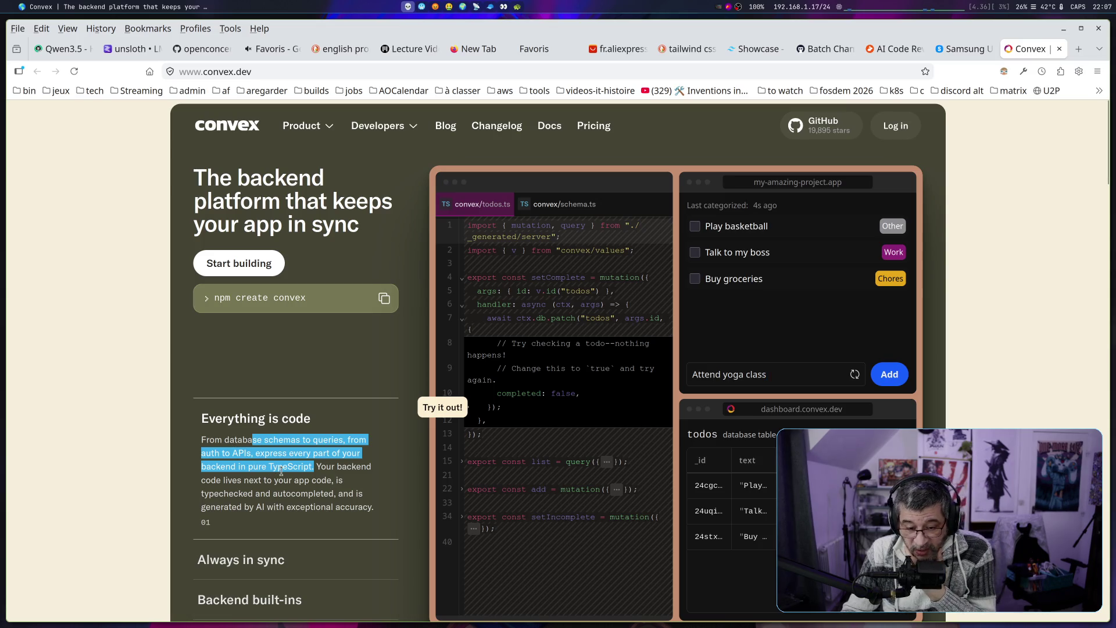
left_click(231, 442)
mouse_move(201, 440)
left_mouse_down()
mouse_move(230, 465)
mouse_move(204, 525)
mouse_move(248, 526)
left_mouse_up()
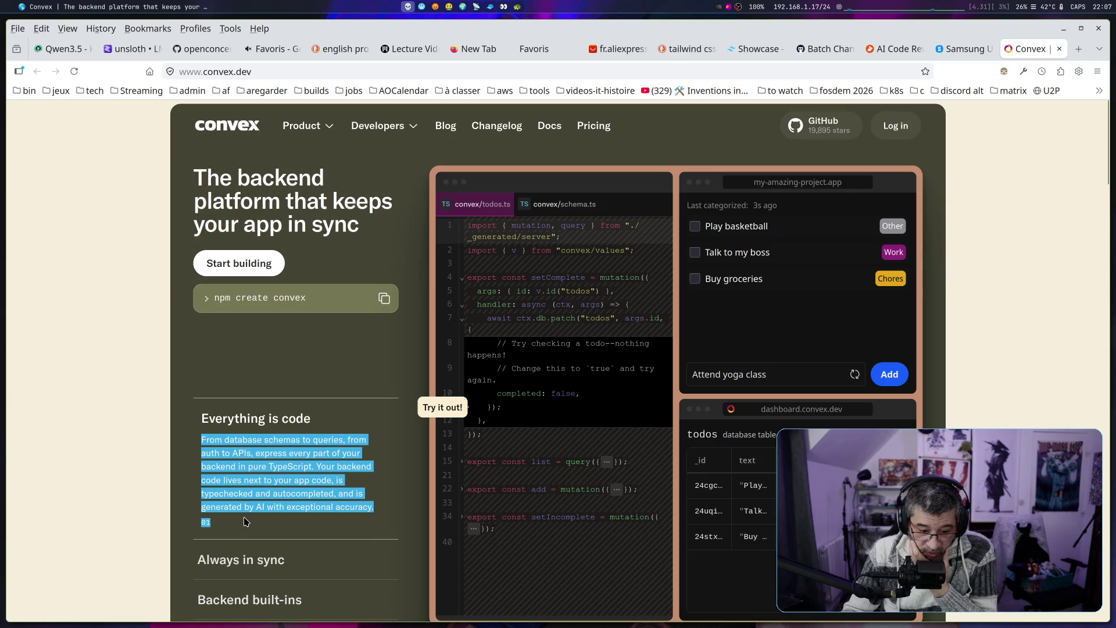
scroll(245, 521, "down", 3)
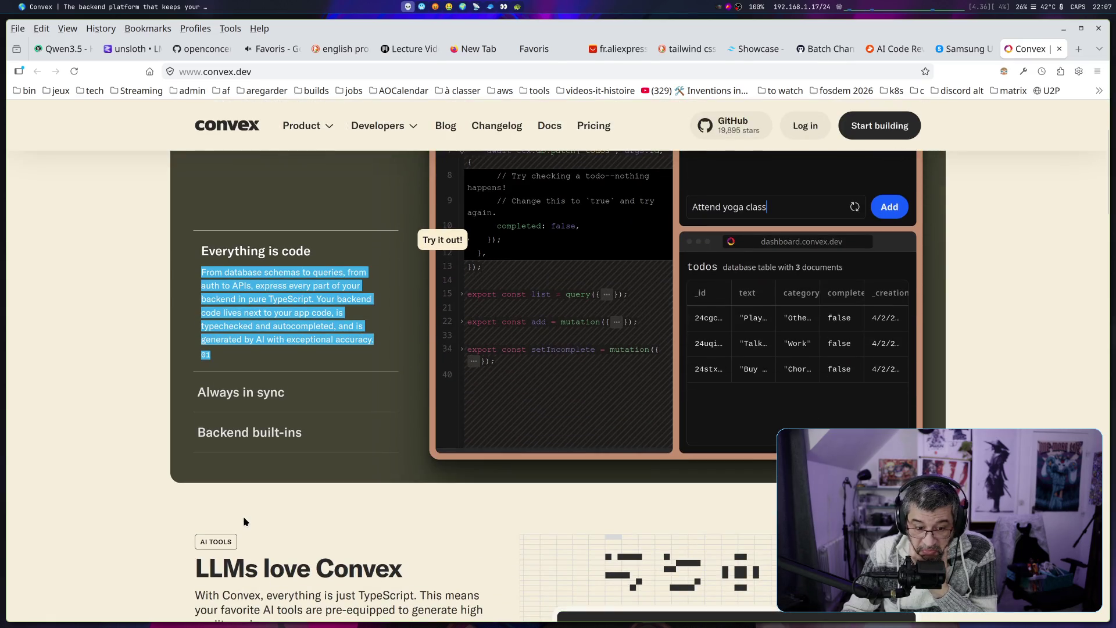
scroll(244, 522, "up", 1)
scroll(245, 491, "down", 4)
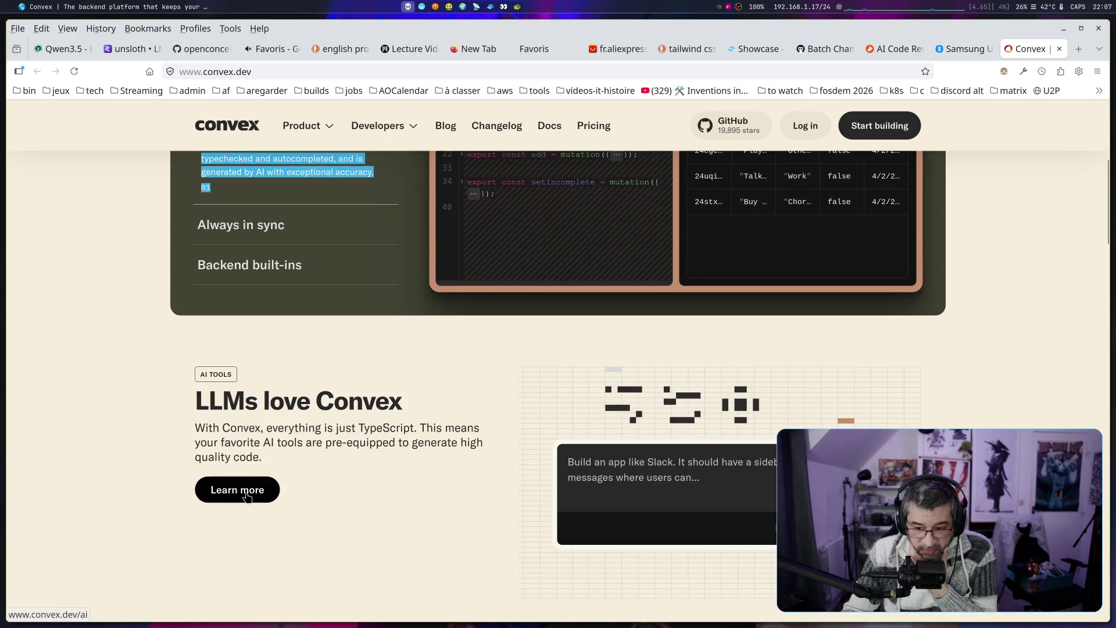
scroll(245, 493, "down", 1)
scroll(246, 493, "up", 2)
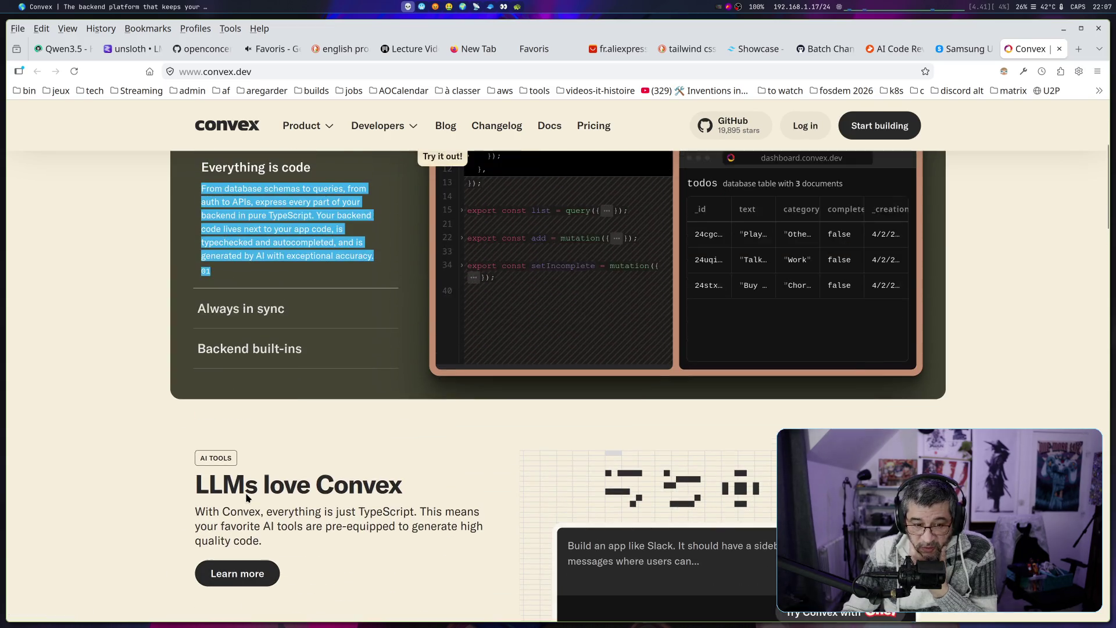
scroll(246, 493, "up", 3)
scroll(246, 493, "down", 5)
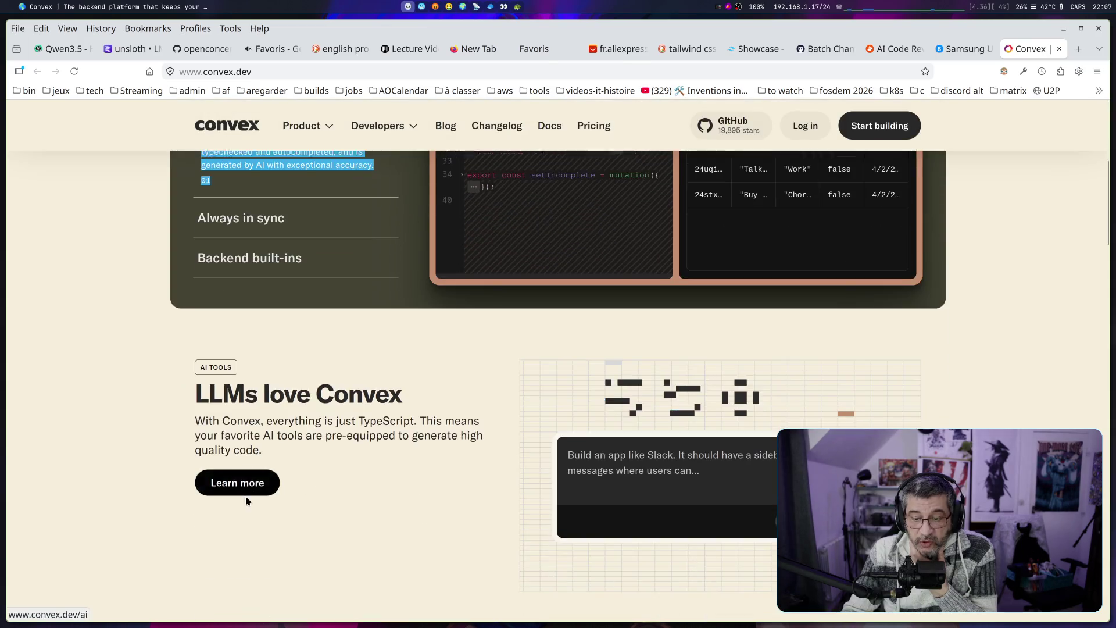
scroll(246, 500, "down", 2)
scroll(246, 501, "up", 6)
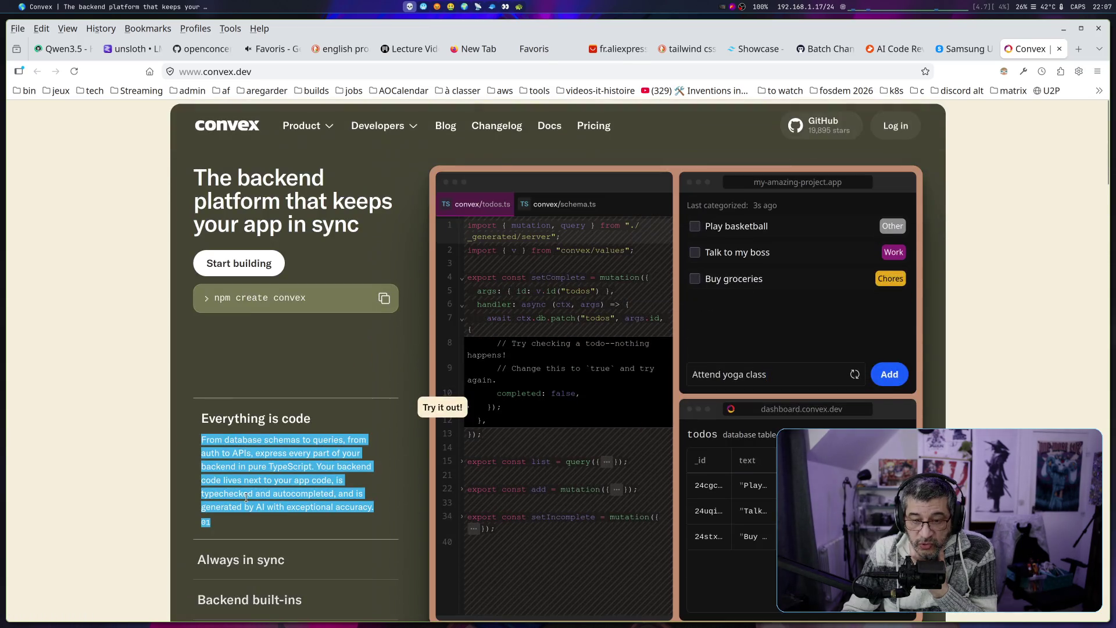
scroll(374, 373, "down", 7)
scroll(255, 234, "up", 1)
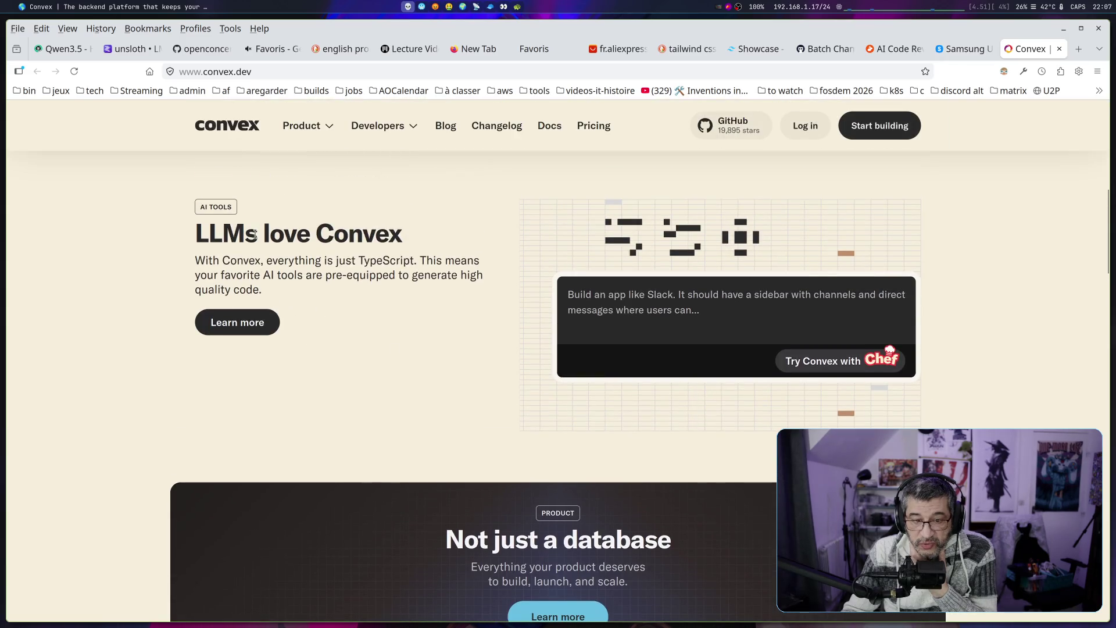
scroll(519, 342, "down", 5)
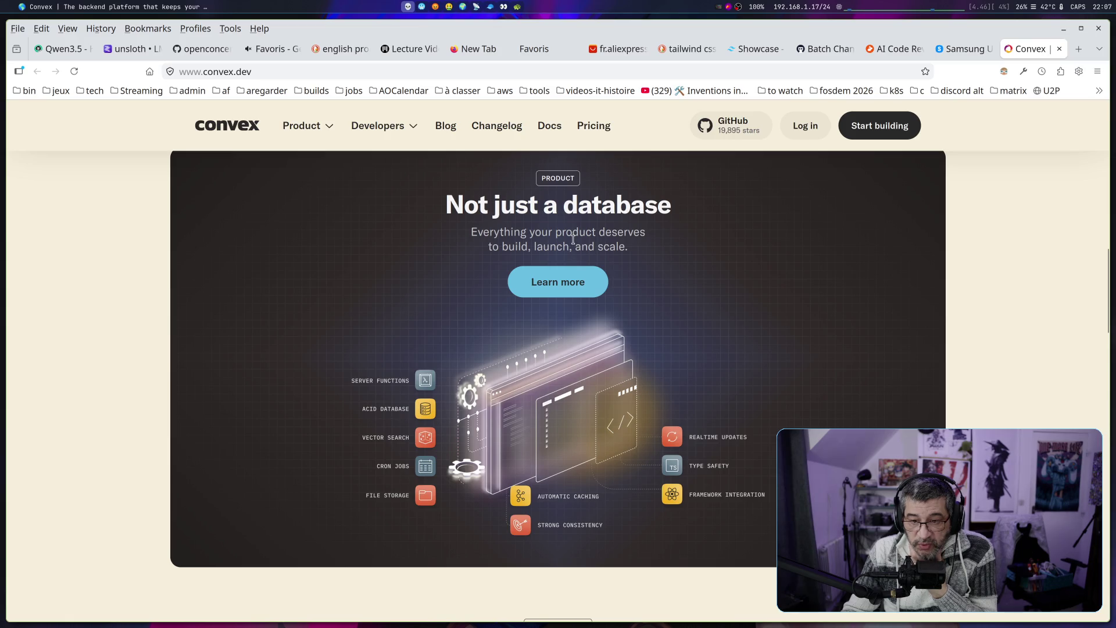
scroll(504, 332, "down", 6)
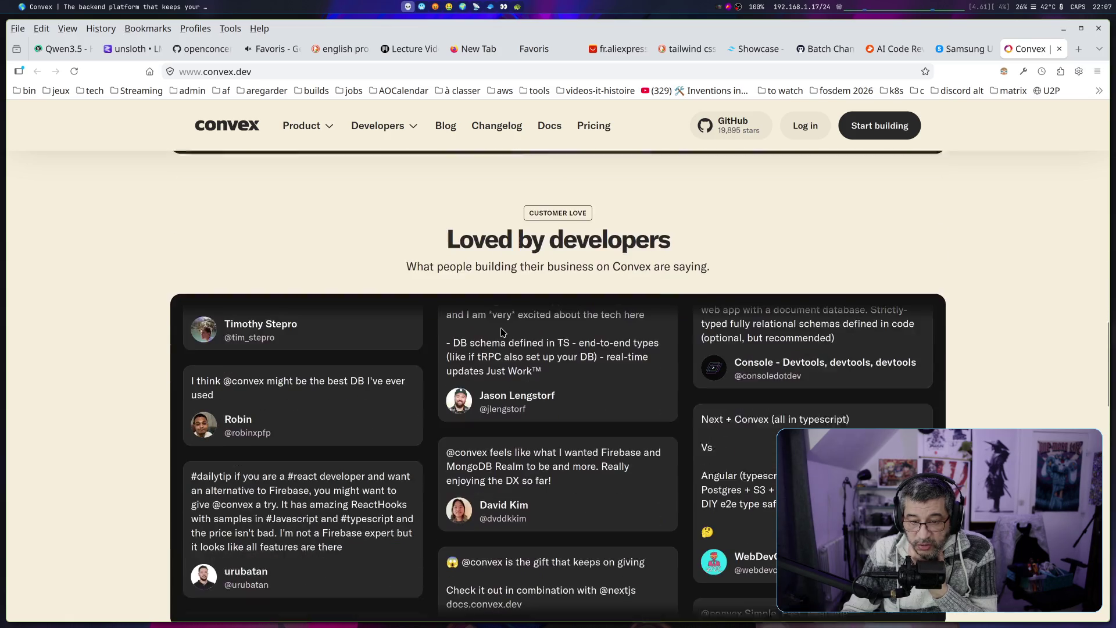
scroll(504, 332, "up", 20)
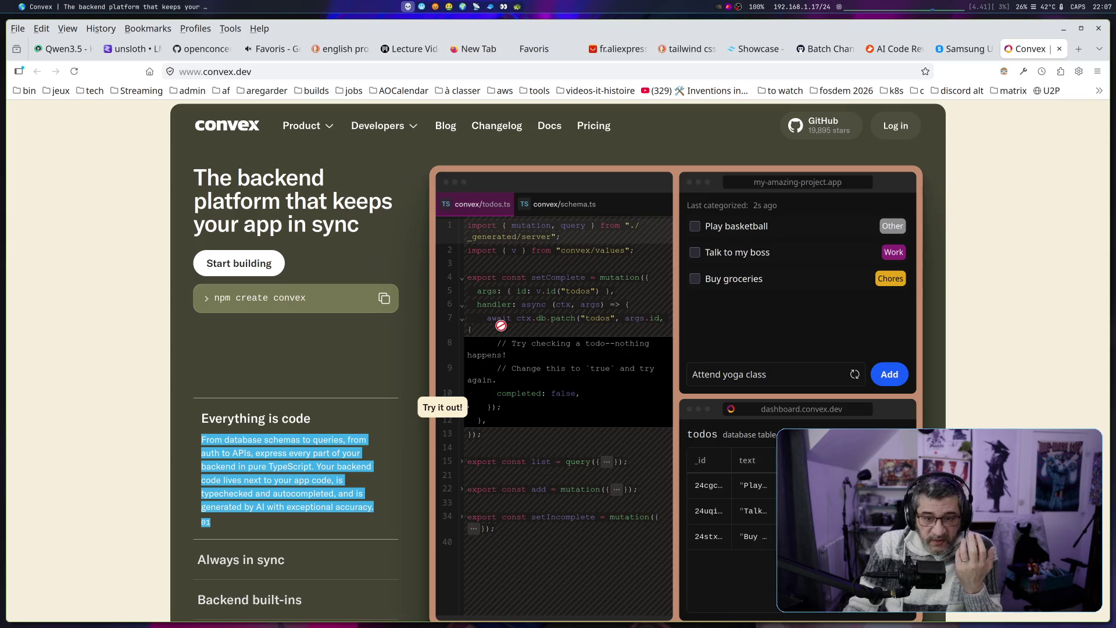
Open the Realtime page from Convex's Product menu and highlight its subtitle line
mouse_move(313, 128)
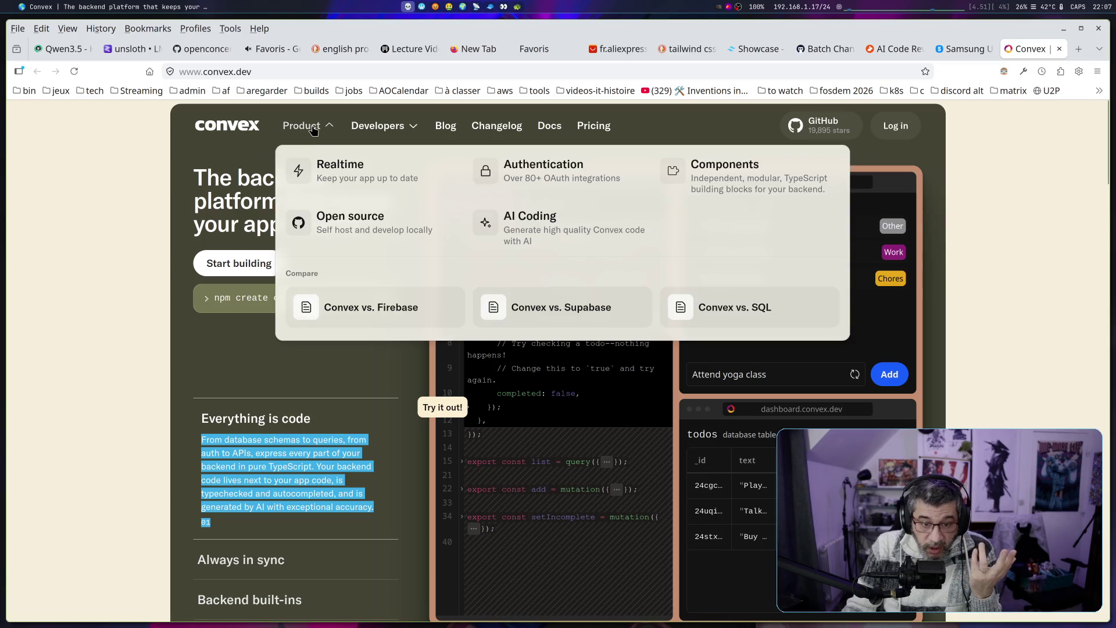
left_click(321, 165)
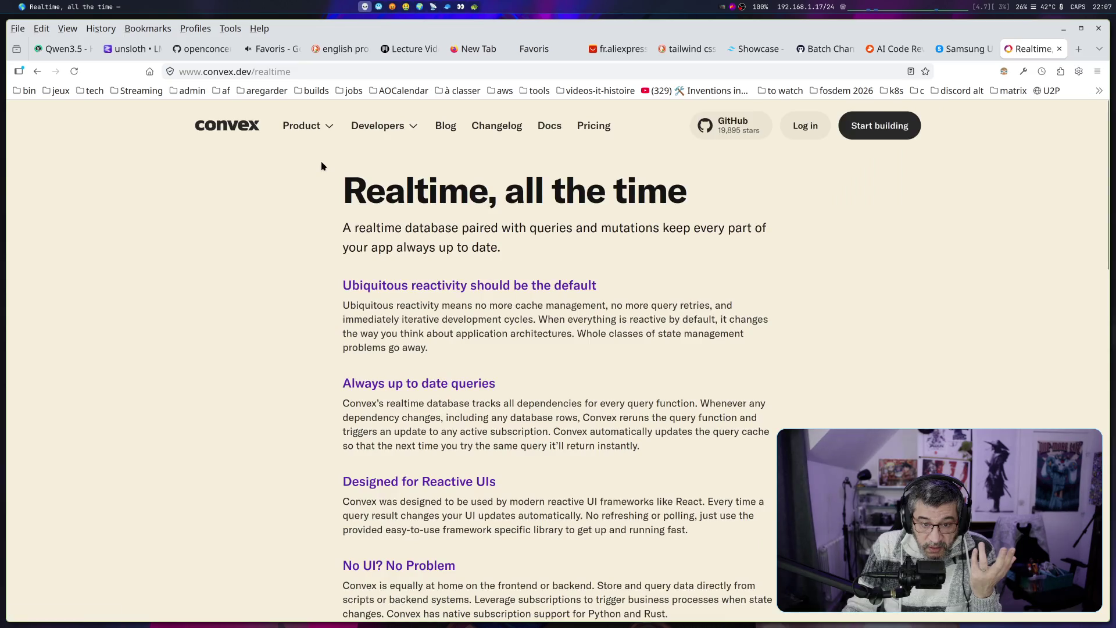
mouse_move(342, 228)
left_mouse_down()
mouse_move(740, 228)
mouse_move(629, 247)
mouse_move(467, 247)
mouse_move(508, 250)
left_mouse_up()
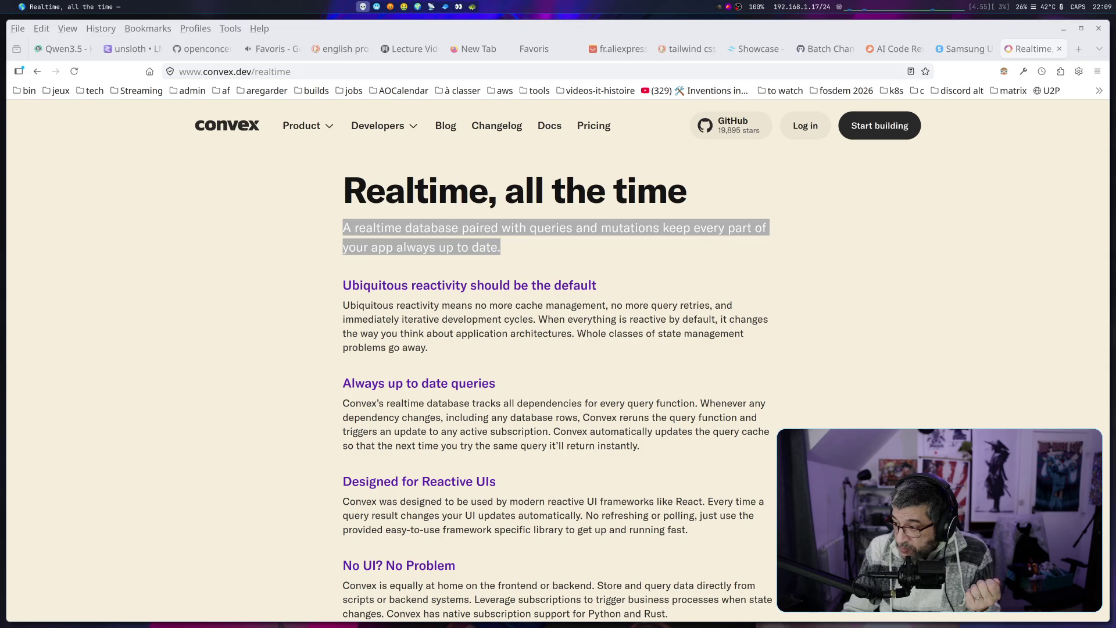
In a new tab, search 'ovh', open OVHcloud's English homepage and dismiss the France location prompt
left_click(1075, 51)
type("ovh")
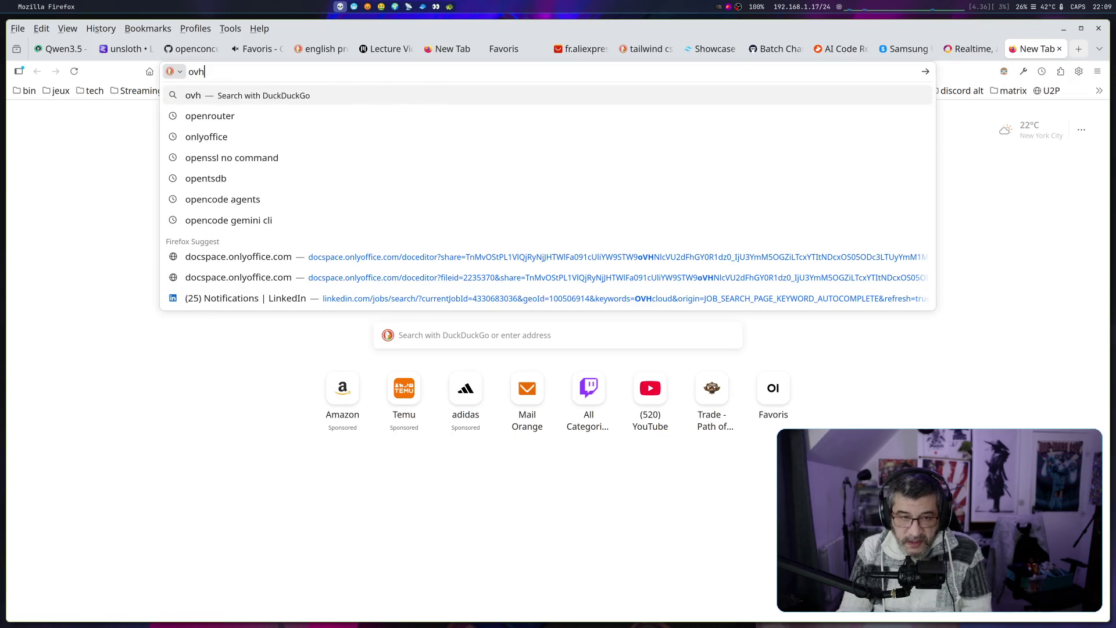
key("Return")
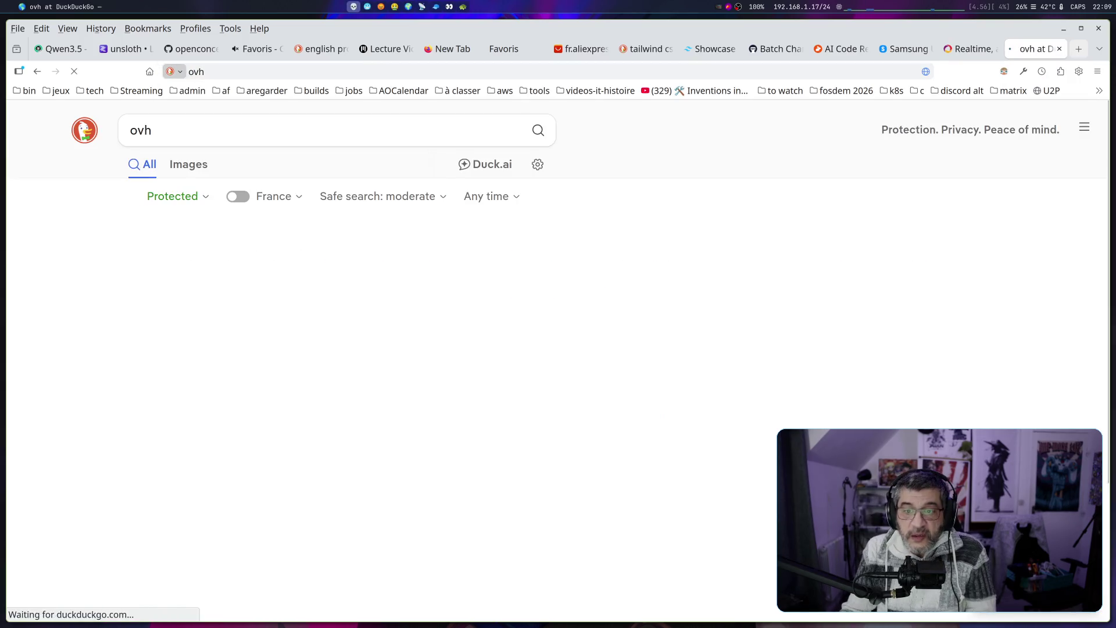
left_click(423, 236)
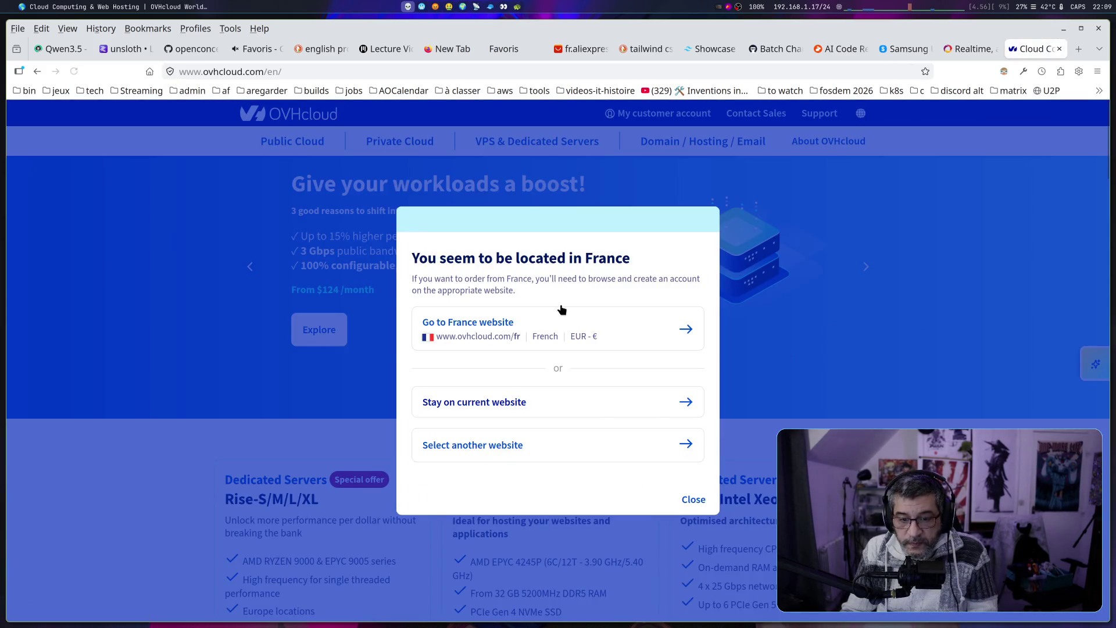
left_click(697, 500)
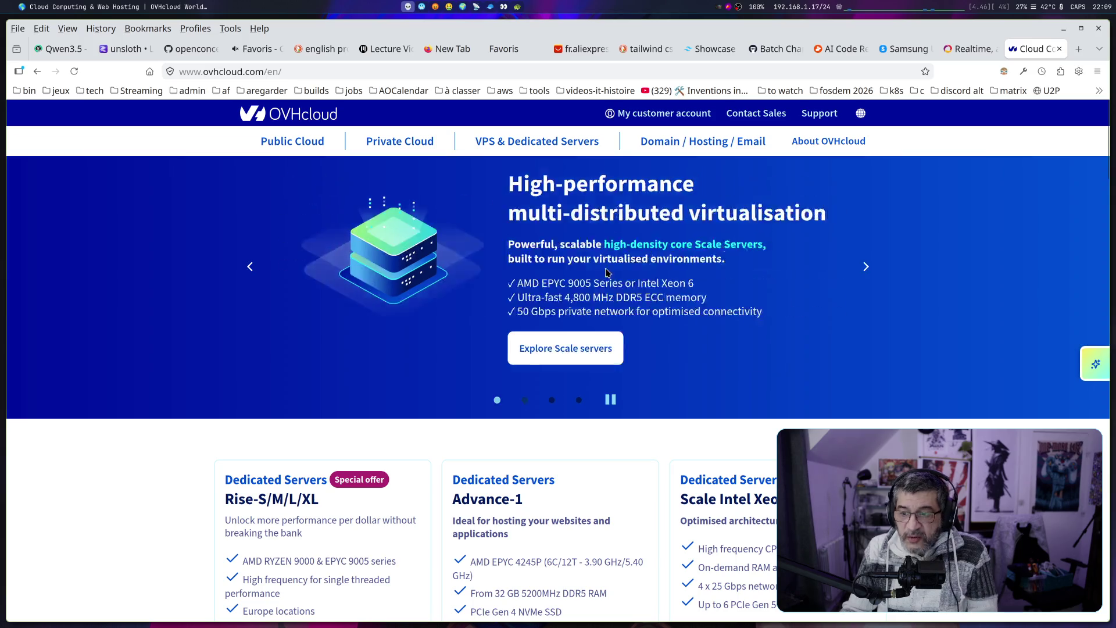
Step the OVHcloud hero carousel dots through to the fourth slide, New Dedicated Servers HGR-HCI
left_click(498, 400)
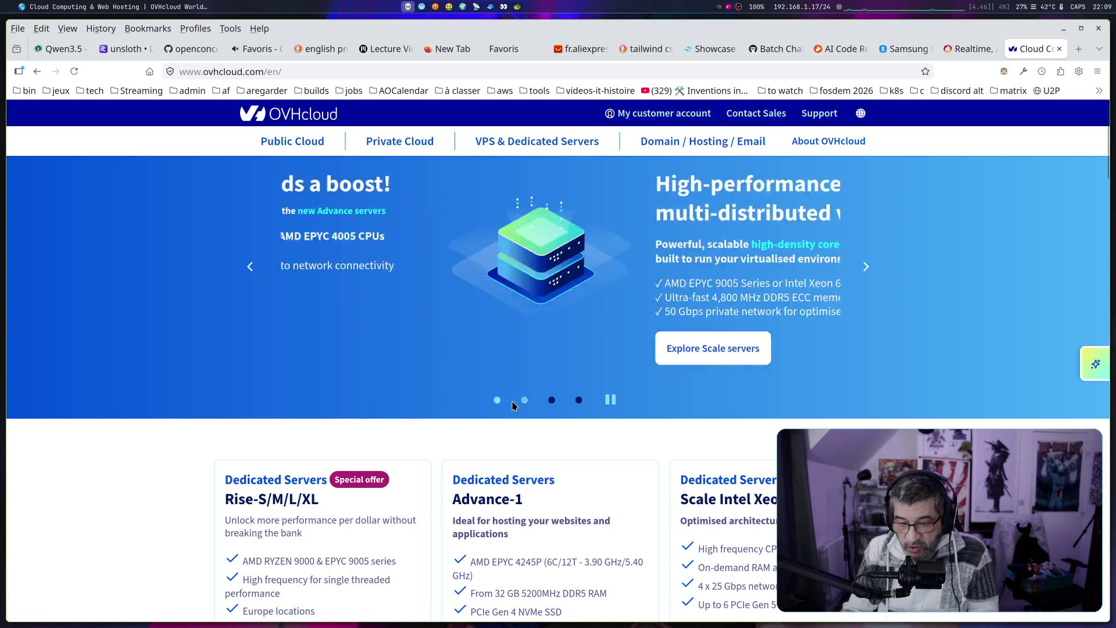
left_click(524, 401)
left_click(552, 401)
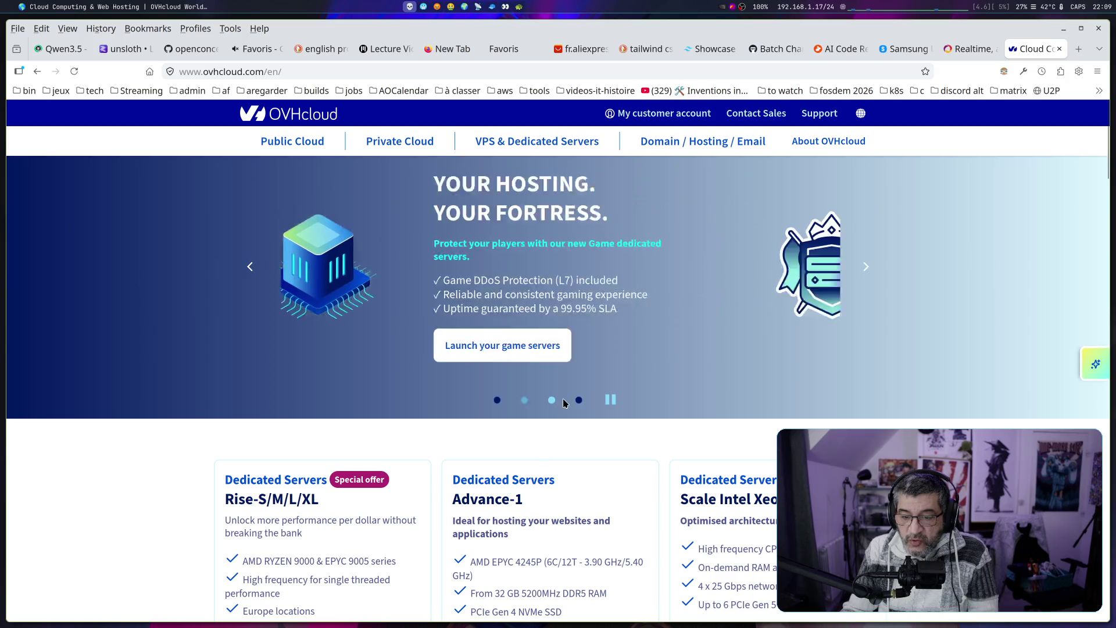
left_click(579, 400)
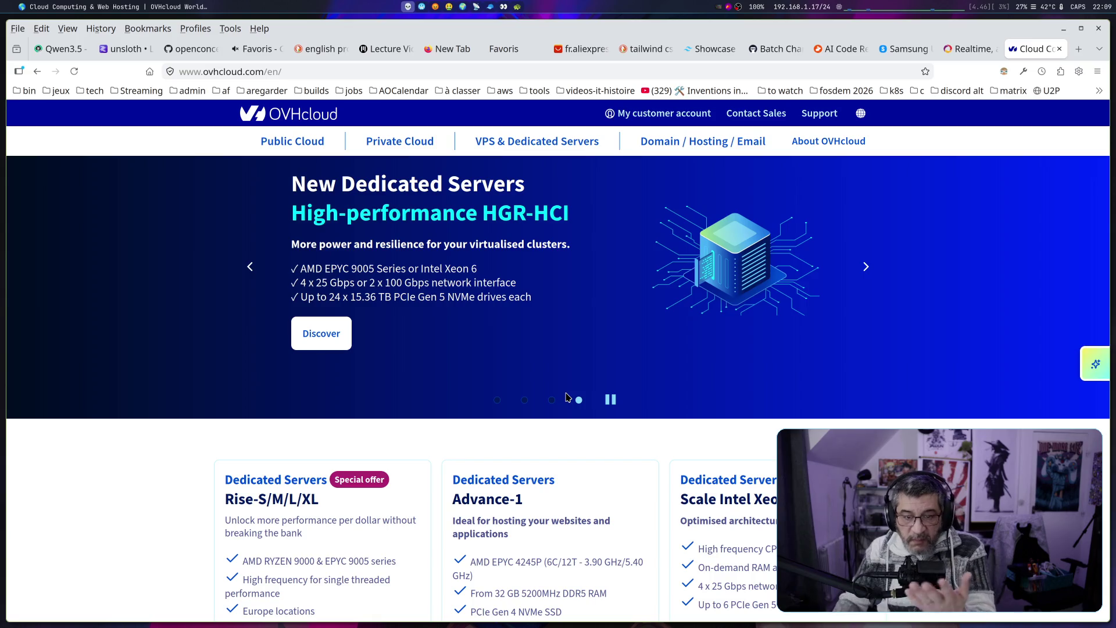
Browse OVHcloud's top navigation menus, such as Public Cloud
mouse_move(340, 156)
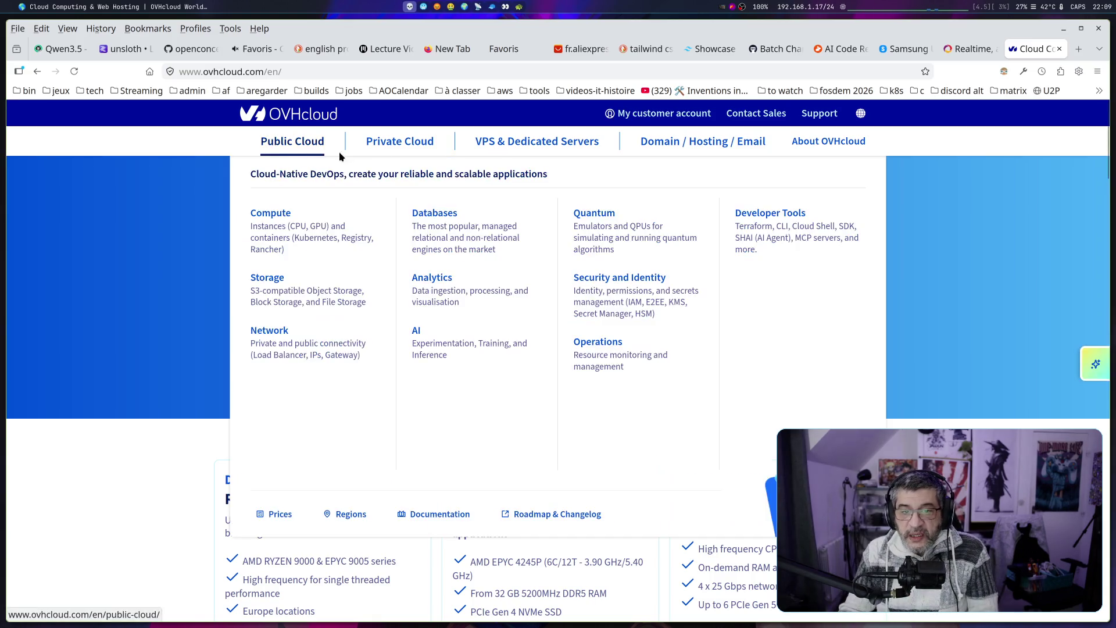
mouse_move(665, 150)
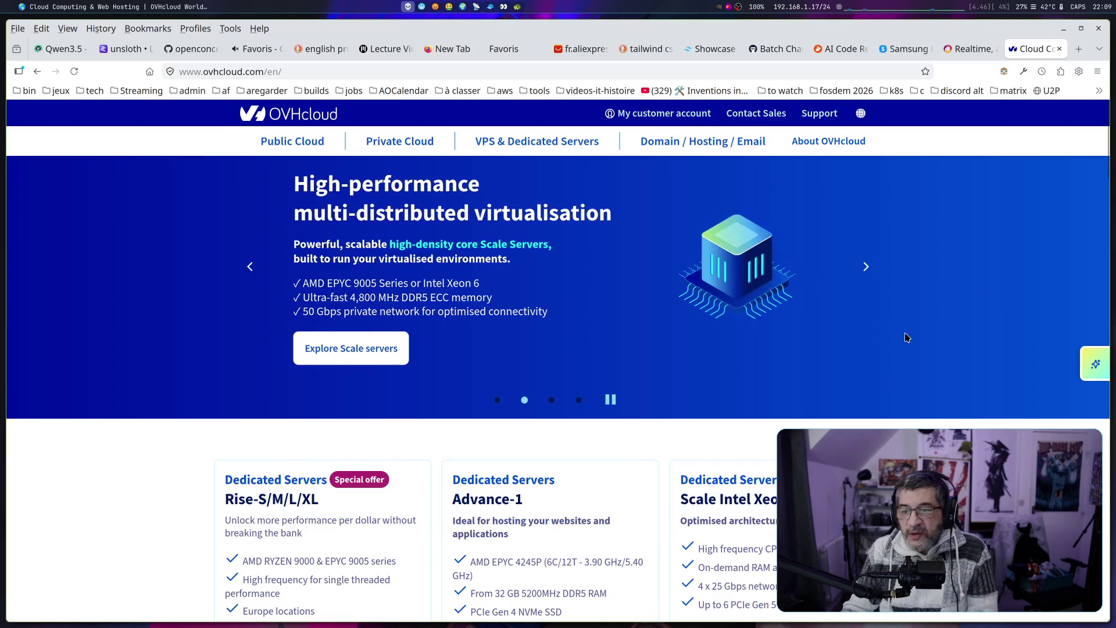
mouse_move(588, 150)
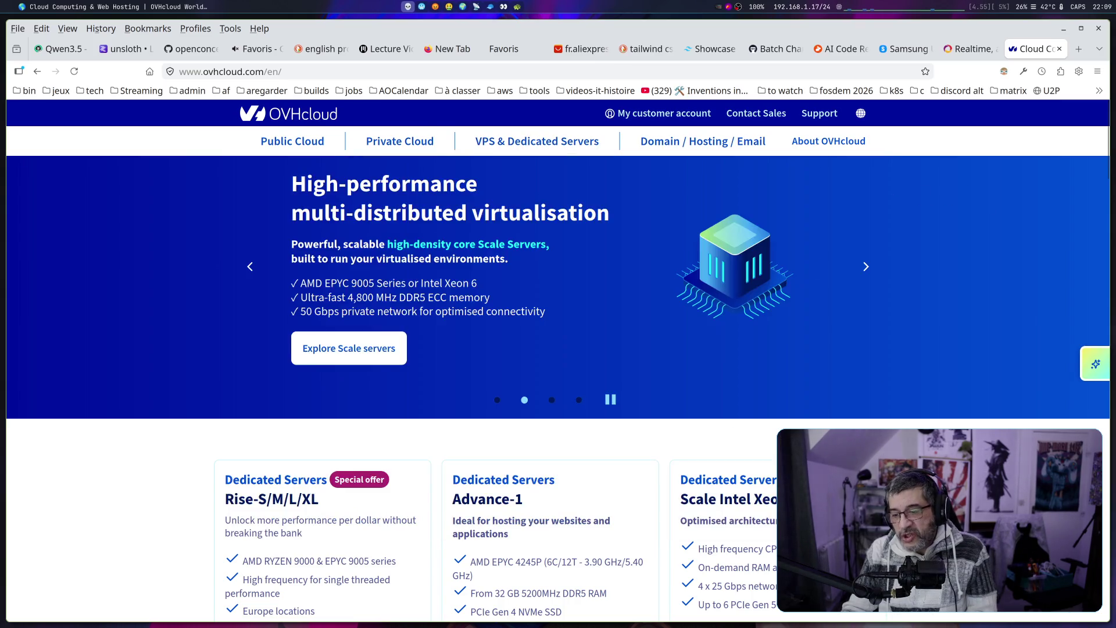
scroll(287, 281, "down", 3)
scroll(558, 361, "up", 3)
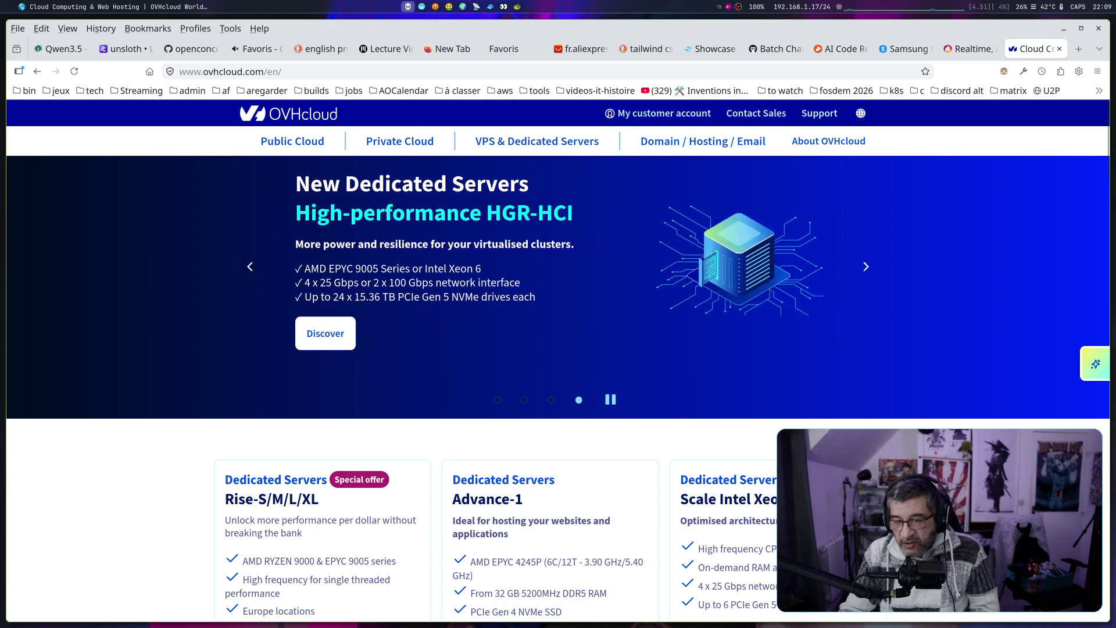
Scroll down to the domain name search showing .com, .biz, .io and .eu prices
mouse_move(303, 142)
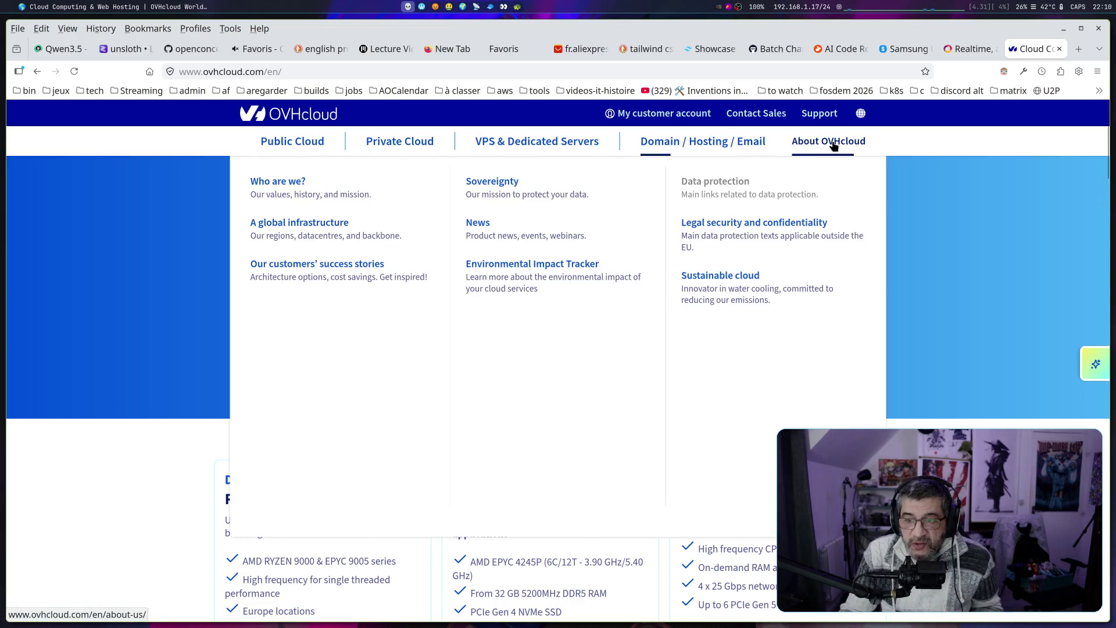
scroll(558, 378, "down", 10)
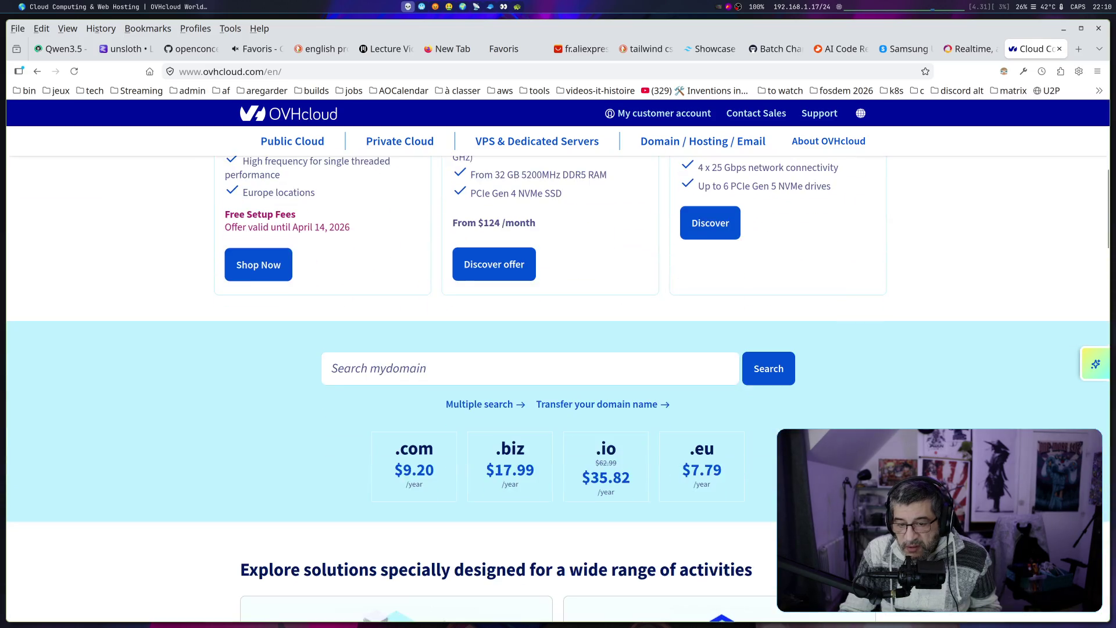
scroll(558, 378, "down", 10)
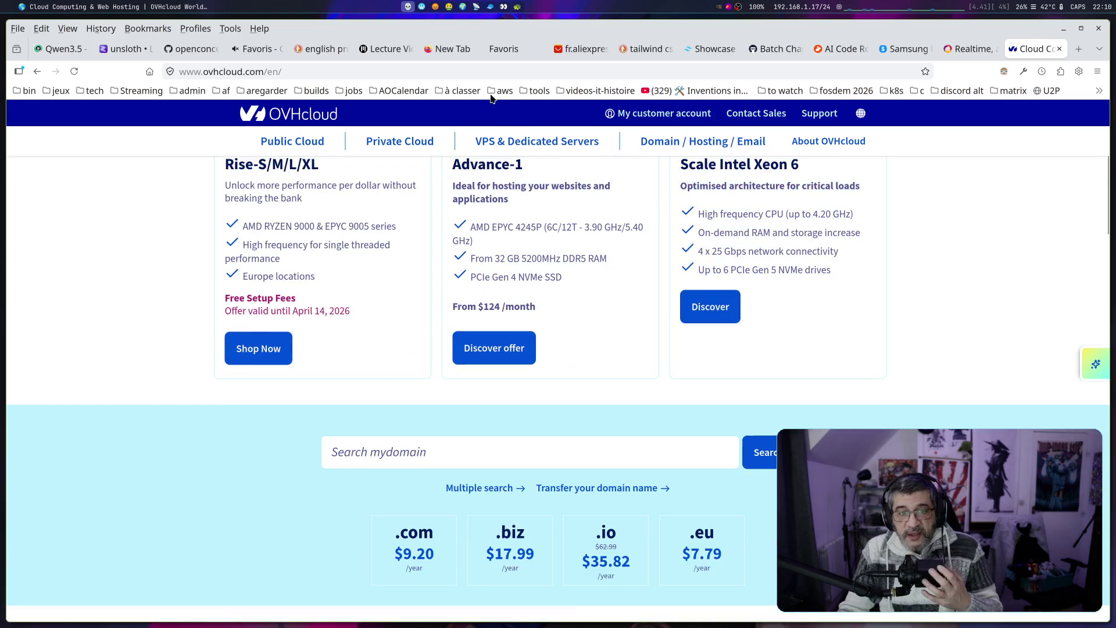
left_click(455, 74)
Load aws.amazon.com and select part of its 'From startups to enterprises' headline
type("aws.amazon.com/")
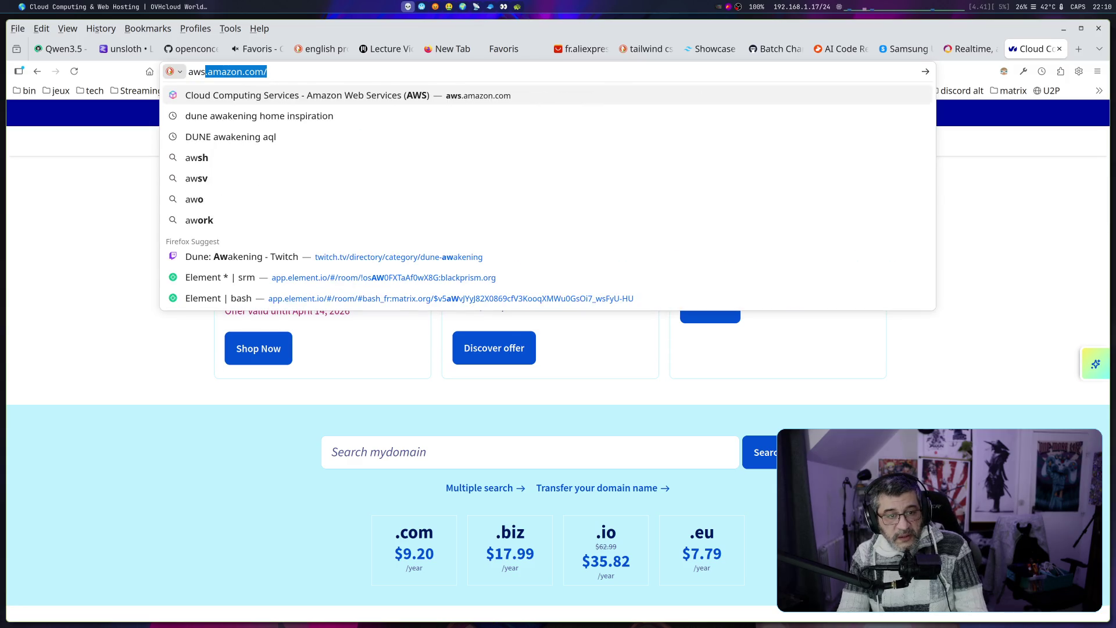
key("Return")
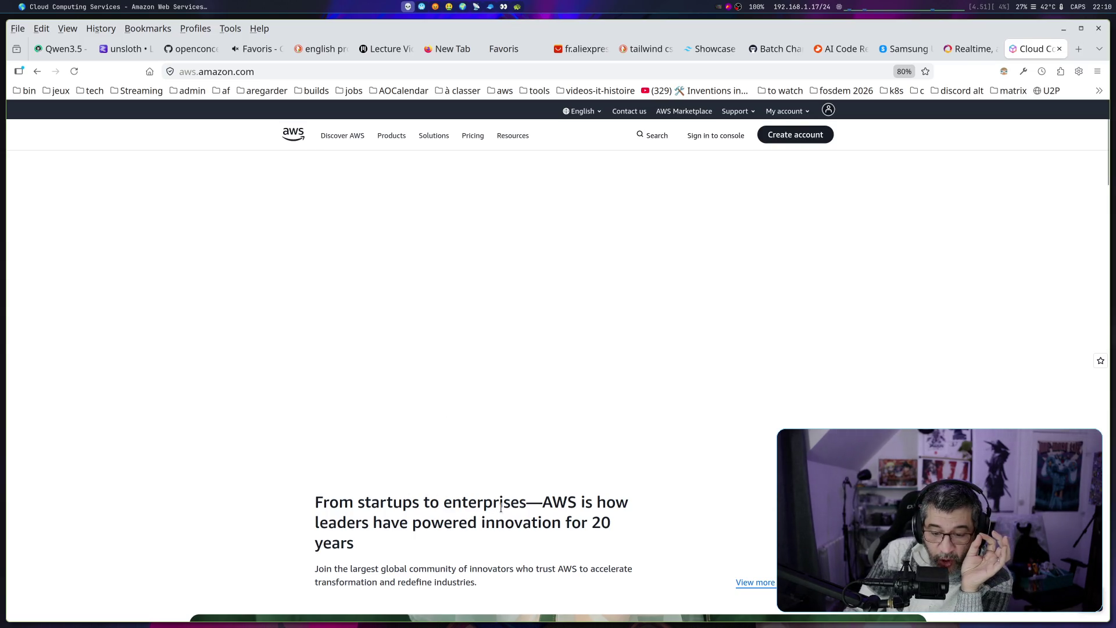
mouse_move(486, 501)
left_mouse_down()
mouse_move(568, 501)
mouse_move(442, 526)
mouse_move(580, 525)
mouse_move(559, 554)
left_mouse_up()
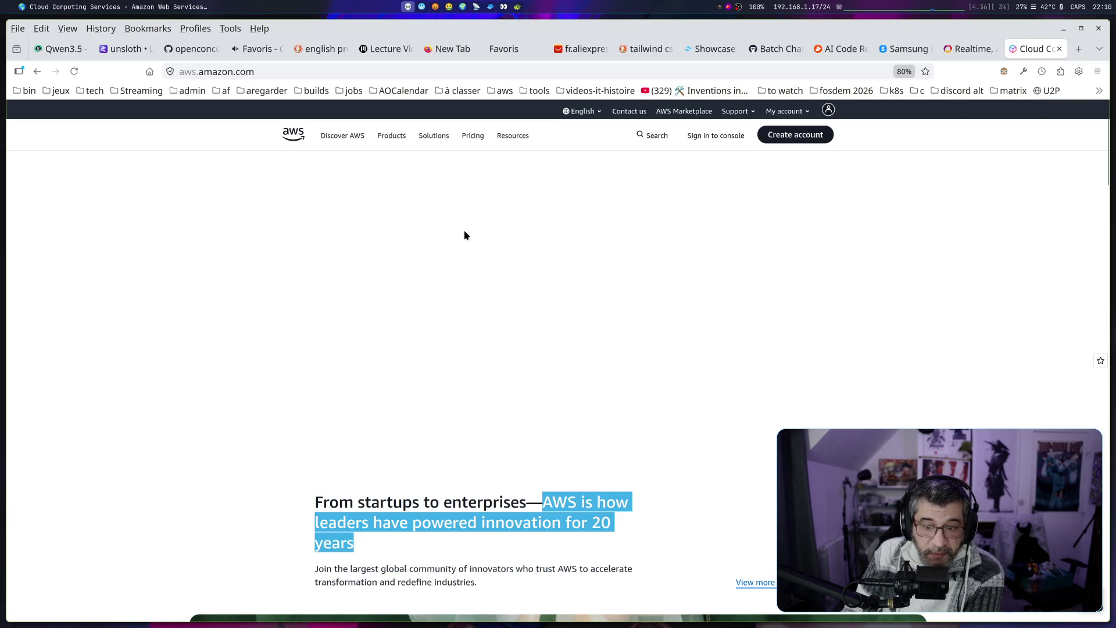
scroll(687, 287, "down", 3)
Advance the AWS customer stories past Mercedes-Benz to the WRITER story and clear the headline selection
scroll(688, 281, "up", 3)
scroll(691, 281, "down", 5)
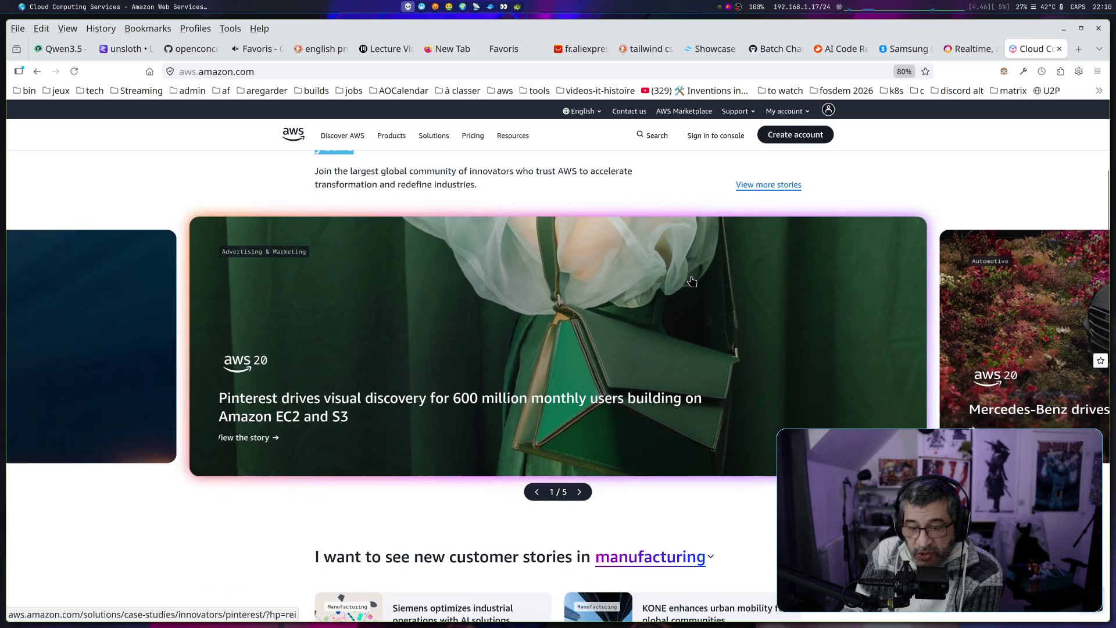
scroll(595, 363, "down", 3)
scroll(595, 363, "up", 3)
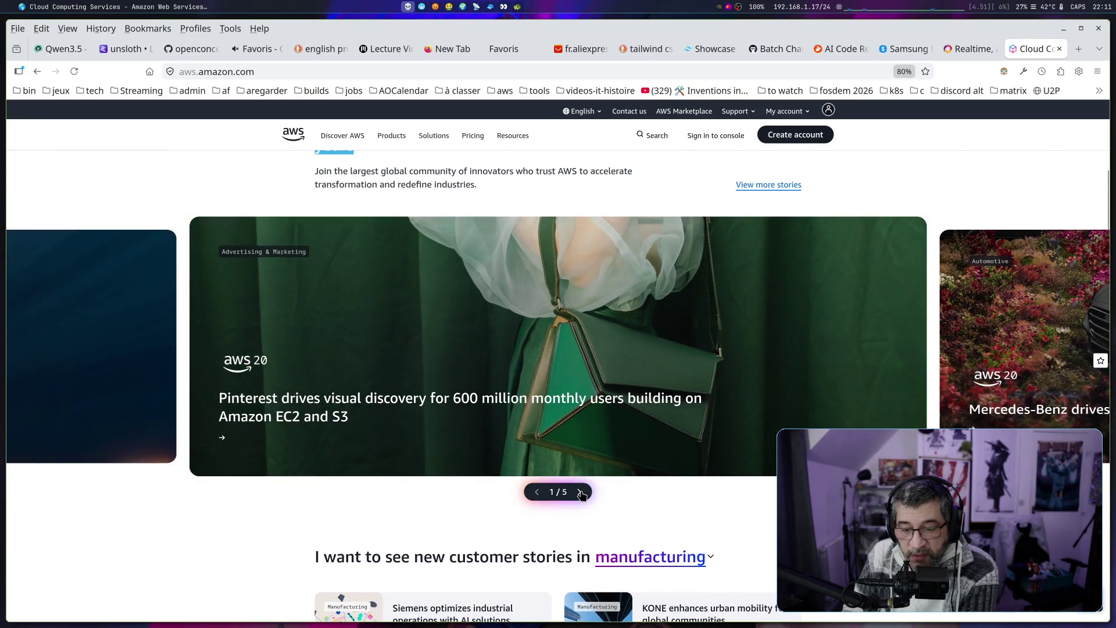
left_click(579, 492)
left_click(580, 492)
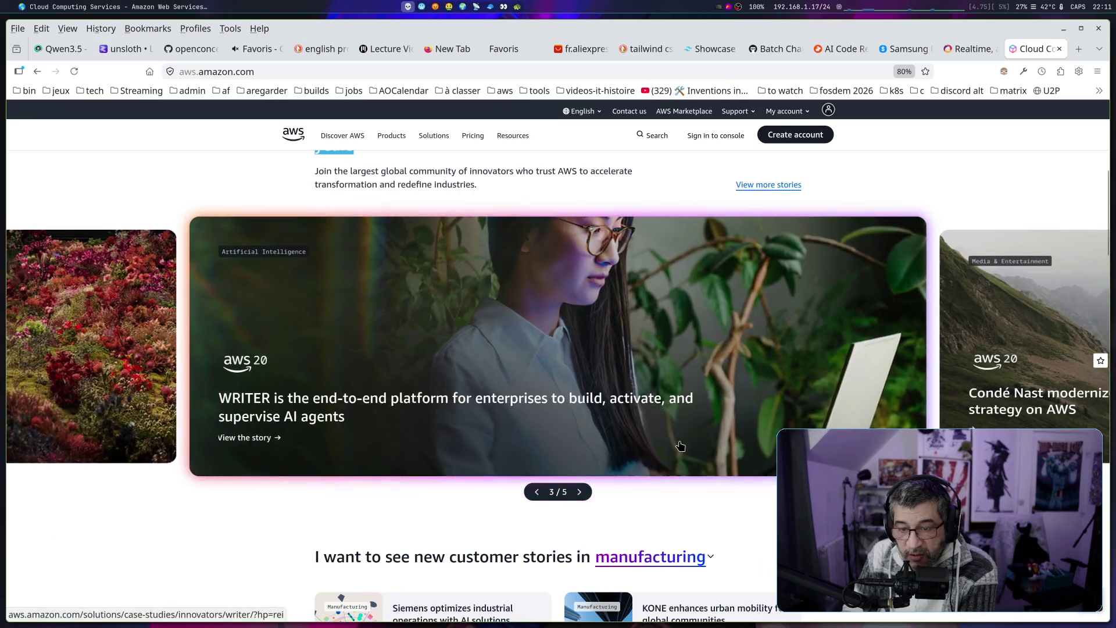
scroll(679, 447, "up", 4)
scroll(679, 446, "down", 2)
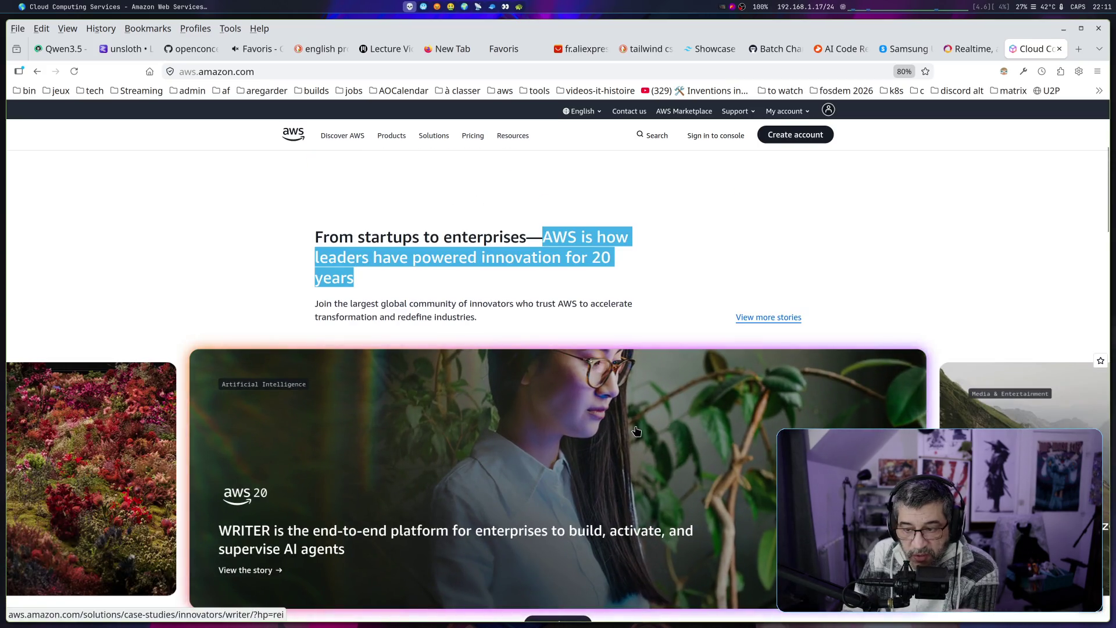
scroll(636, 431, "down", 1)
scroll(628, 421, "up", 2)
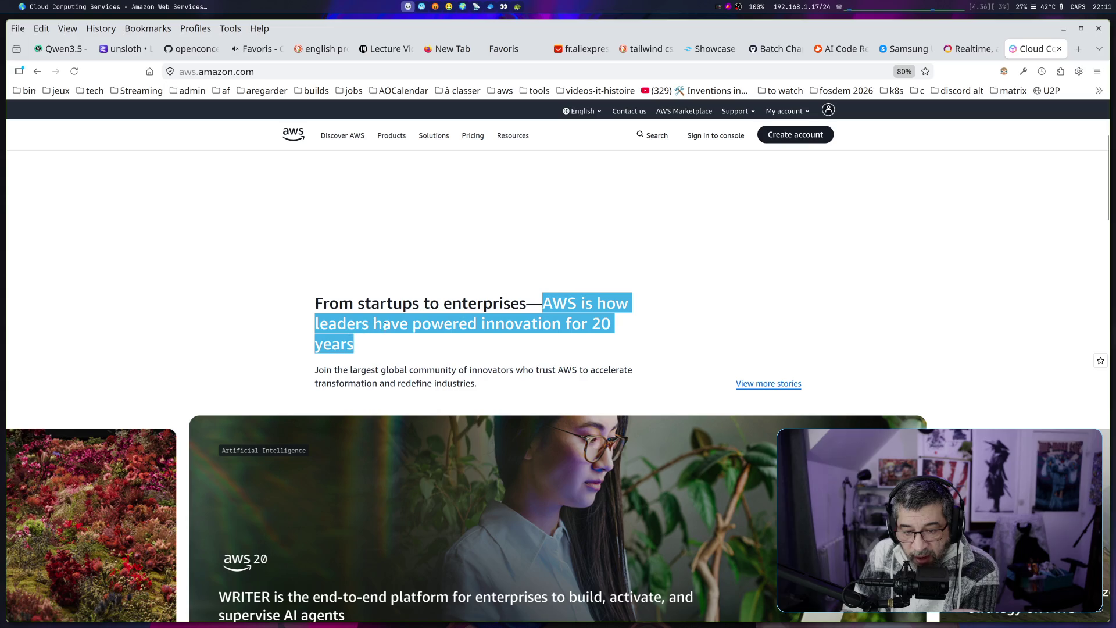
left_click(454, 352)
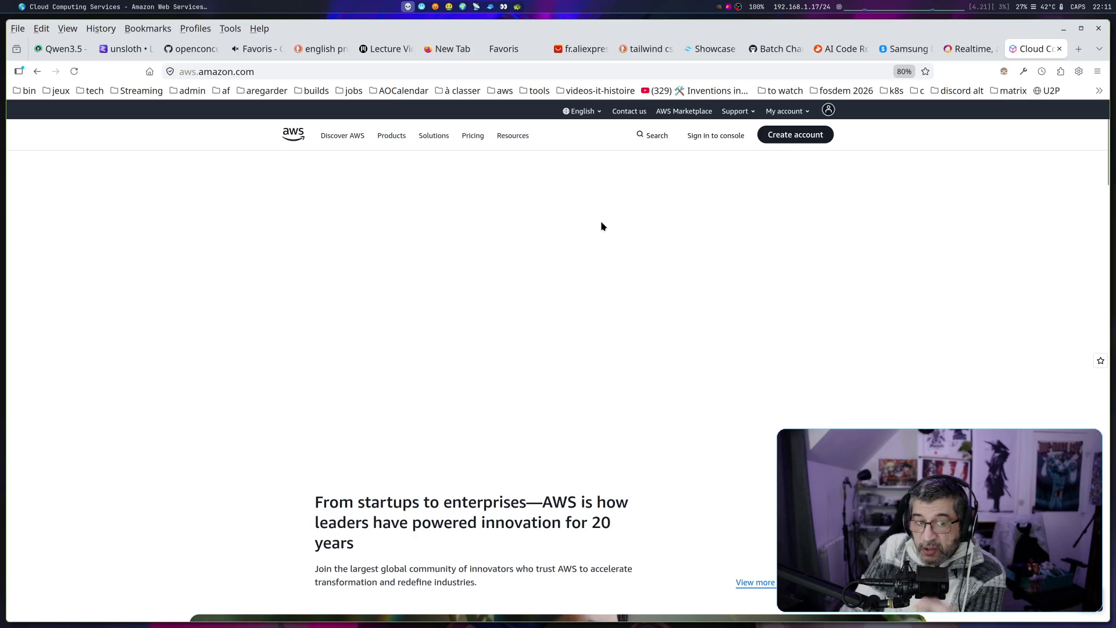
Scroll down through the rest of the AWS homepage and partway back up
scroll(553, 246, "down", 10)
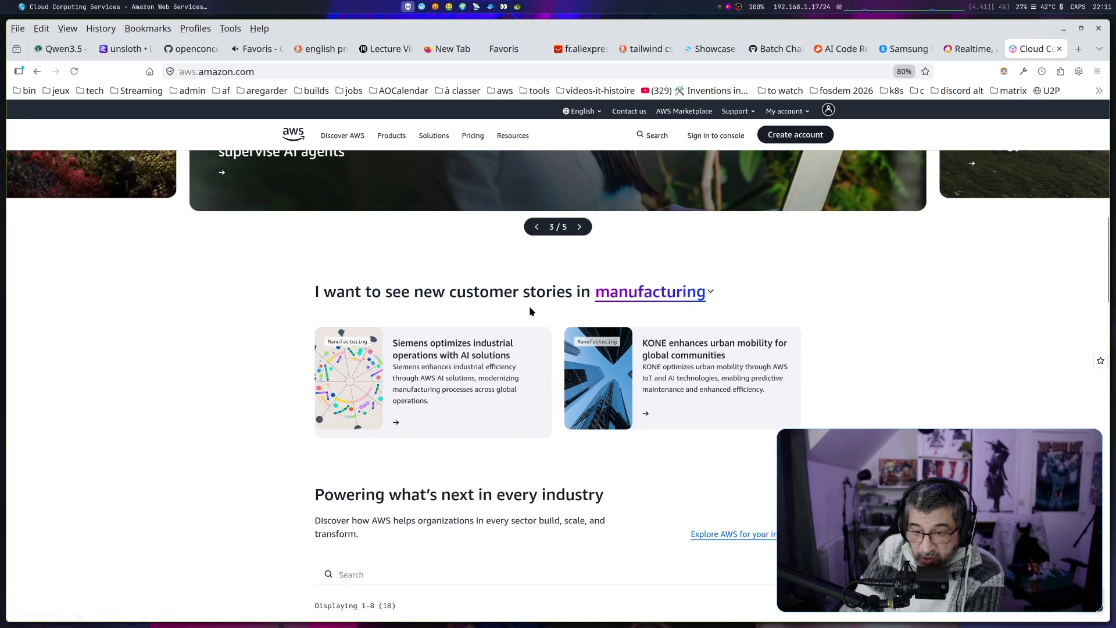
scroll(530, 310, "down", 2)
scroll(456, 357, "down", 4)
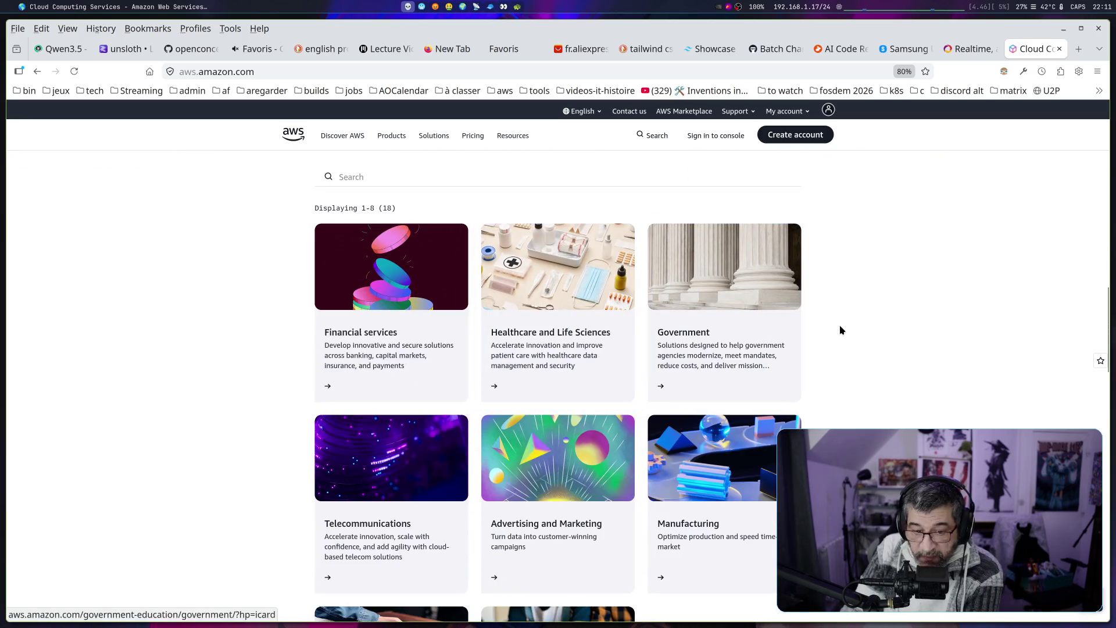
scroll(728, 429, "down", 8)
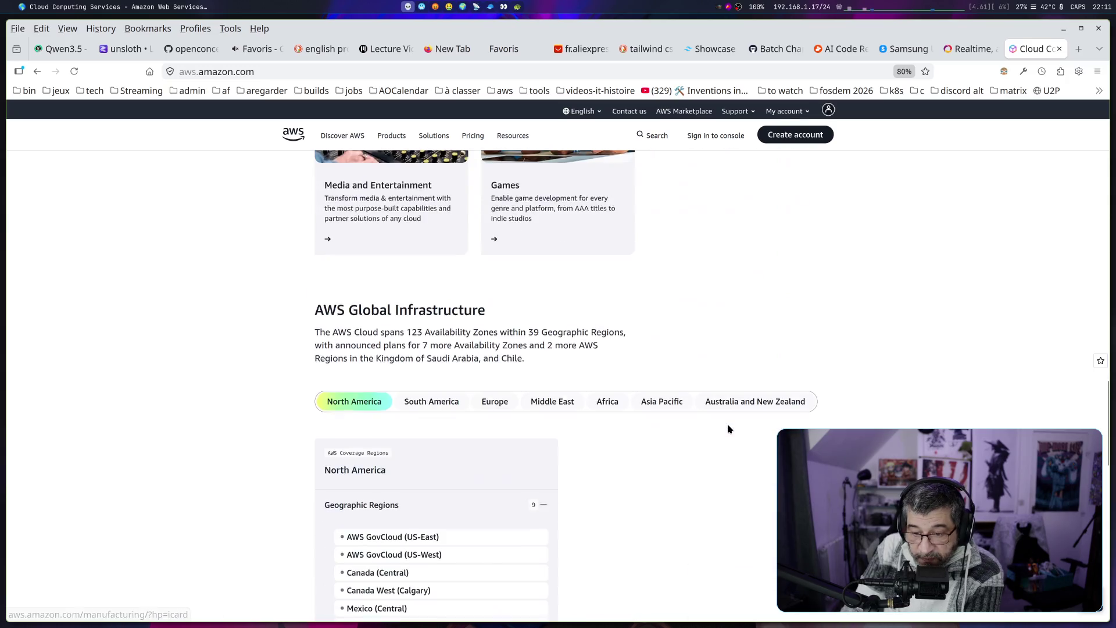
scroll(728, 429, "down", 5)
scroll(924, 395, "down", 4)
scroll(926, 401, "down", 4)
scroll(926, 401, "up", 7)
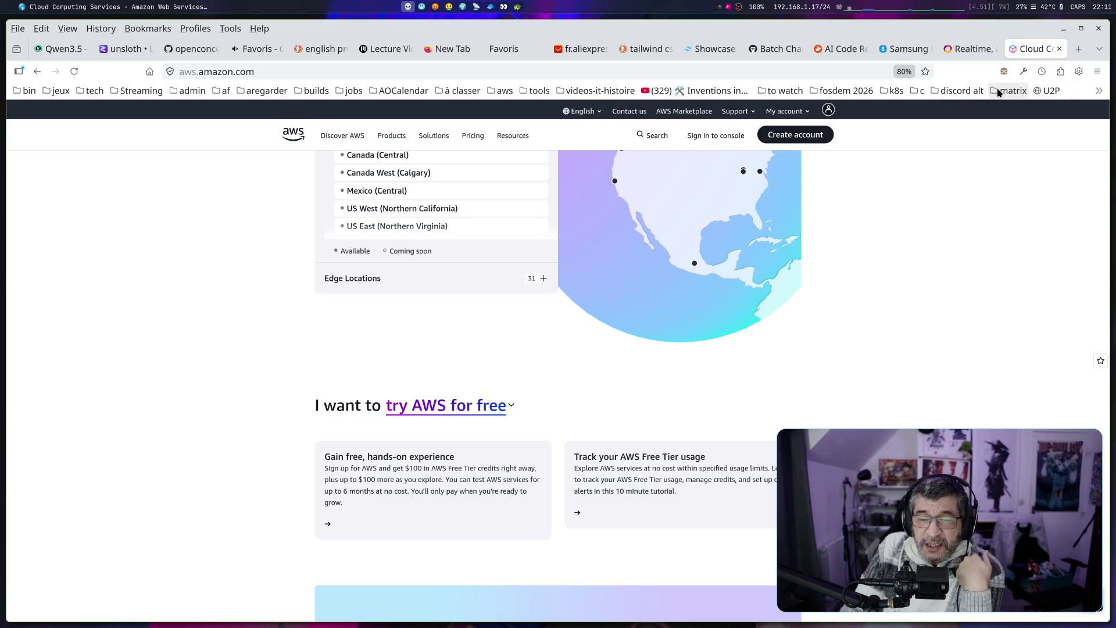
scroll(895, 342, "up", 15)
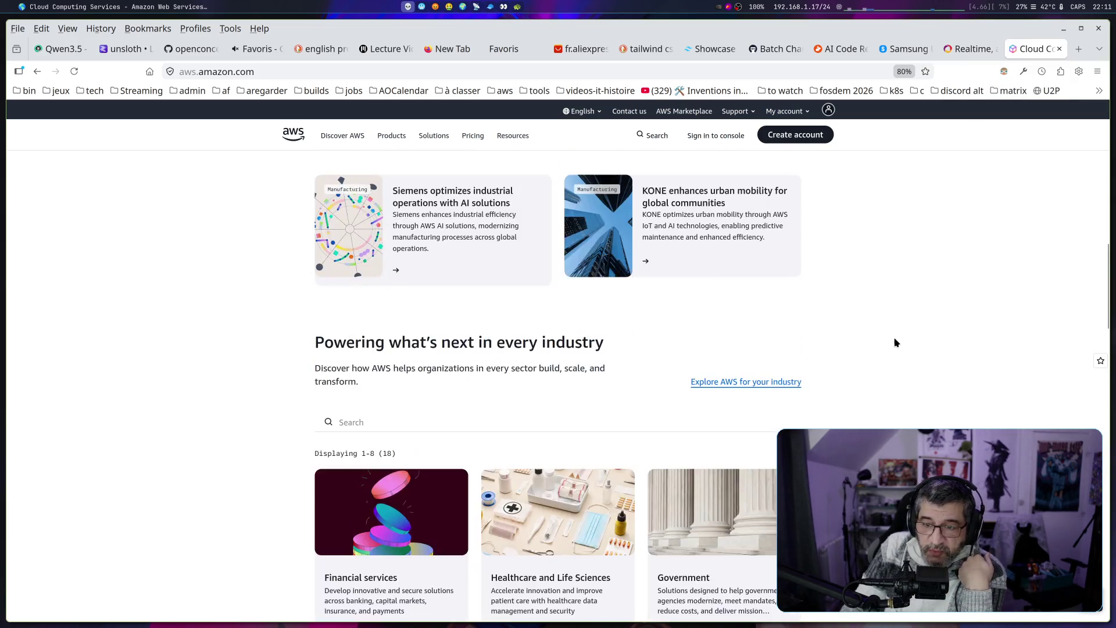
scroll(896, 342, "up", 5)
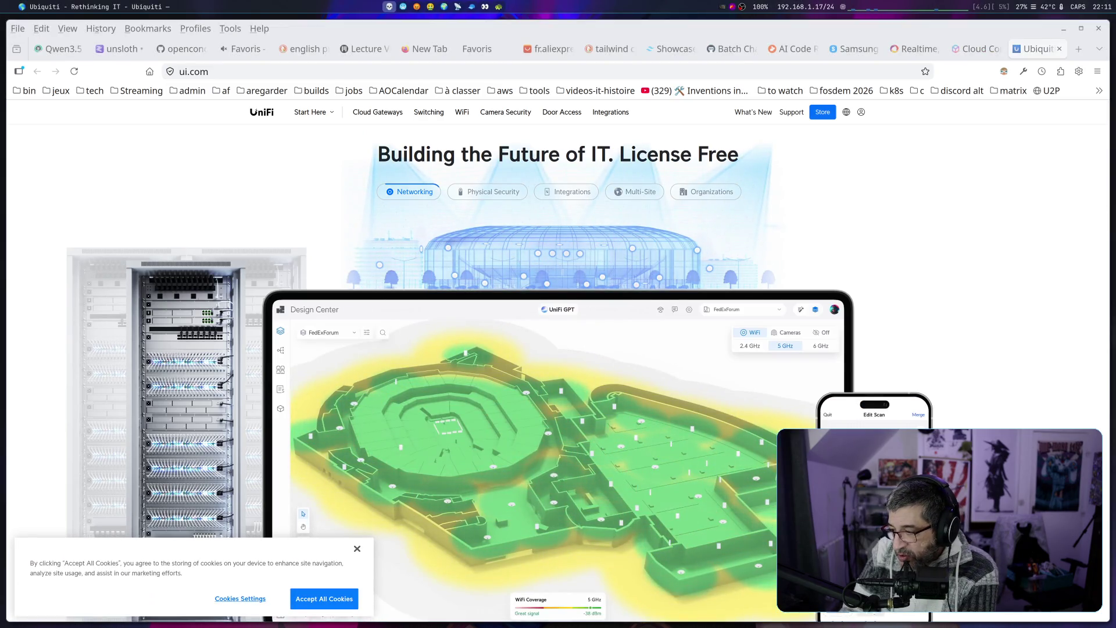
Return to the AWS homepage tab and reset its zoom from 80% to 100%
left_click(977, 49)
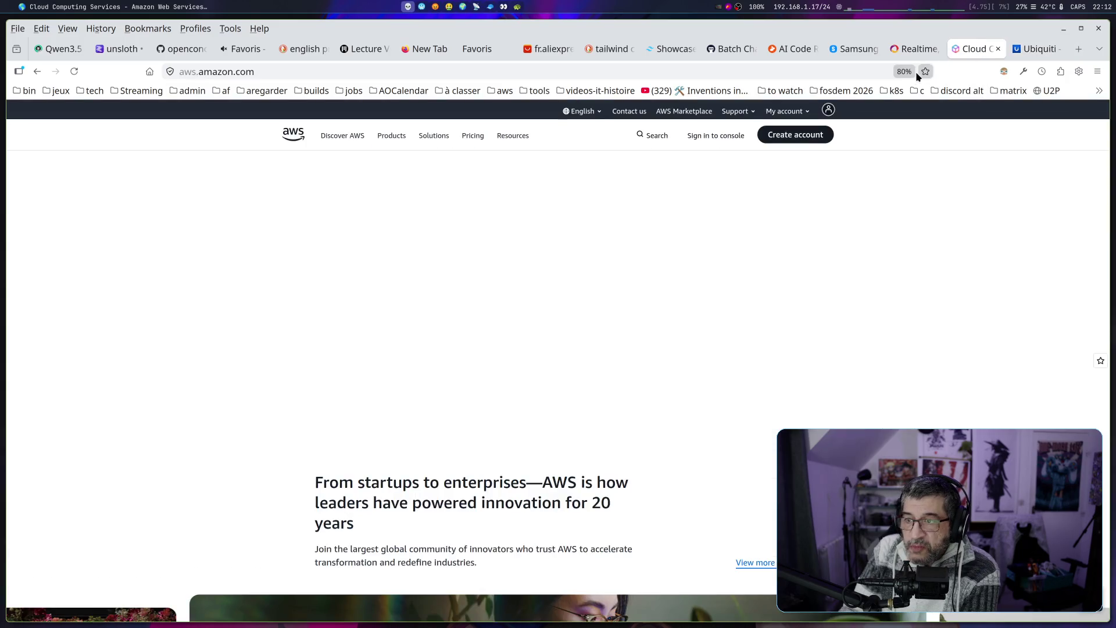
left_click(900, 72)
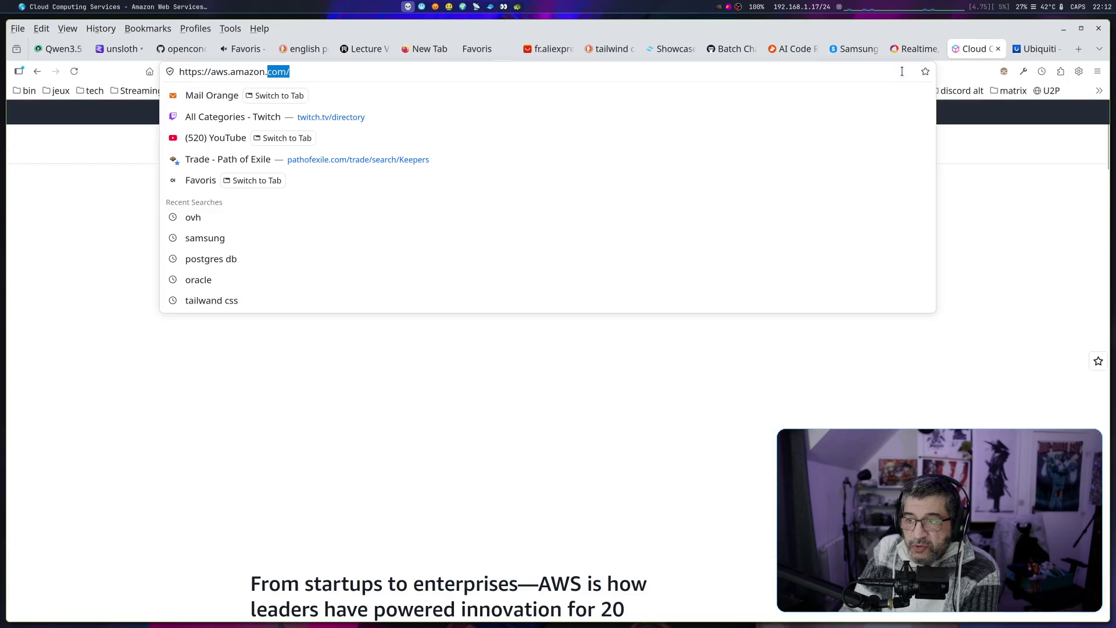
left_click(1022, 385)
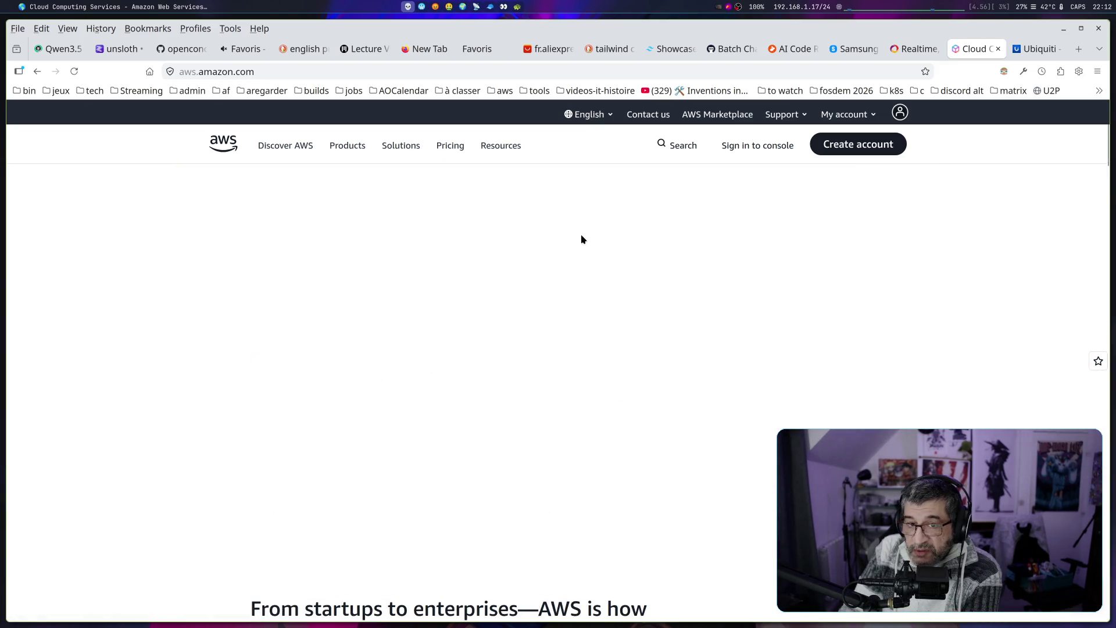
left_click(284, 72)
right_click(283, 72)
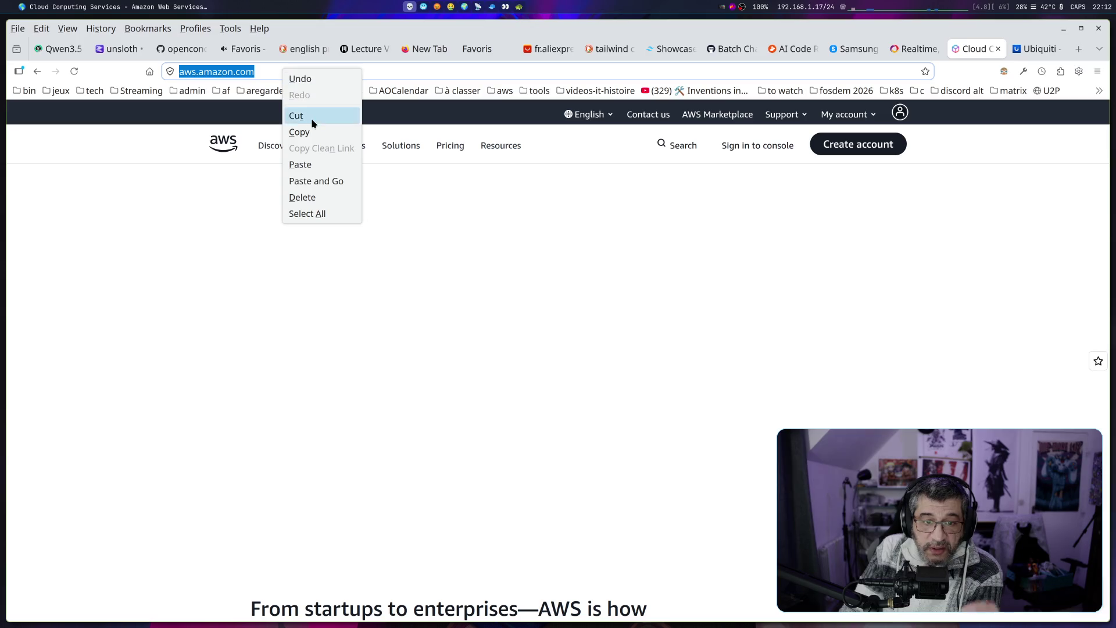
left_click(299, 132)
Restore the AWS window to full screen and launch Zen Browser from the launcher
left_click(421, 7)
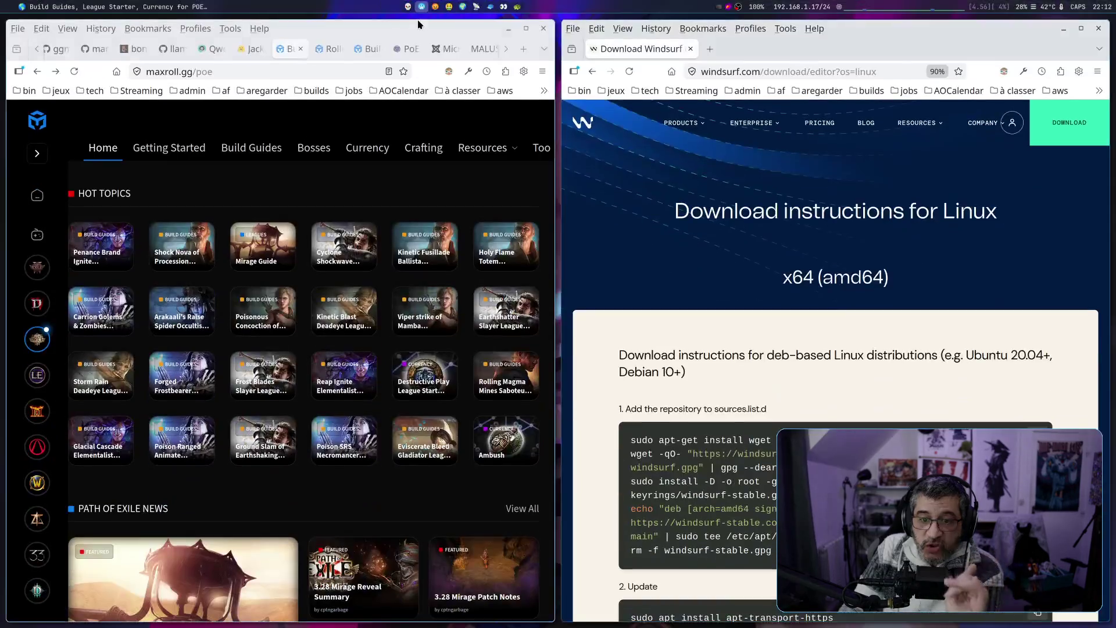
scroll(308, 349, "down", 4)
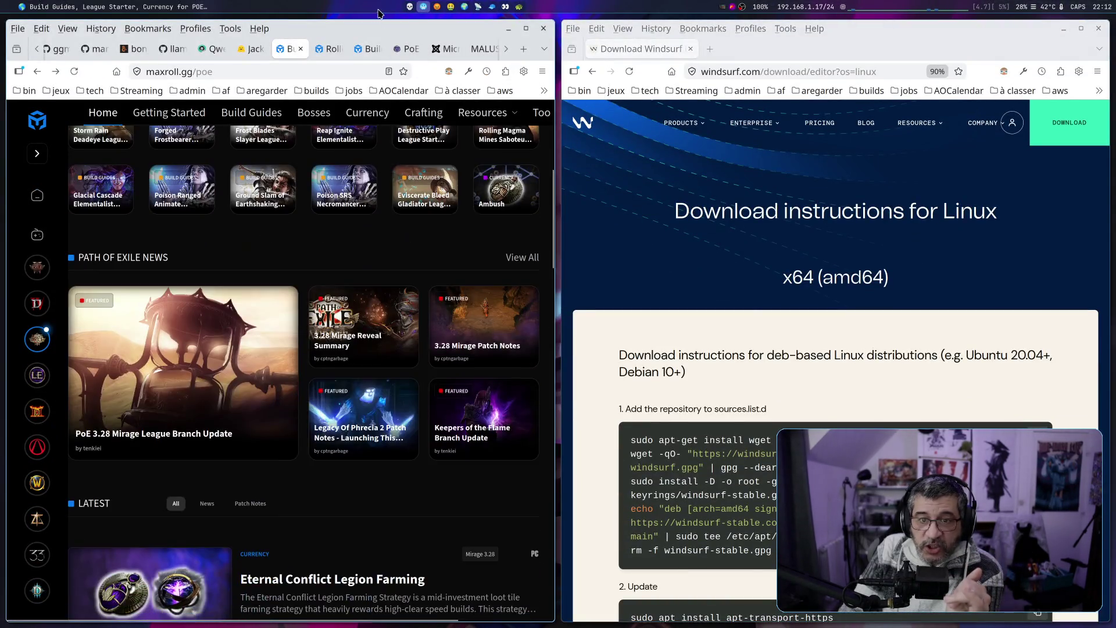
key("super+Tab")
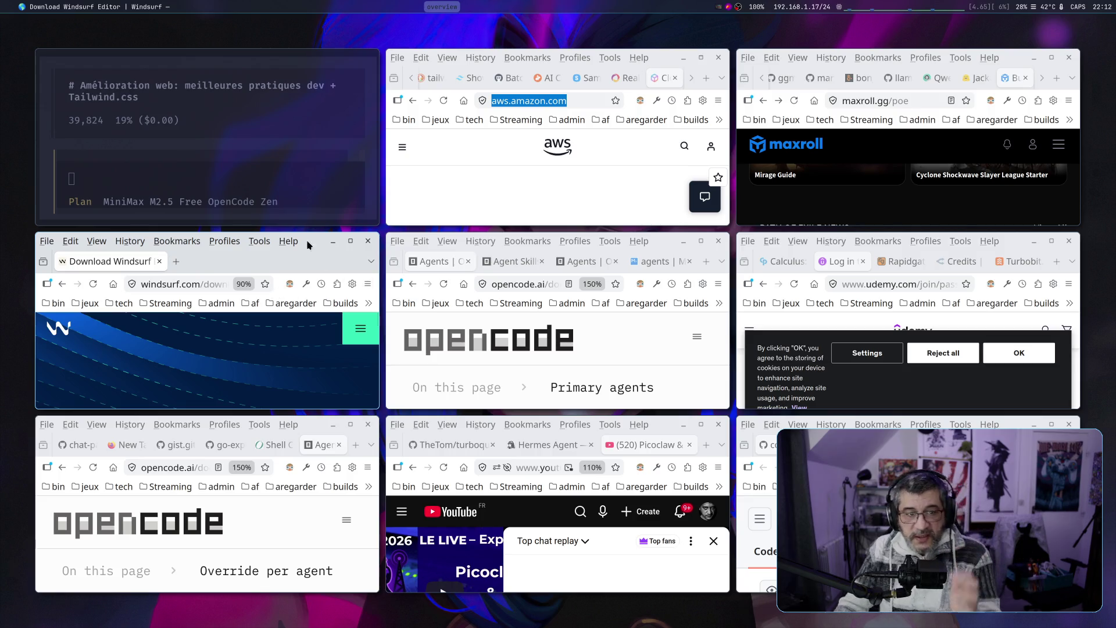
left_click(586, 176)
key("super+w")
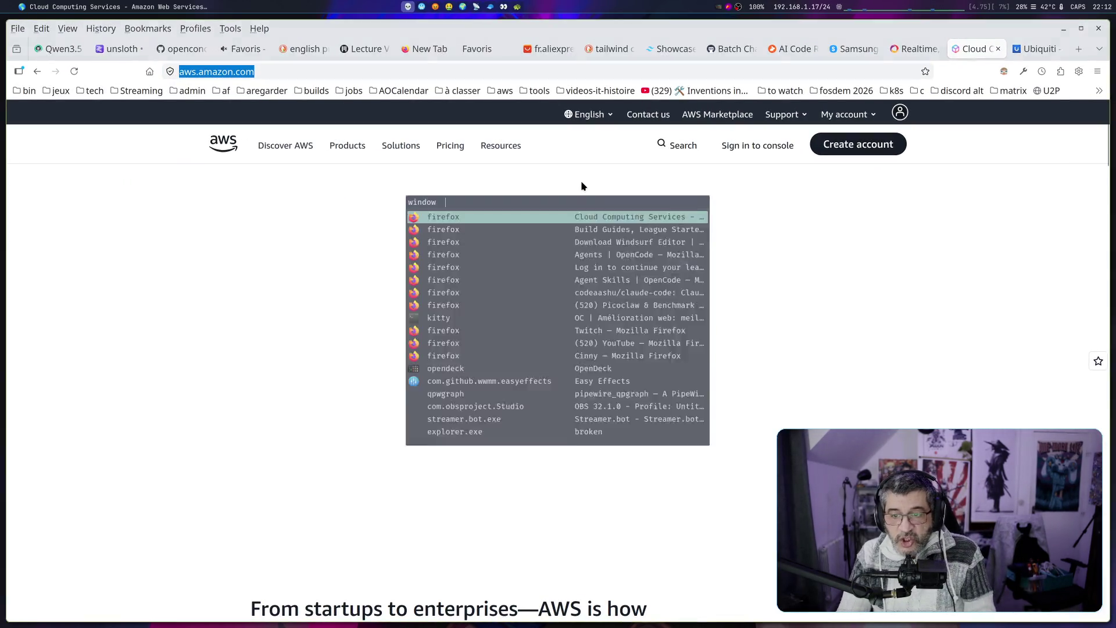
key("ctrl+Tab")
type("zen")
key("Return")
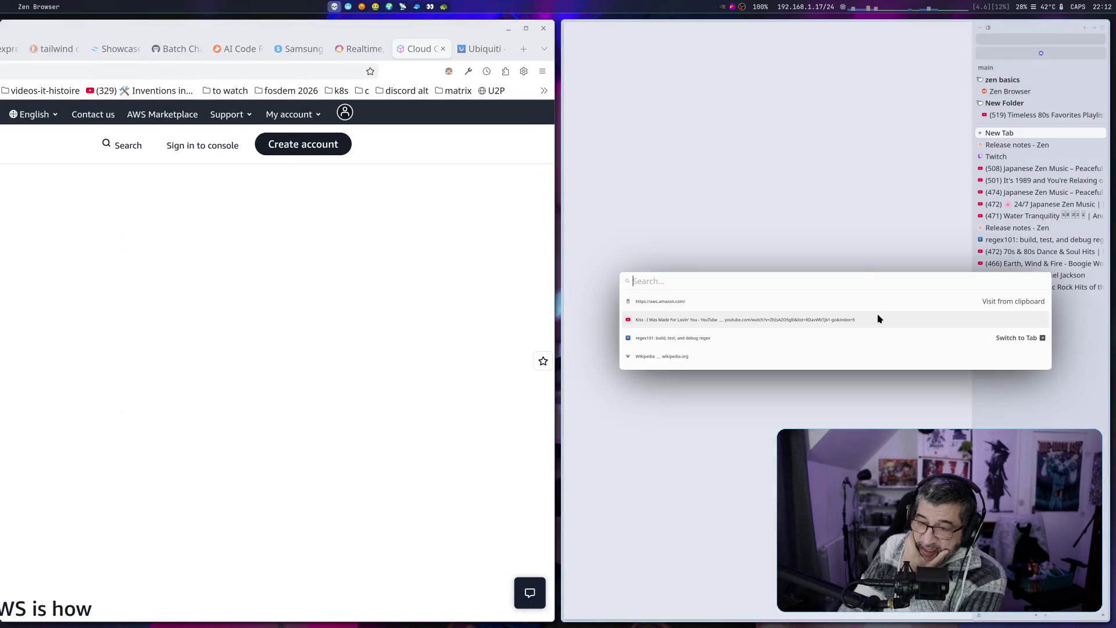
type("https://aws.amazon.com/")
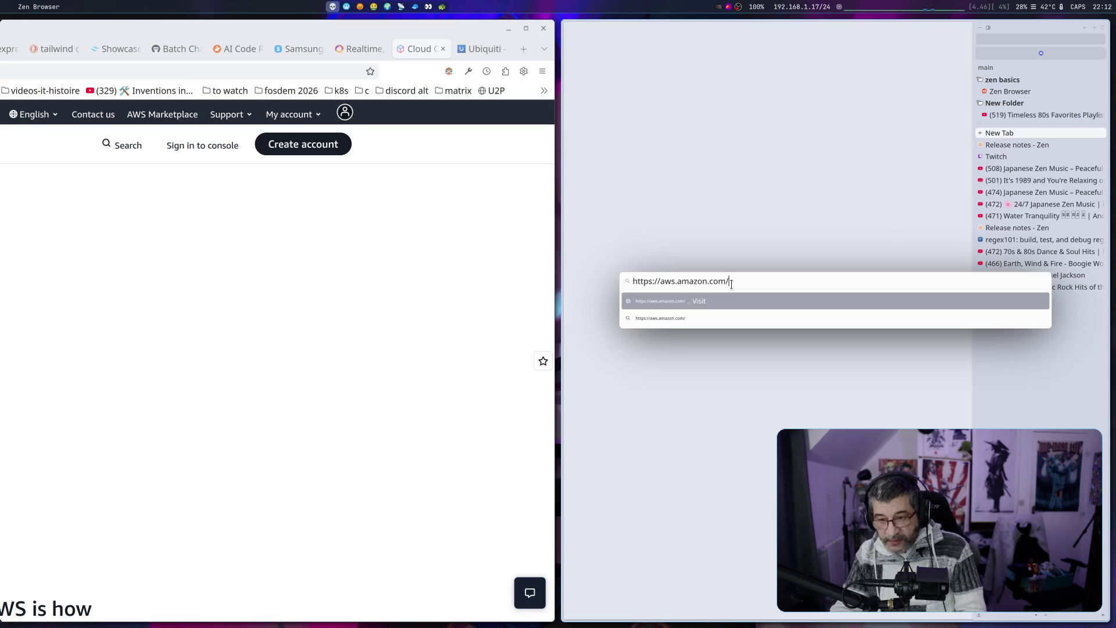
key("Return")
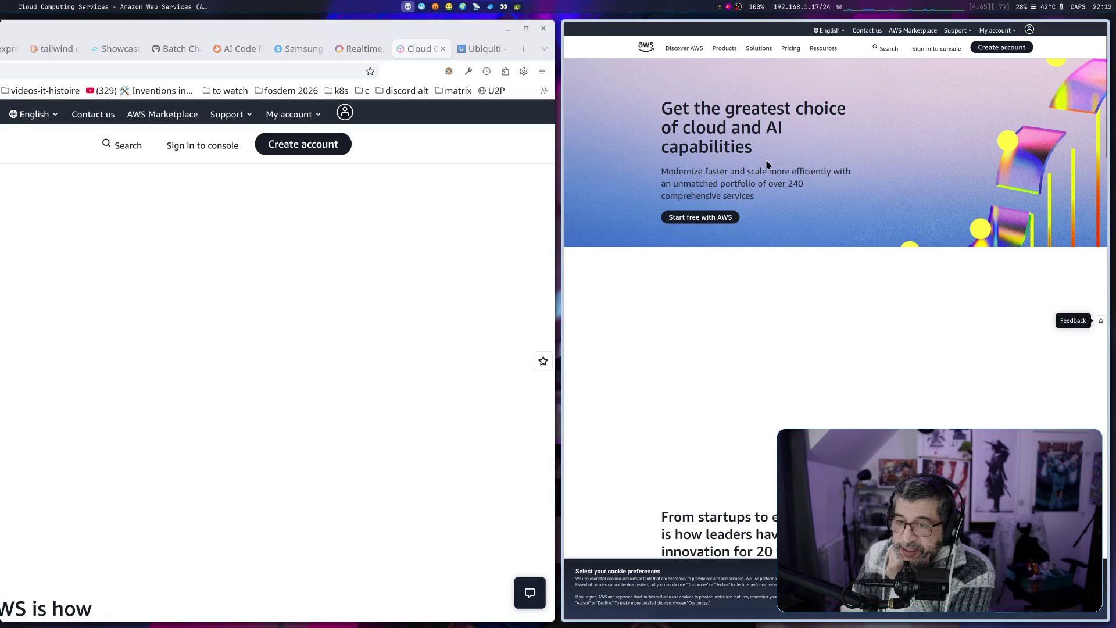
scroll(780, 267, "down", 2)
scroll(779, 266, "down", 2)
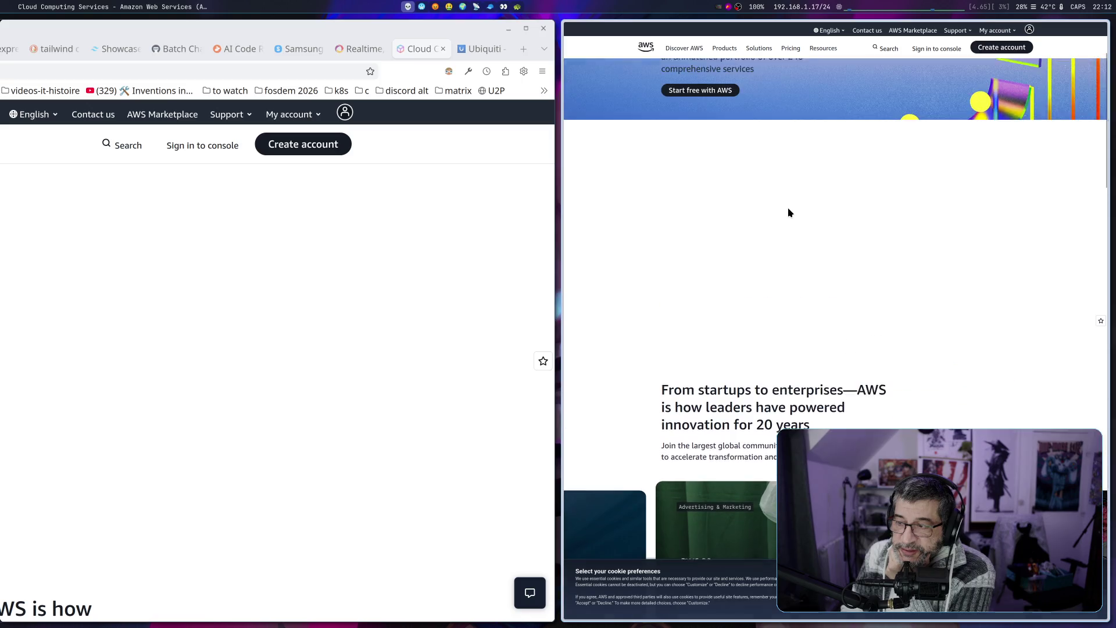
scroll(772, 260, "down", 5)
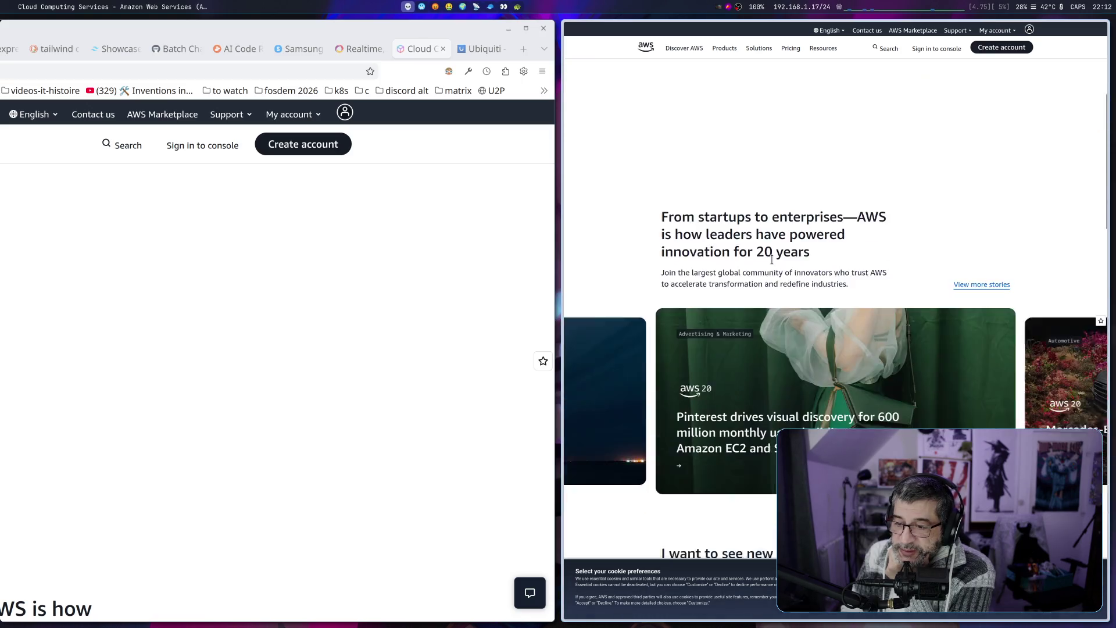
scroll(775, 265, "up", 5)
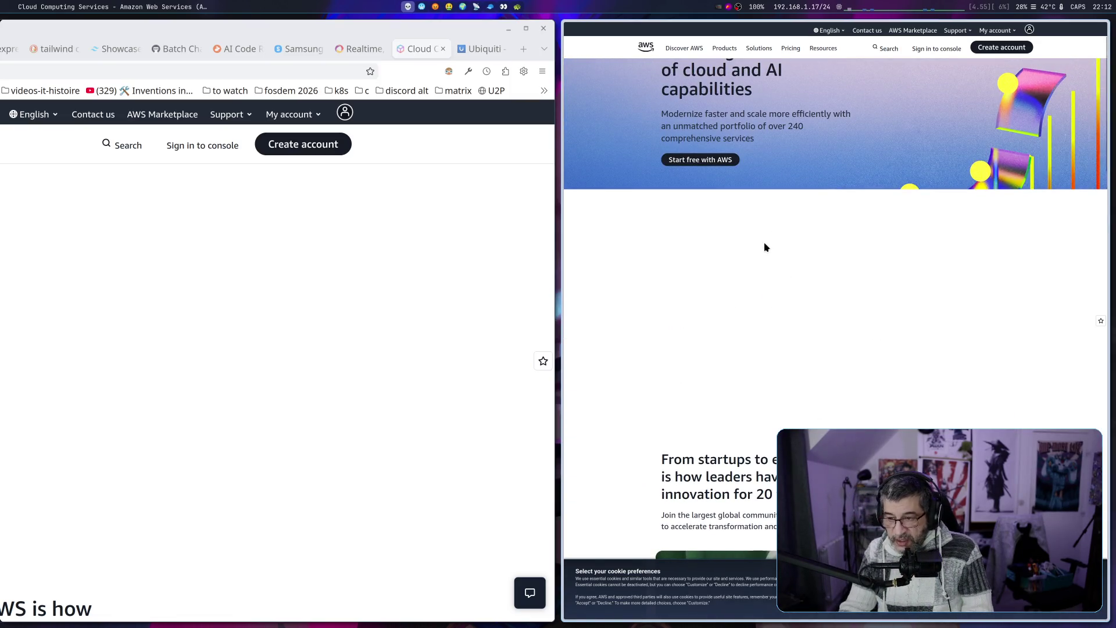
scroll(884, 366, "down", 10)
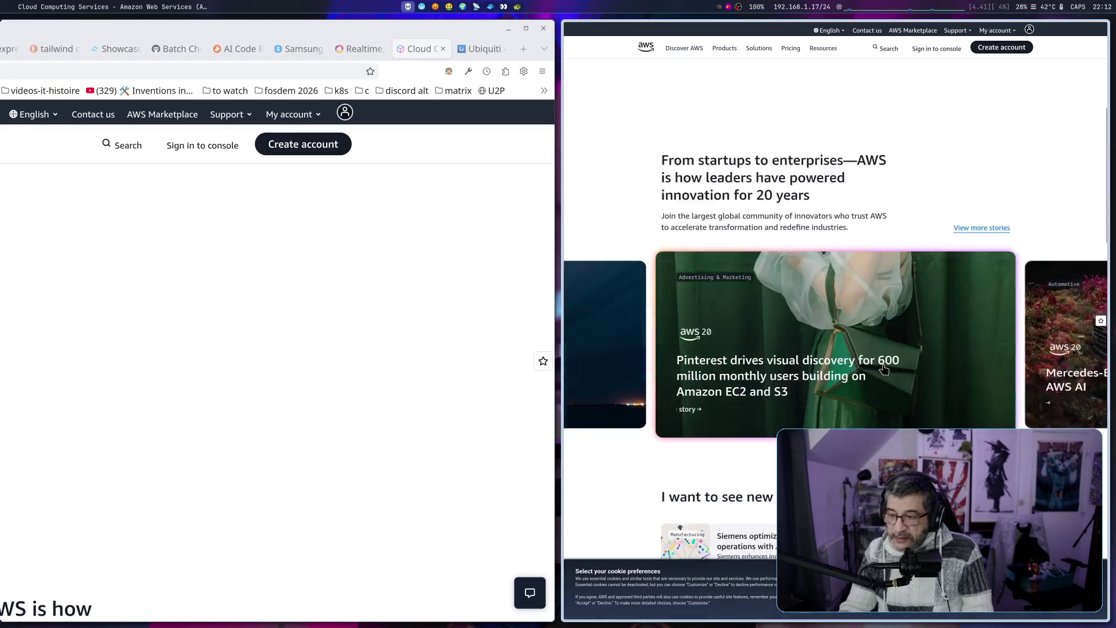
scroll(883, 376, "up", 5)
scroll(883, 376, "up", 5)
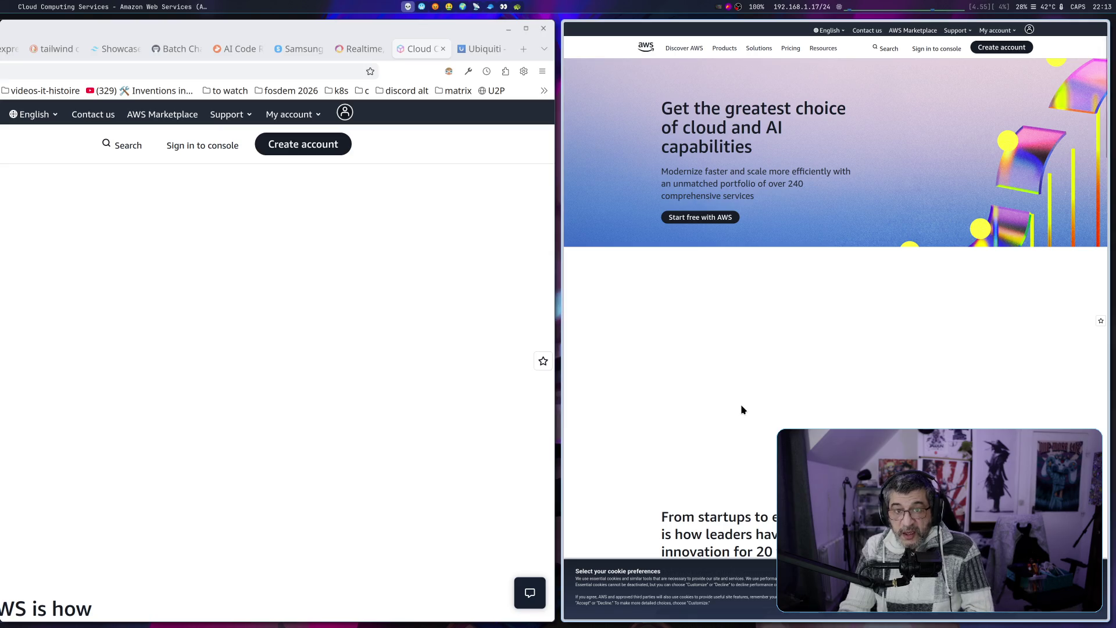
scroll(741, 408, "down", 2)
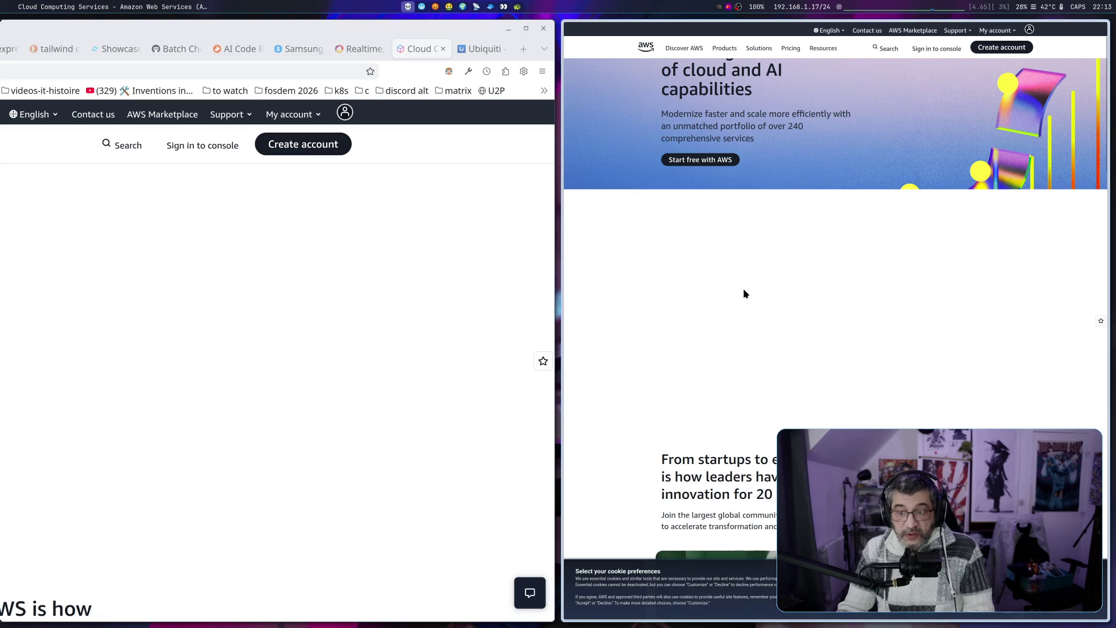
key("ctrl+w")
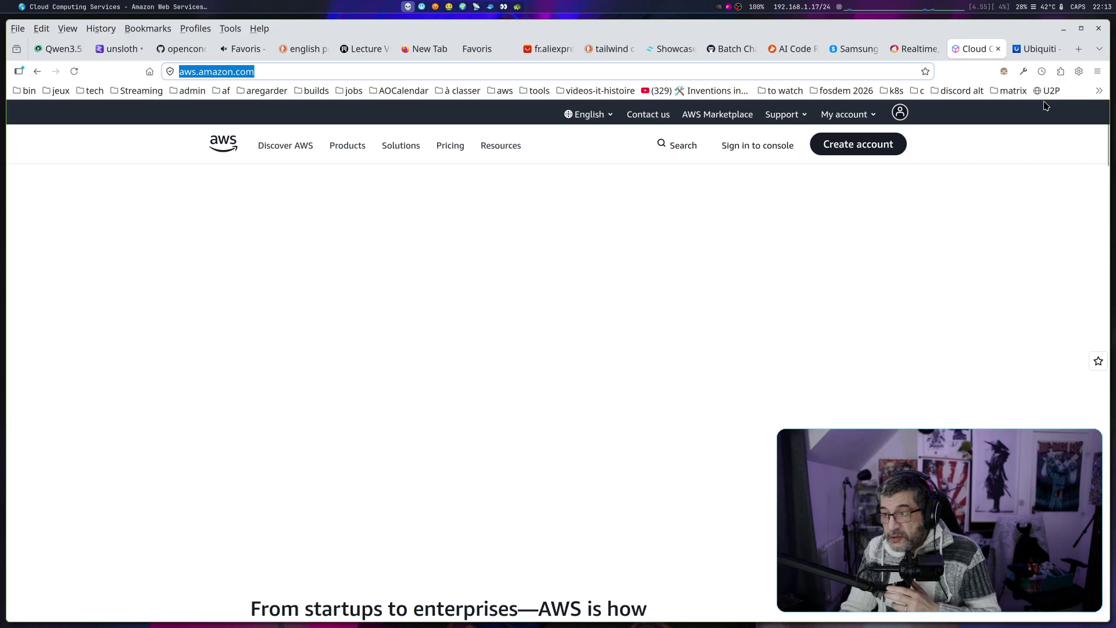
Look over the installed extensions, then load aws.amazon.com in a new tab
left_click(1076, 74)
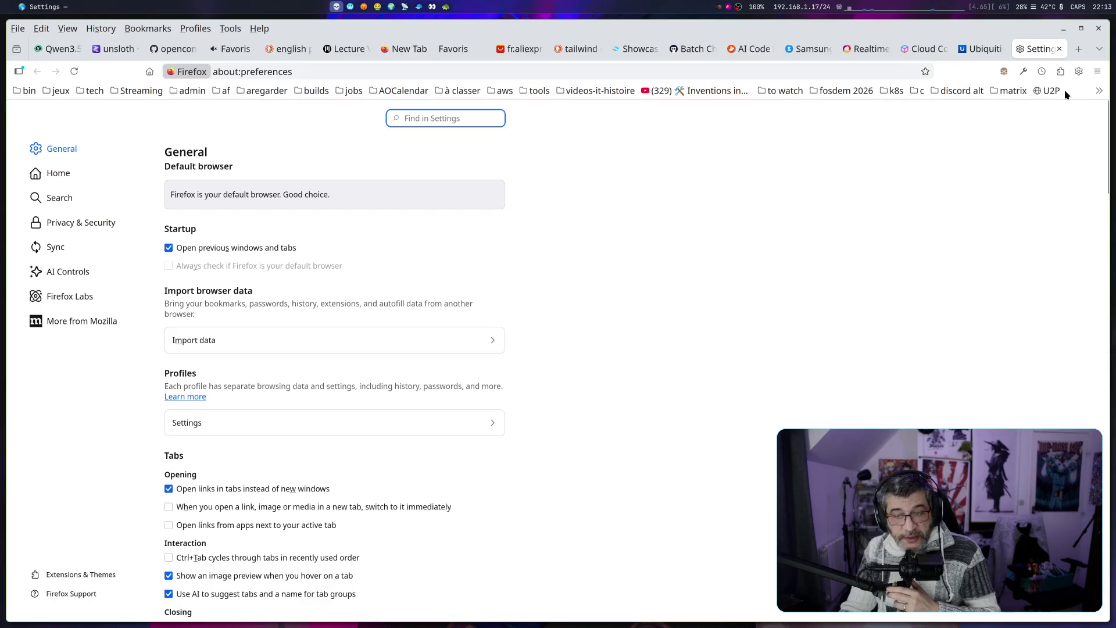
left_click(1061, 74)
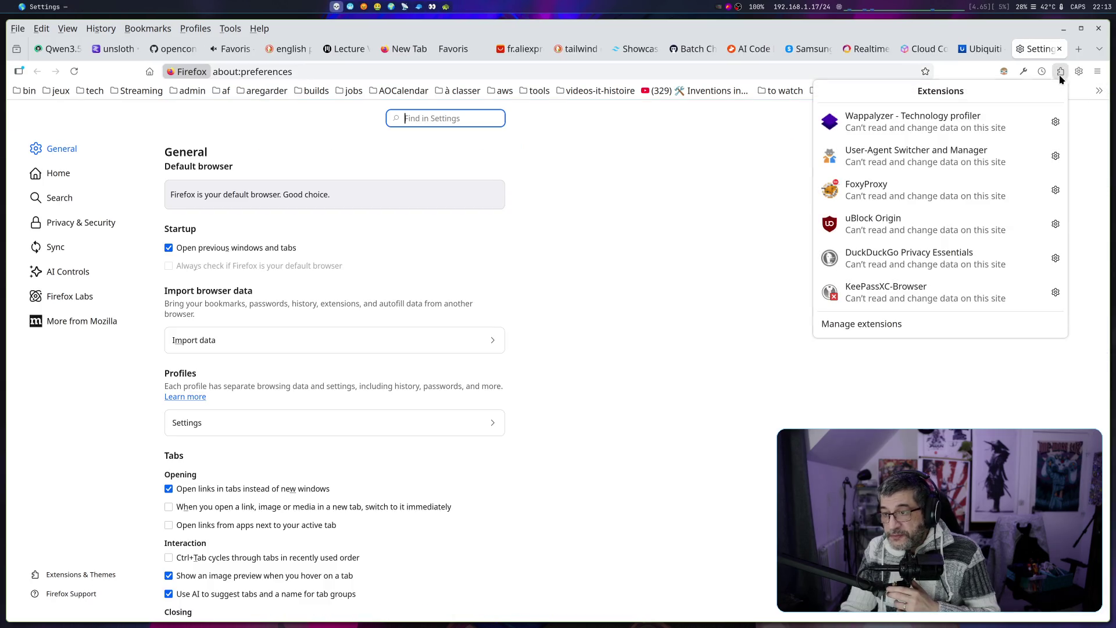
left_click(749, 193)
left_click(1082, 50)
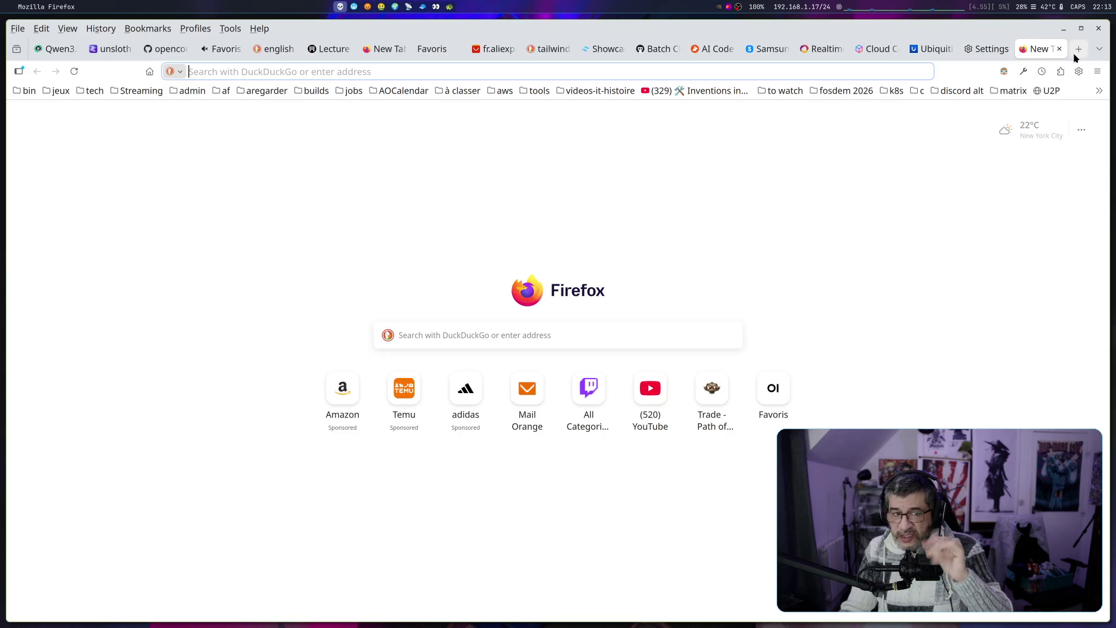
type("aws")
key("BackSpace")
key("BackSpace")
type("ws.amazon.com")
key("Return")
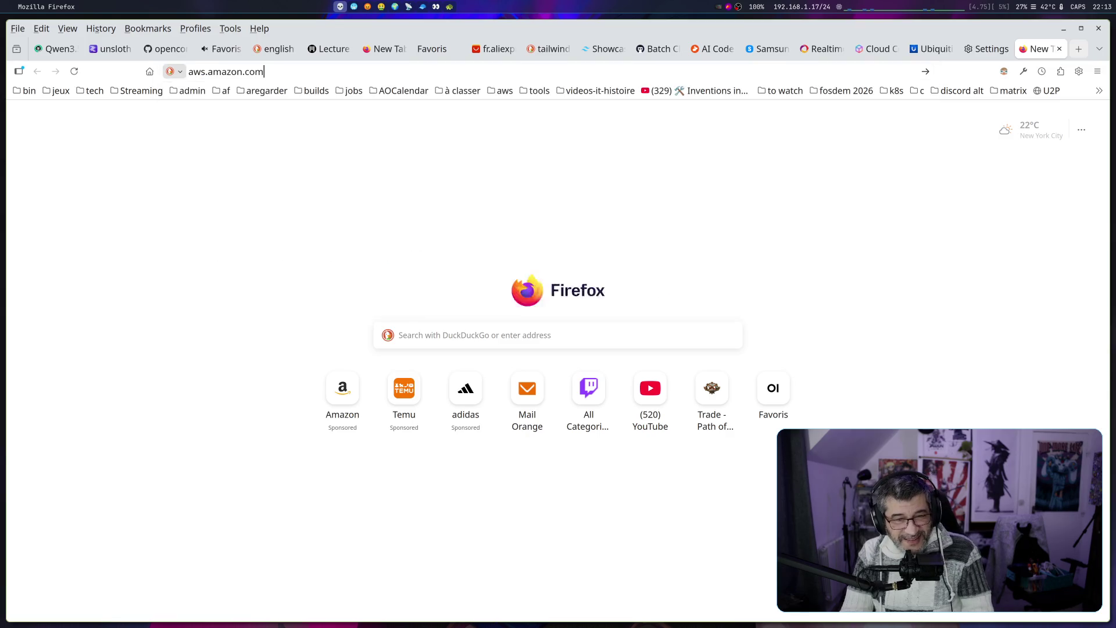
Disable uBlock Origin on aws.amazon.com and reload the page
left_click(1061, 72)
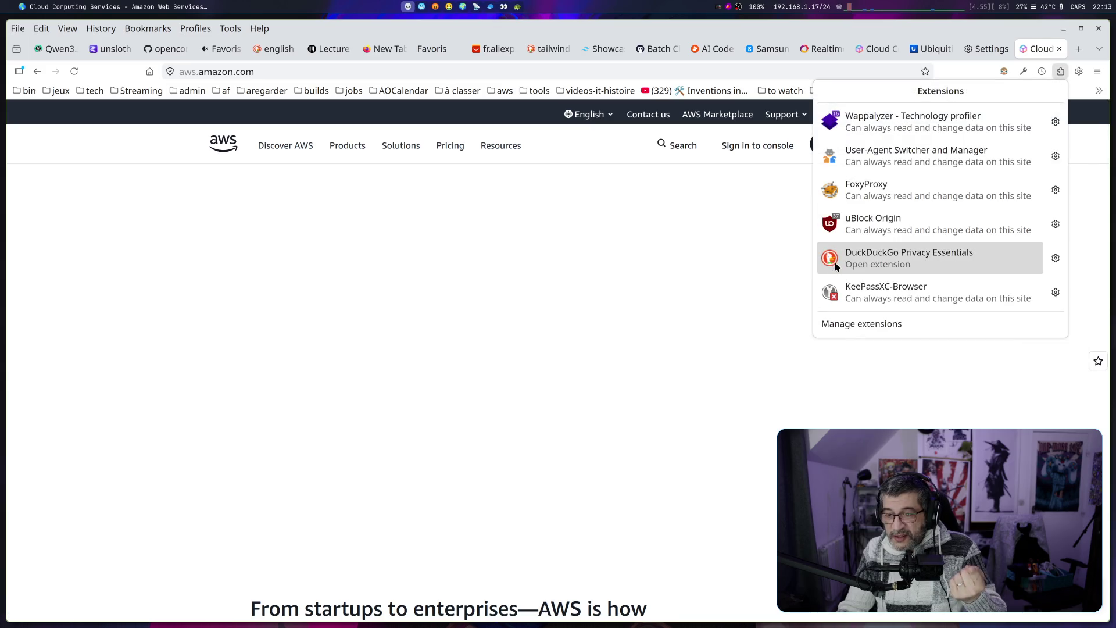
left_click(948, 222)
left_click(1004, 128)
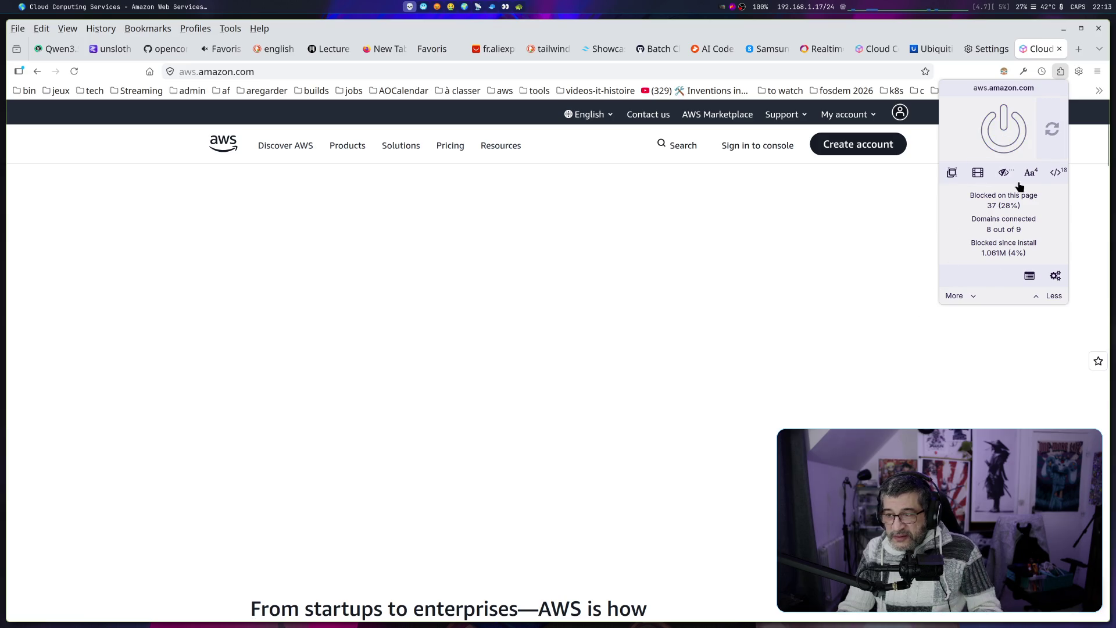
left_click(1052, 129)
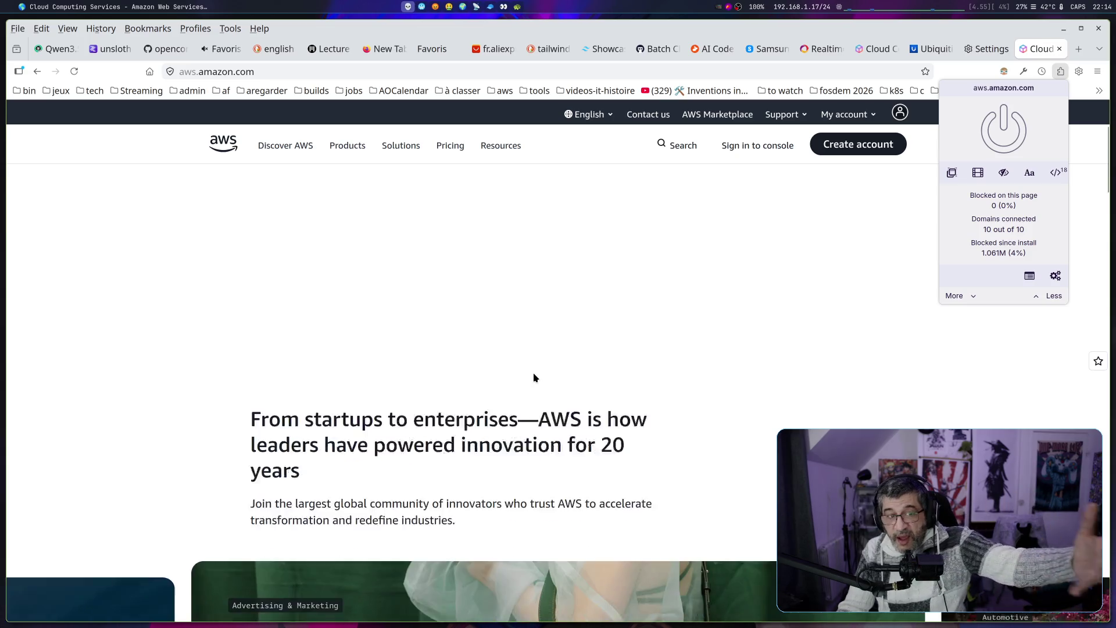
left_click(307, 75)
left_click(304, 71)
Load aws.amazon.com/fr/, scroll the French page with its blank hero, then close its tab
type("fr/")
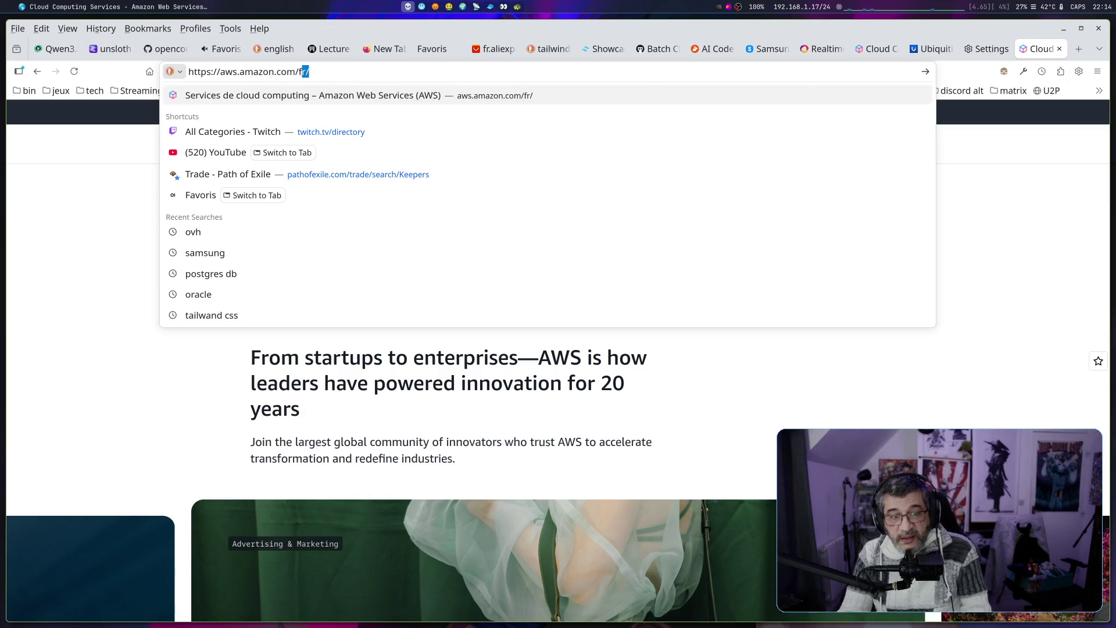
key("Return")
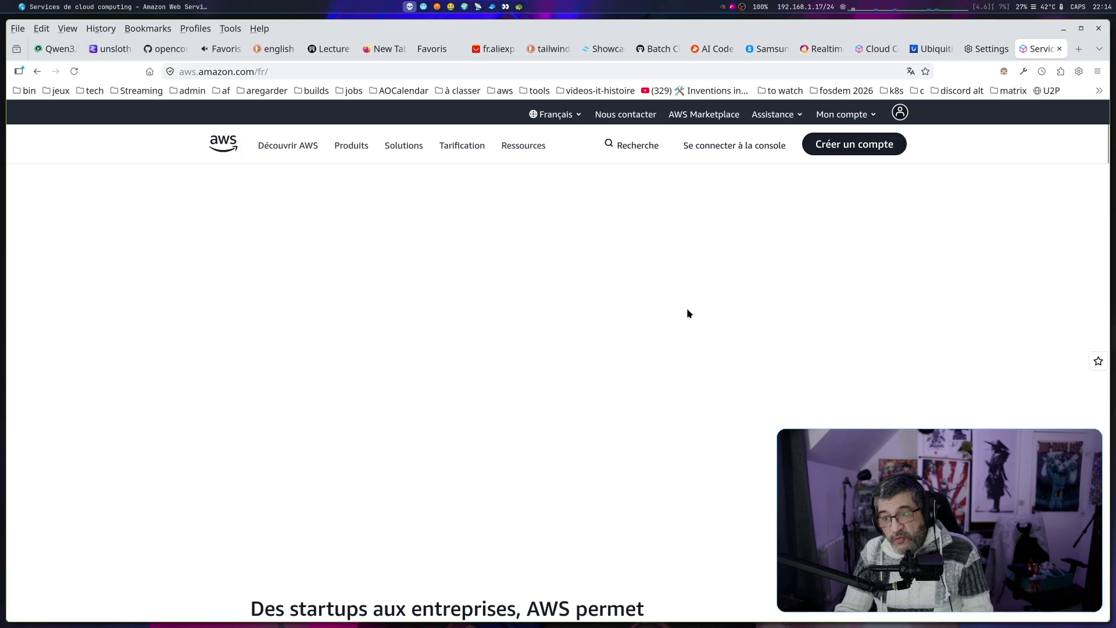
scroll(598, 294, "down", 15)
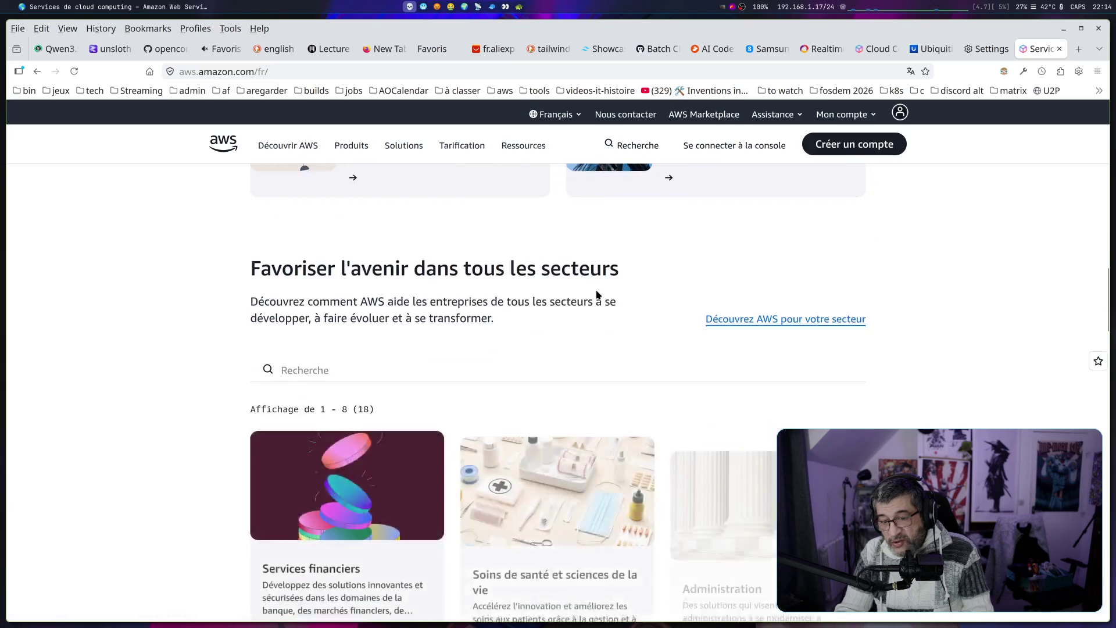
scroll(599, 294, "down", 8)
scroll(599, 295, "up", 20)
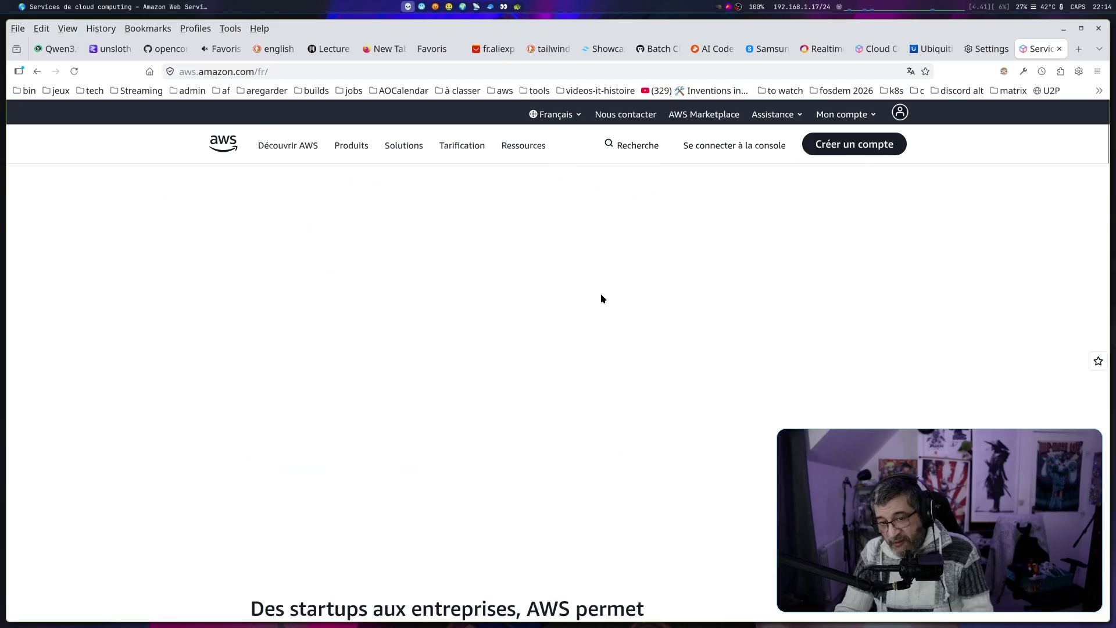
left_click(1058, 49)
Close the Settings tab and restore the most recently closed tab
left_click(1060, 50)
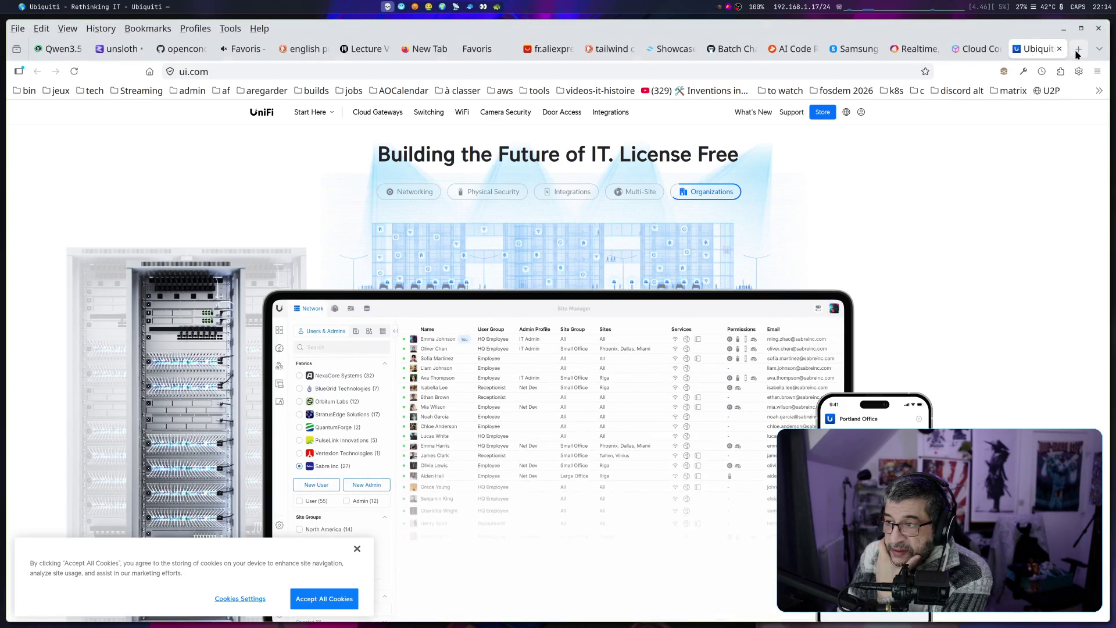
right_click(1045, 54)
left_click(982, 339)
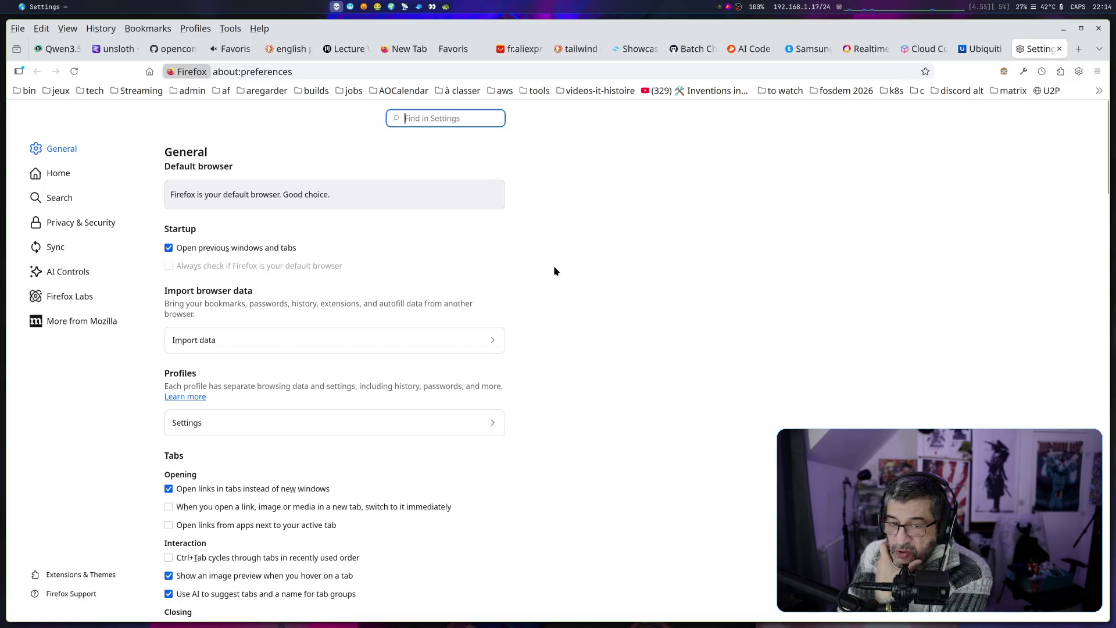
right_click(1033, 53)
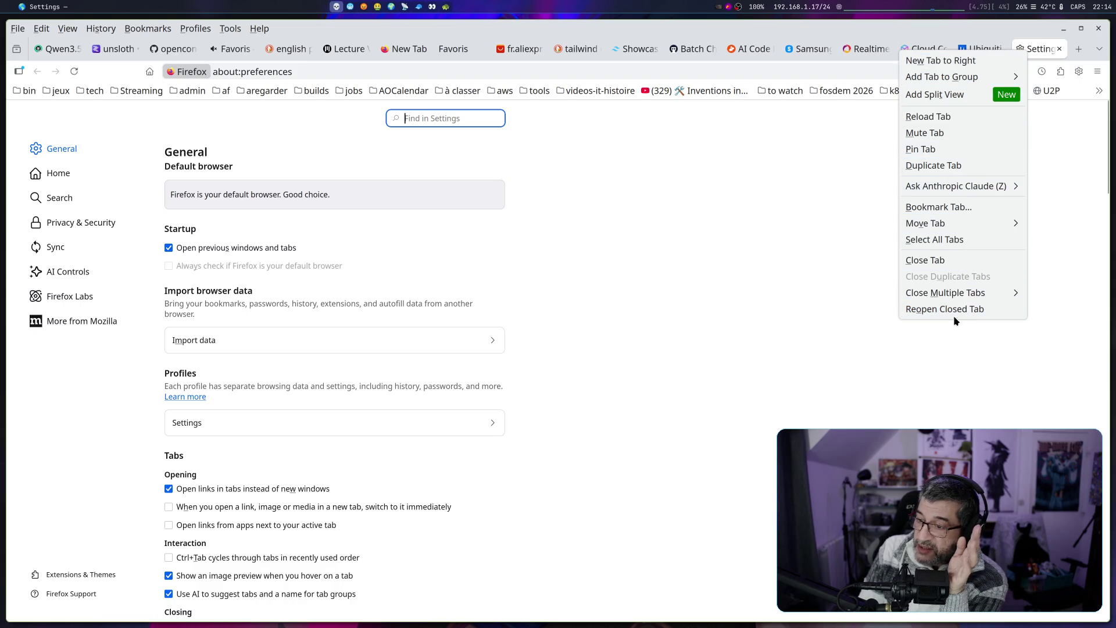
key("Escape")
Replace the address with aws.amazon.com and open Developer Tools on the page
left_click(620, 69)
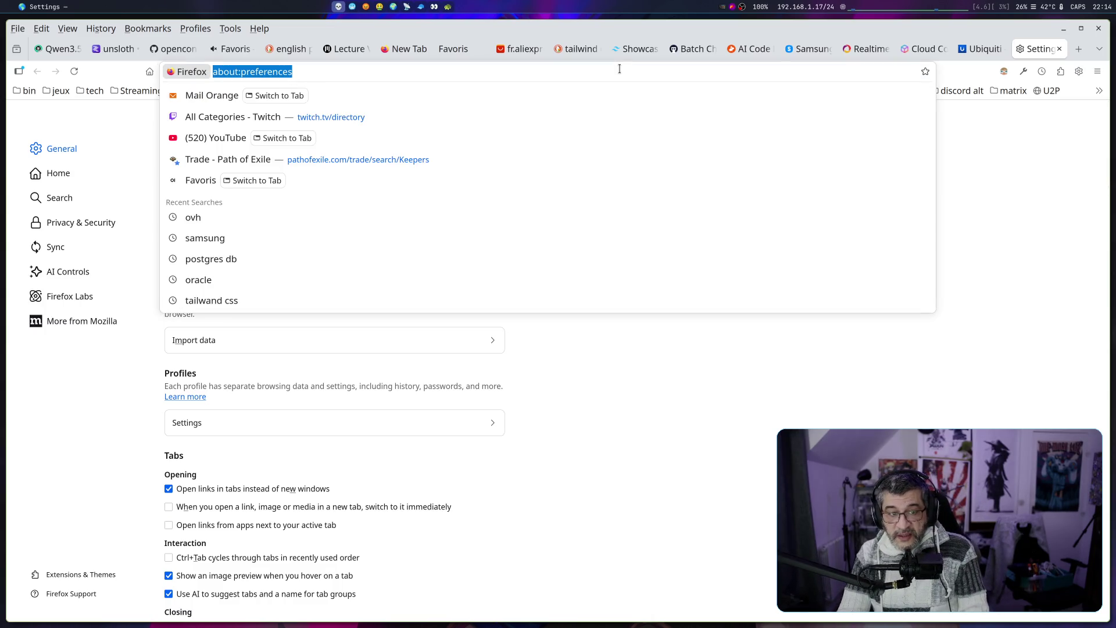
key("BackSpace")
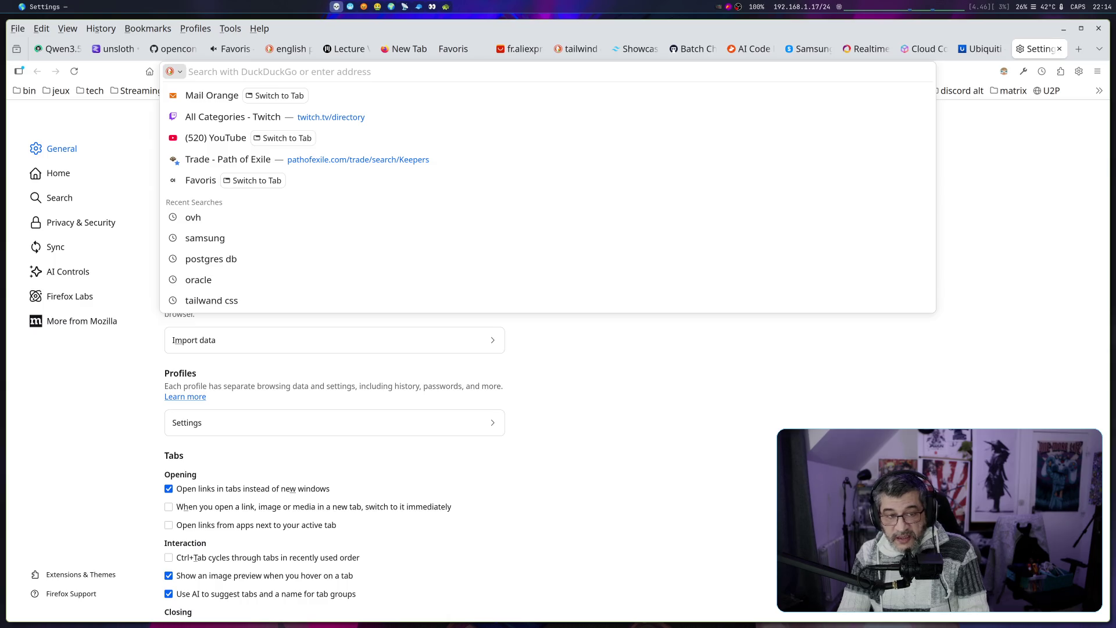
type("aws.amazon.com")
key("Return")
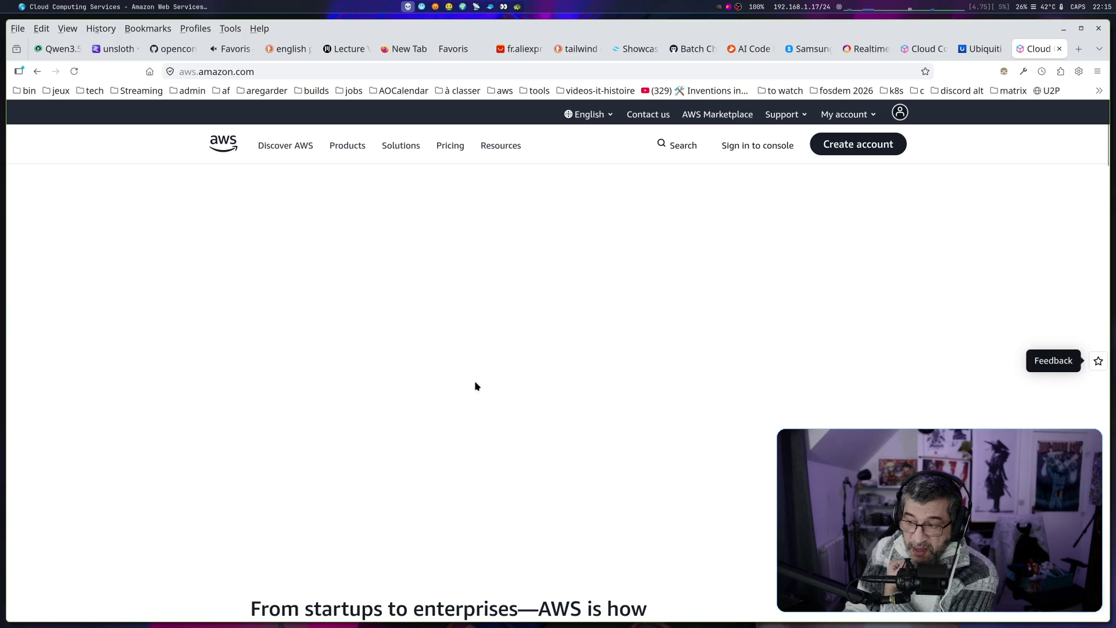
key("F12")
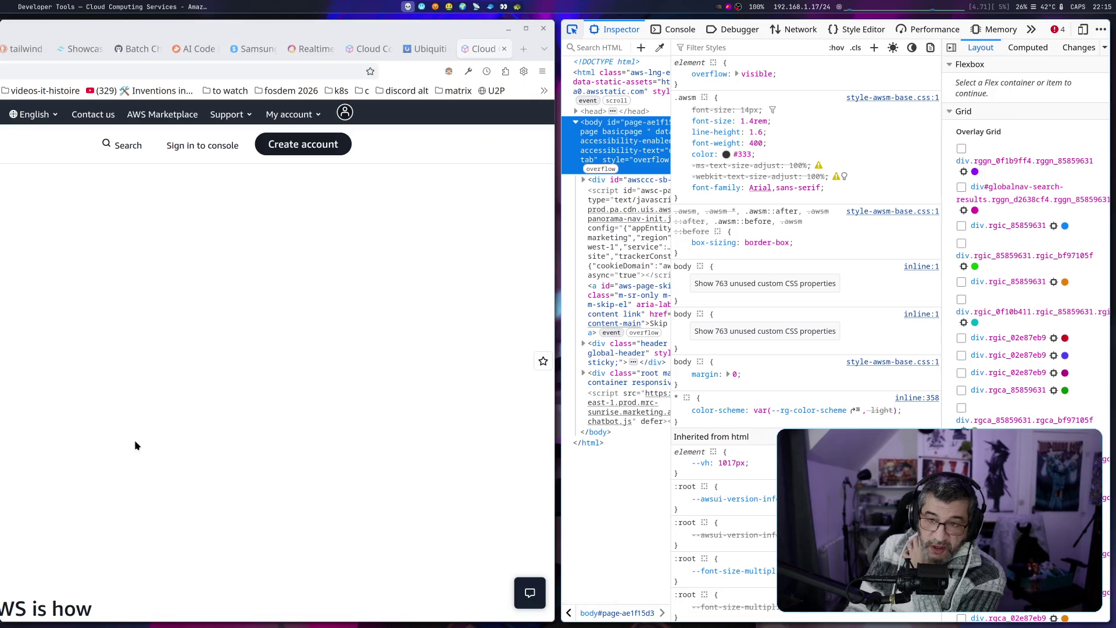
Toggle the developer tools and the Inspector element picker on the blank hero area
key("F12")
key("ctrl+shift+c")
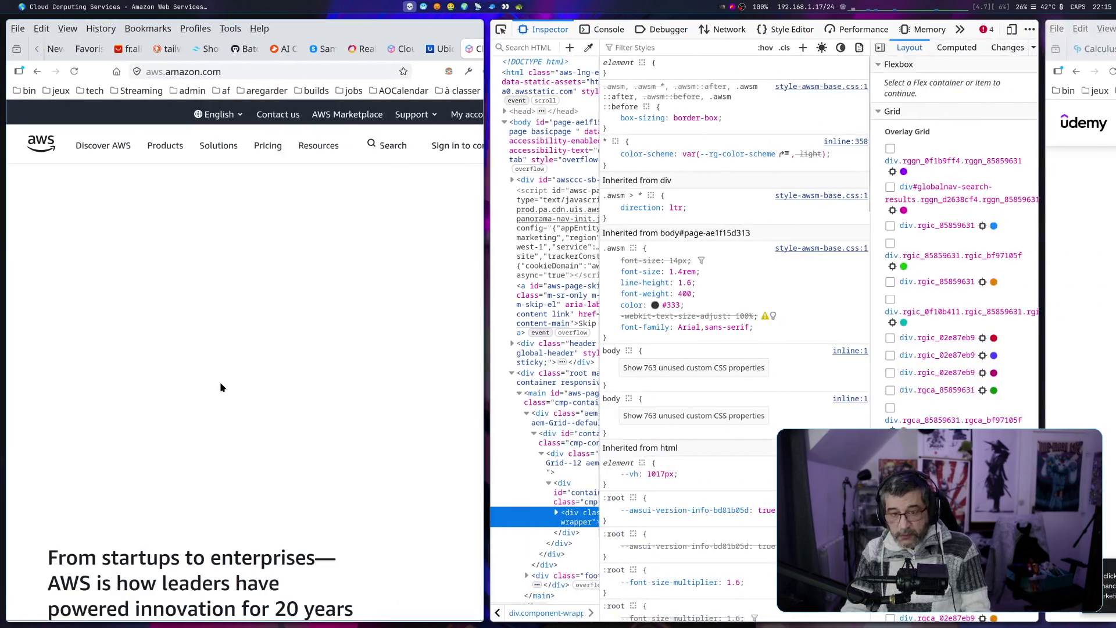
key("ctrl+shift+c")
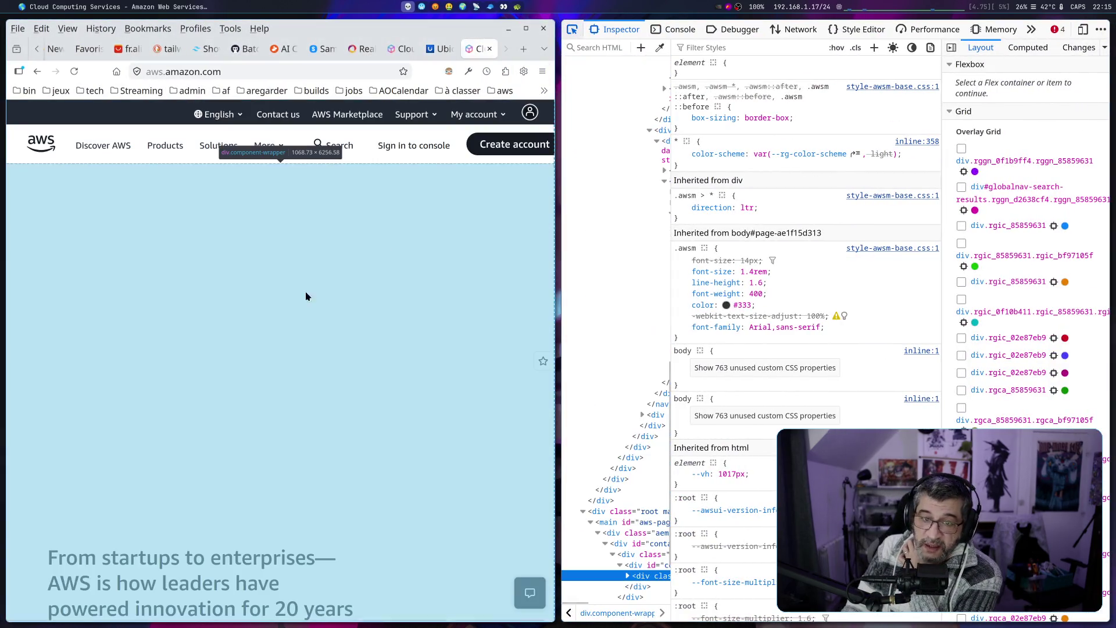
left_click(193, 364)
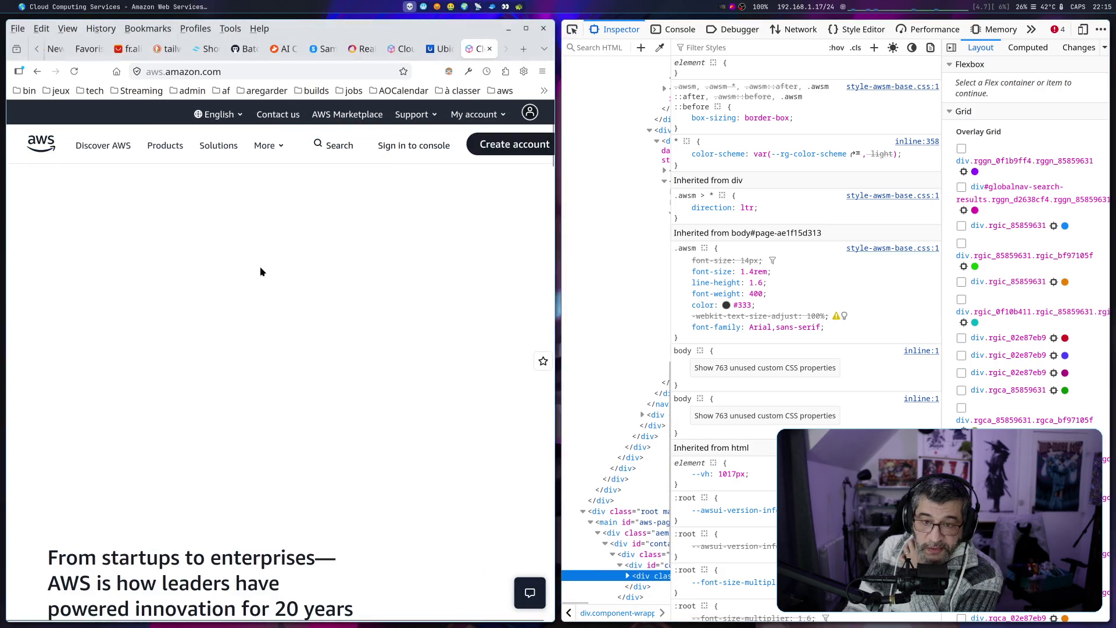
left_click(572, 30)
Scroll the AWS page, turn off element picking, and close the AWS tab with DevTools
scroll(130, 461, "down", 3)
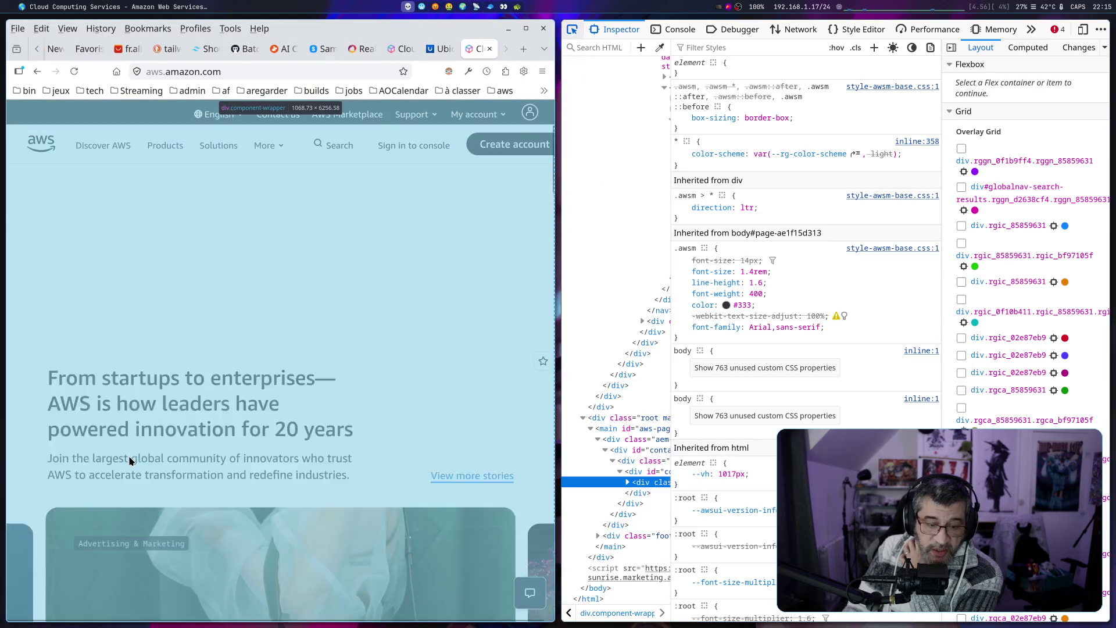
scroll(129, 461, "down", 6)
scroll(131, 463, "up", 6)
scroll(130, 461, "down", 6)
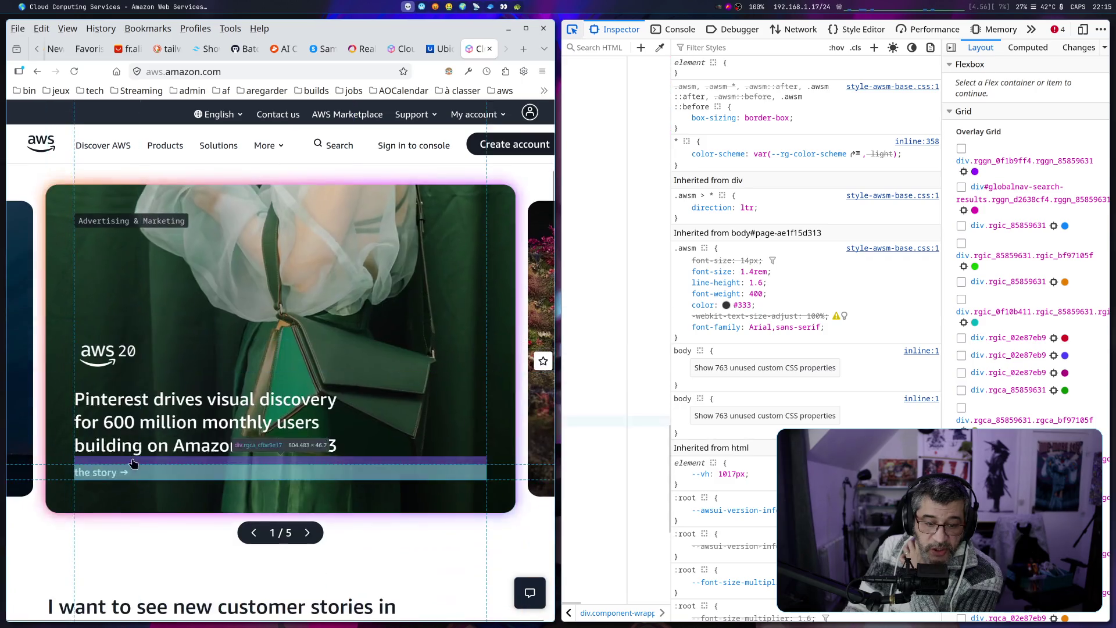
scroll(229, 289, "up", 6)
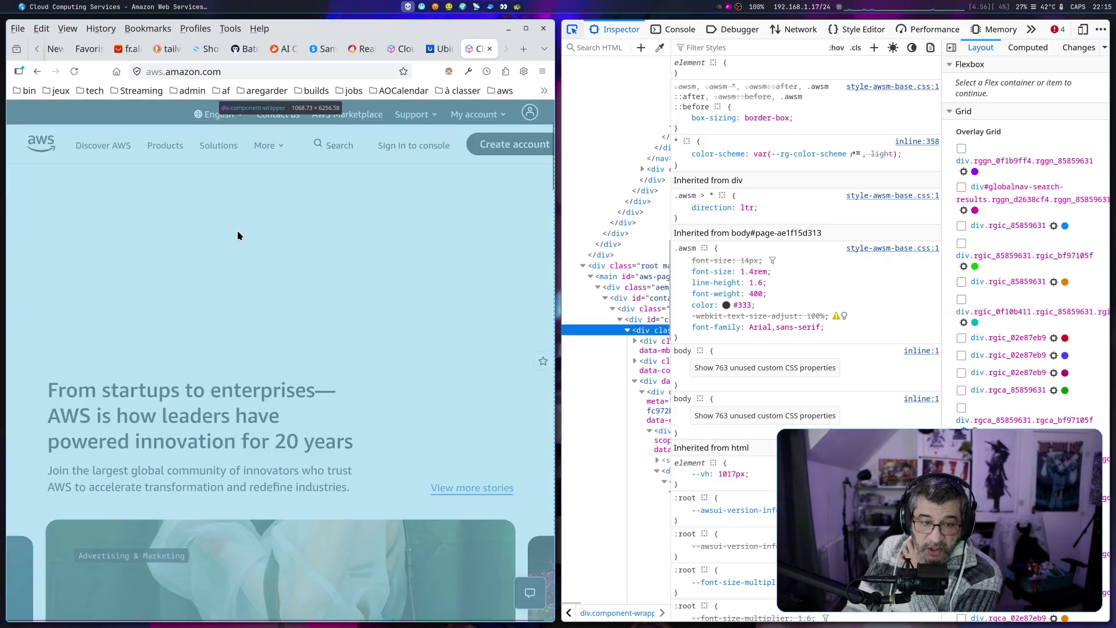
scroll(238, 274, "up", 3)
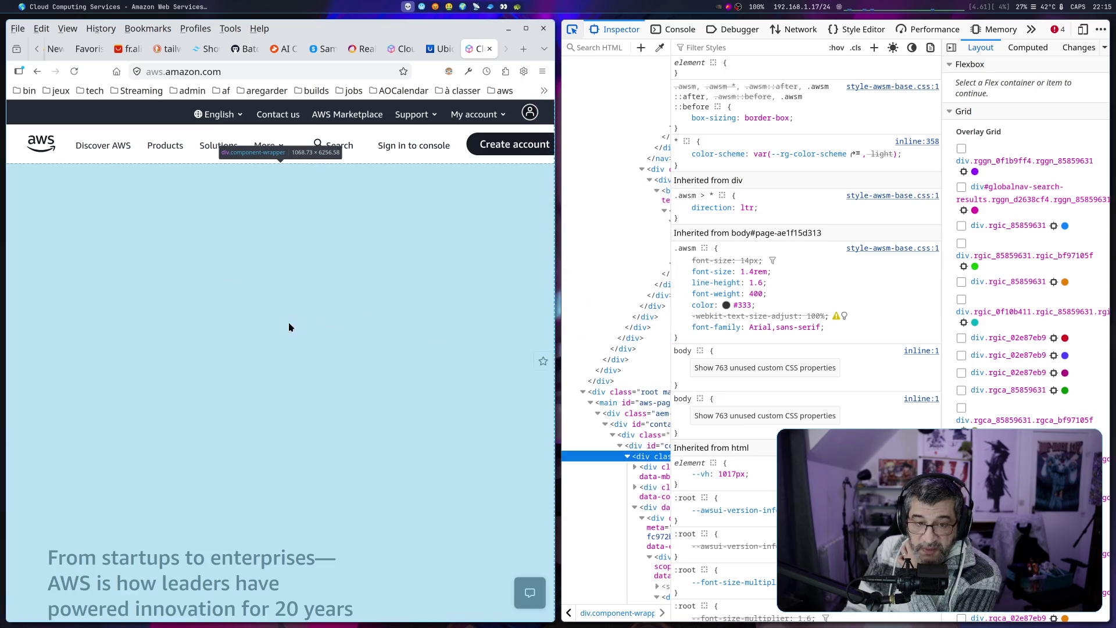
left_click(220, 295)
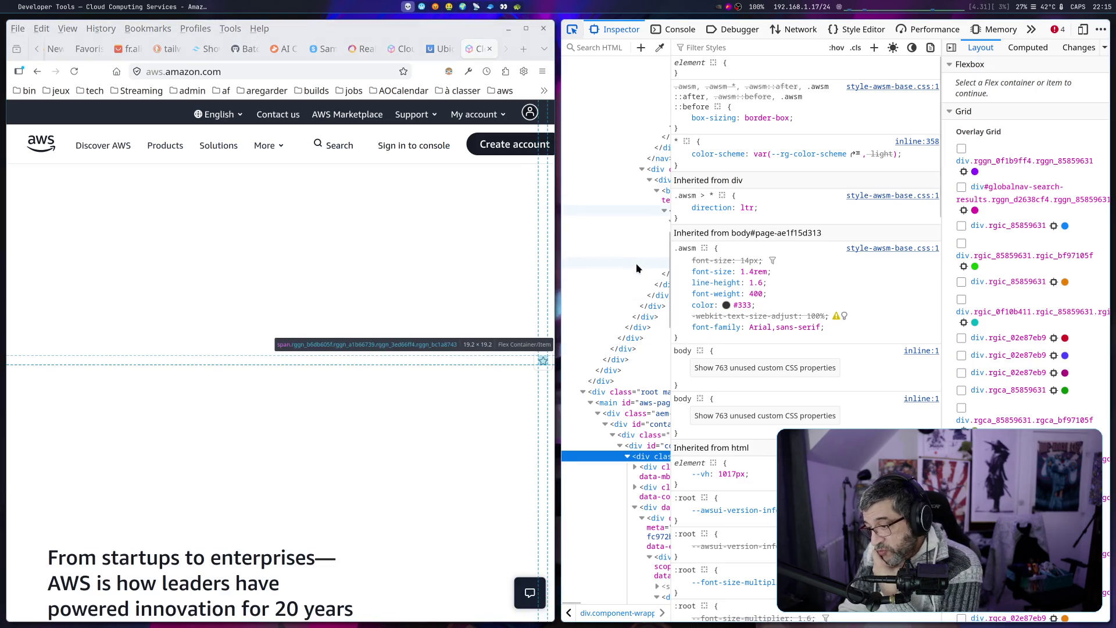
left_click(489, 50)
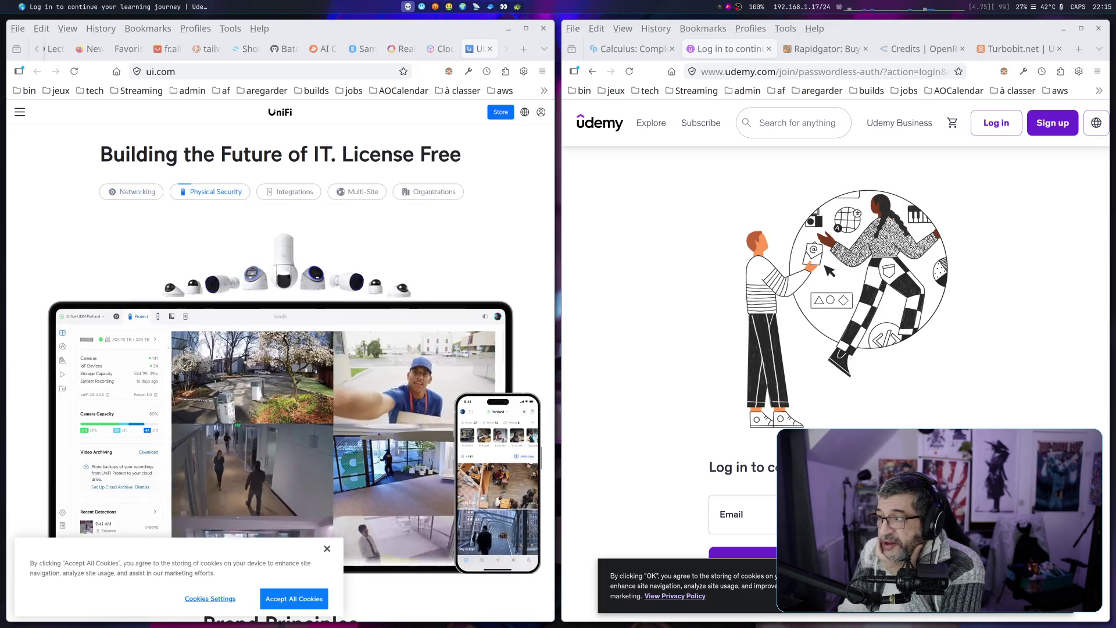
Maximize the Ubiquiti window, highlight 'License Free', close the cookie banner, and show Physical Security
mouse_move(477, 49)
left_mouse_down()
mouse_move(726, 177)
mouse_move(581, 125)
mouse_move(535, 150)
mouse_move(477, 49)
left_mouse_up()
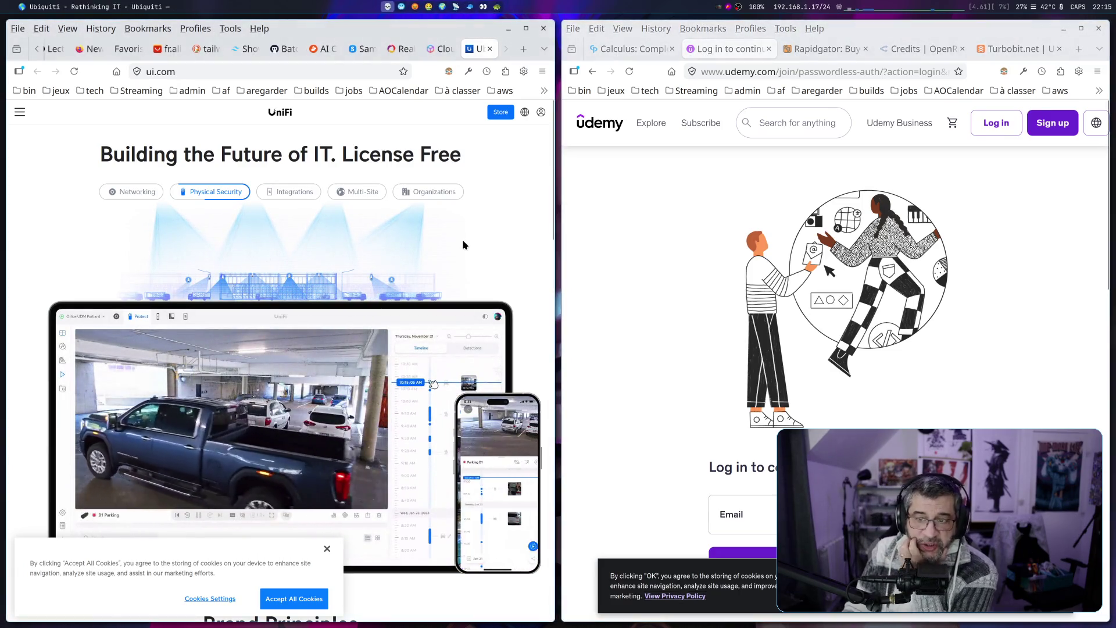
key("super+f")
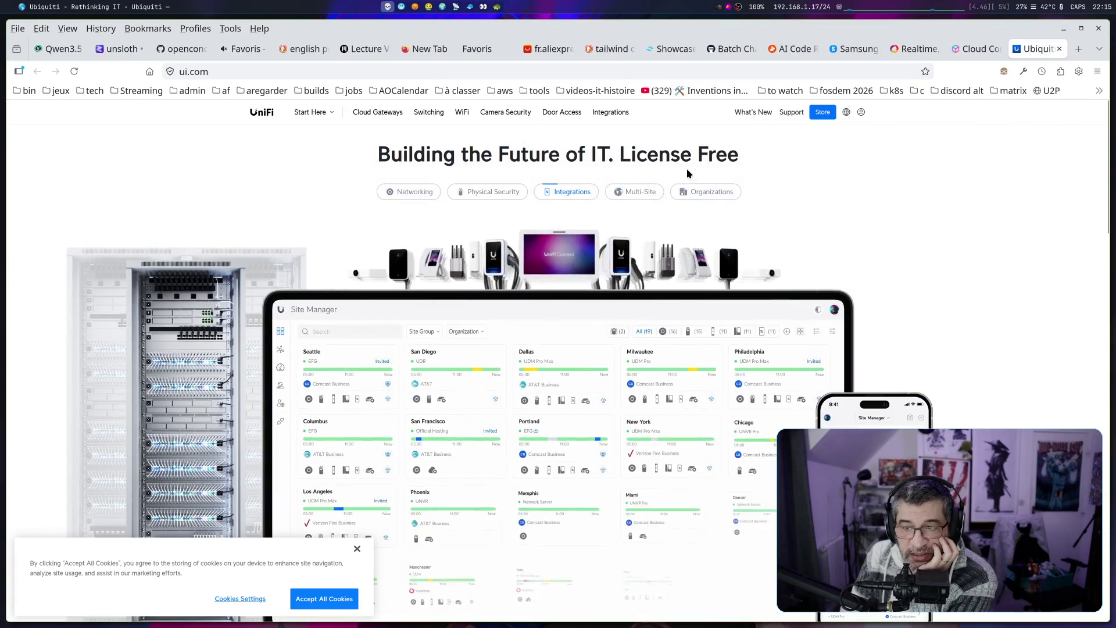
left_click_drag(620, 156, 748, 165)
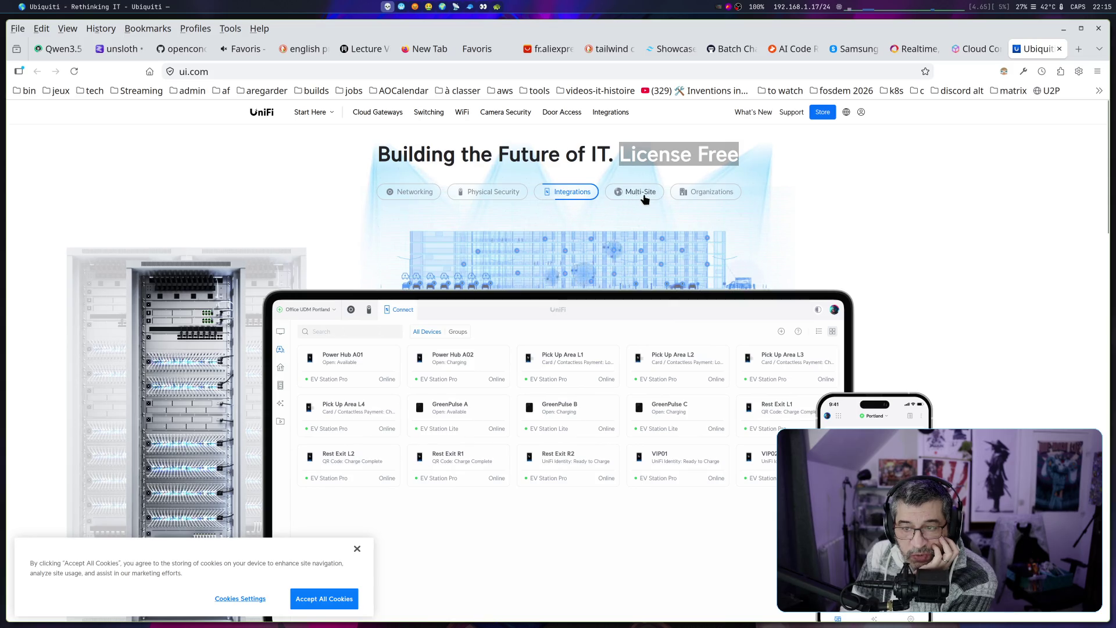
left_click(357, 548)
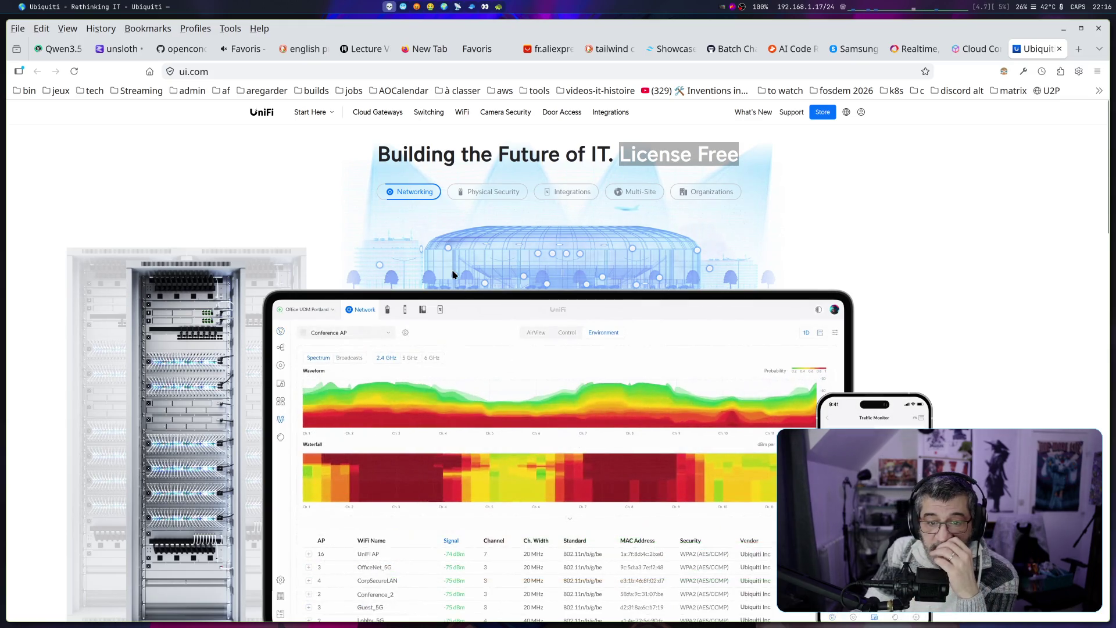
left_click(478, 193)
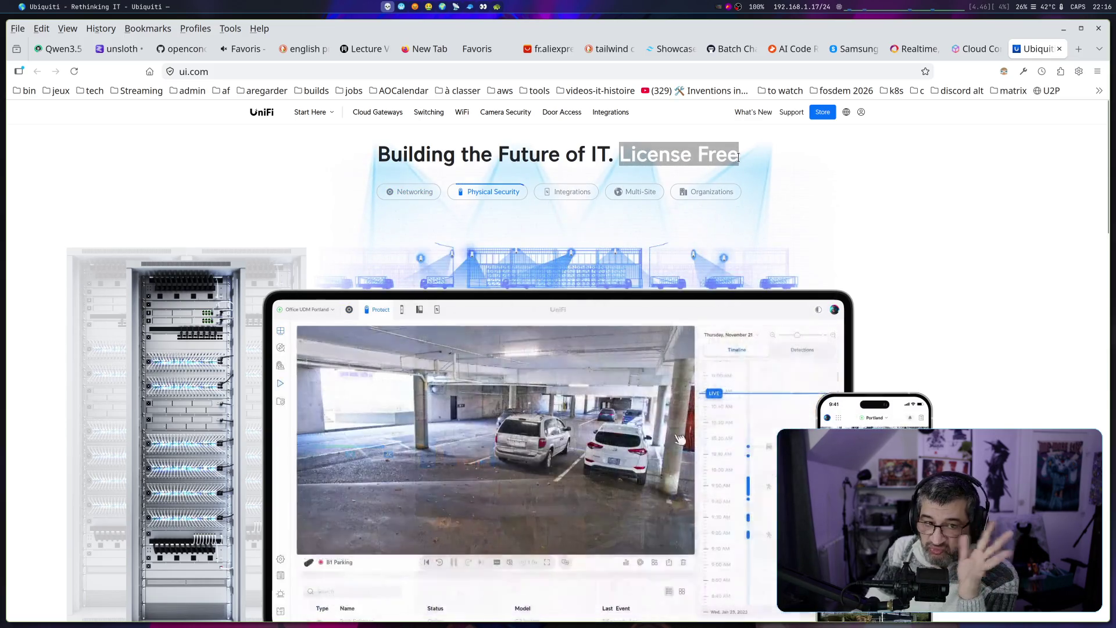
Scroll ui.com down to Brand Principles, then drag the mikrotik.com link into a new tab
scroll(937, 217, "down", 5)
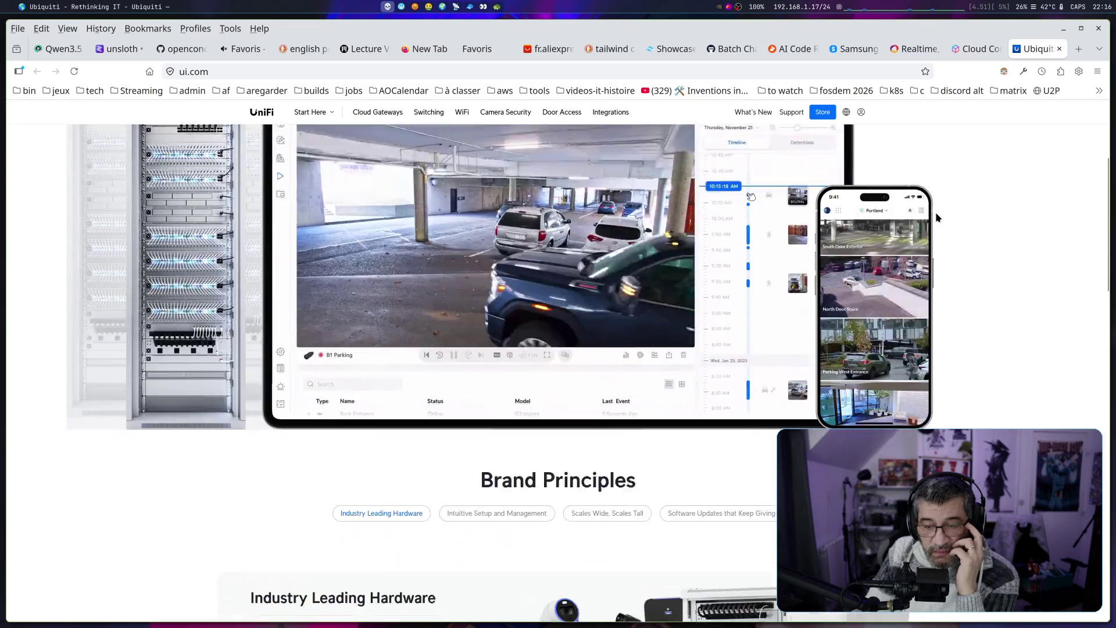
scroll(936, 218, "up", 3)
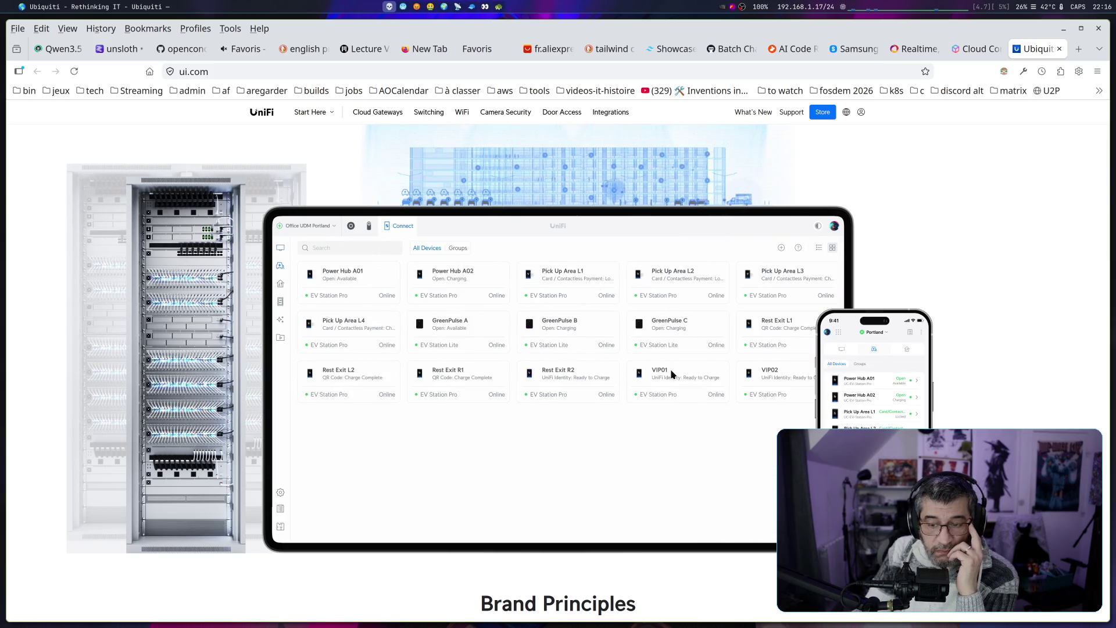
scroll(670, 378, "down", 3)
scroll(668, 382, "down", 3)
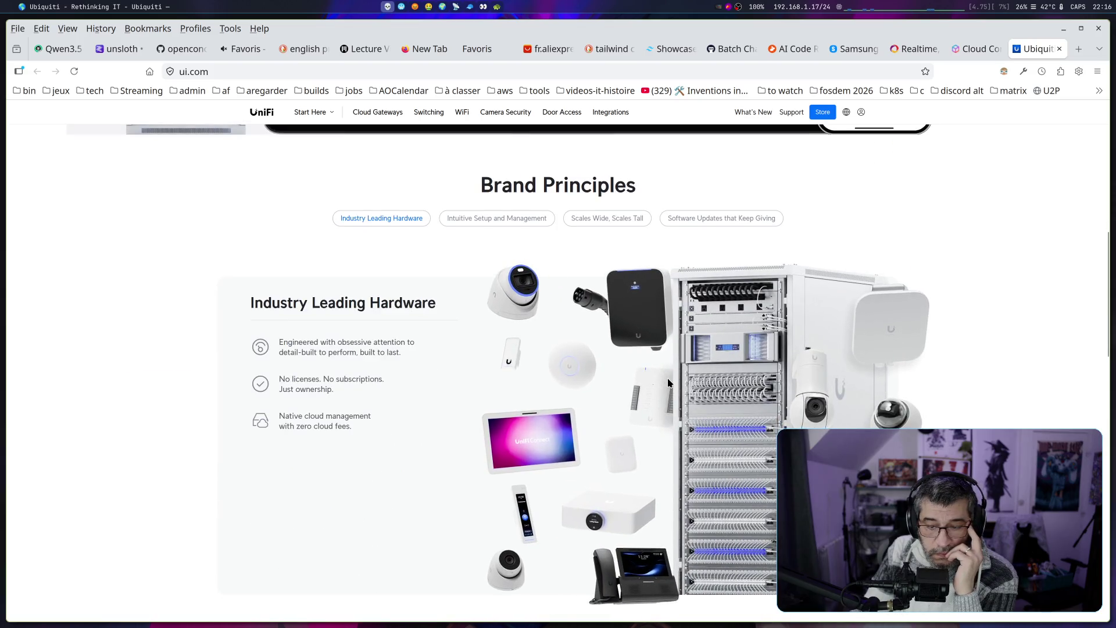
scroll(668, 383, "down", 1)
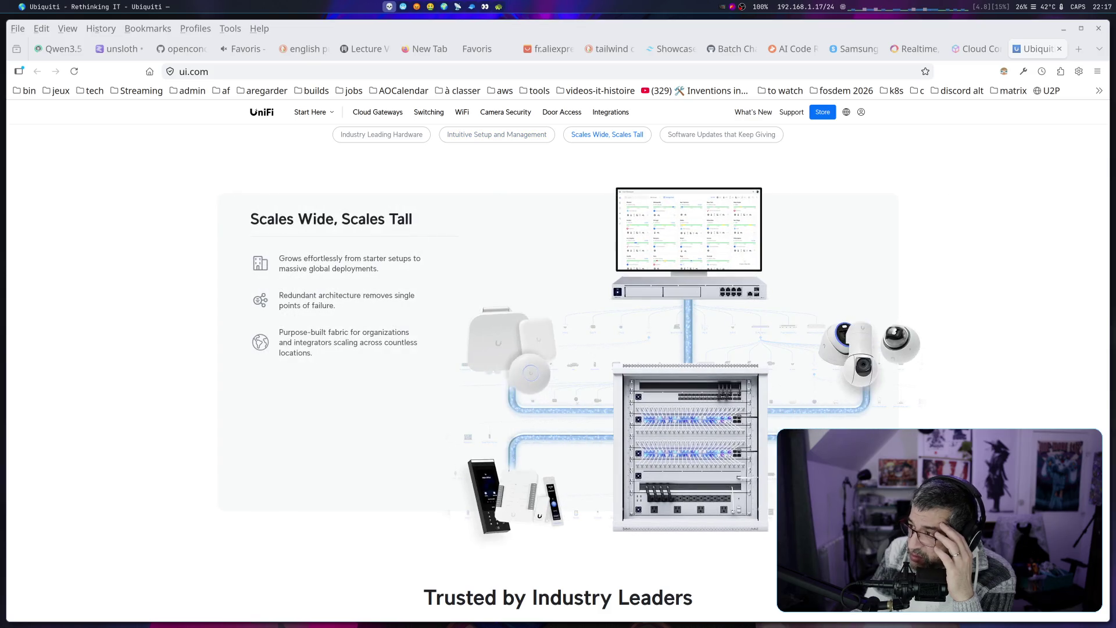
left_click_drag(1066, 64, 1068, 52)
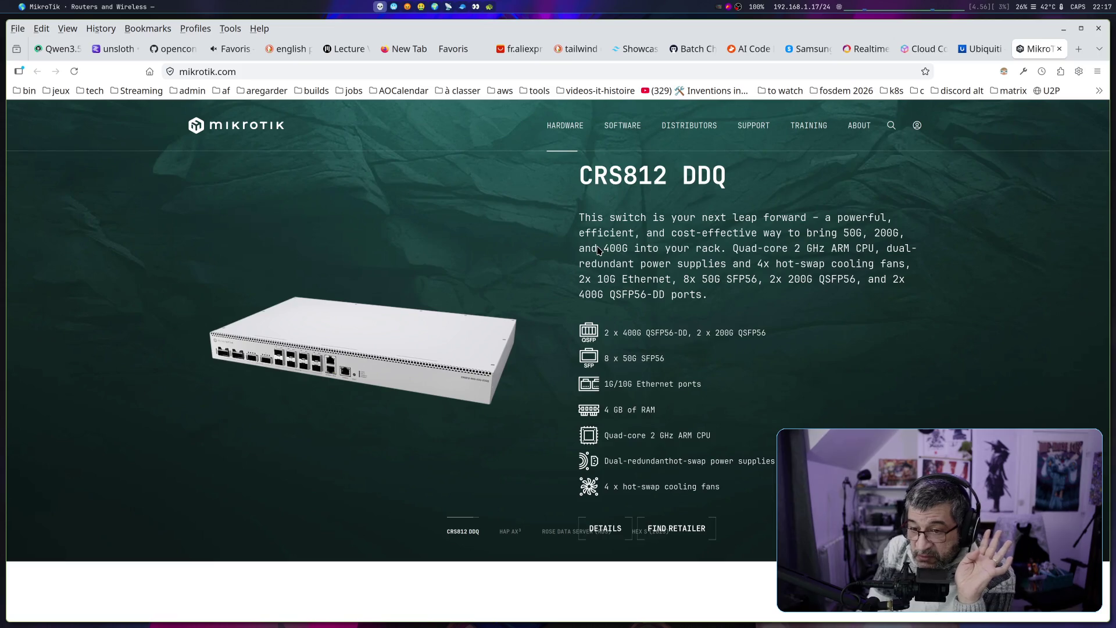
Scroll MikroTik's homepage through product categories and Newsletter Highlights, then close its tab
scroll(599, 250, "down", 10)
scroll(620, 307, "down", 4)
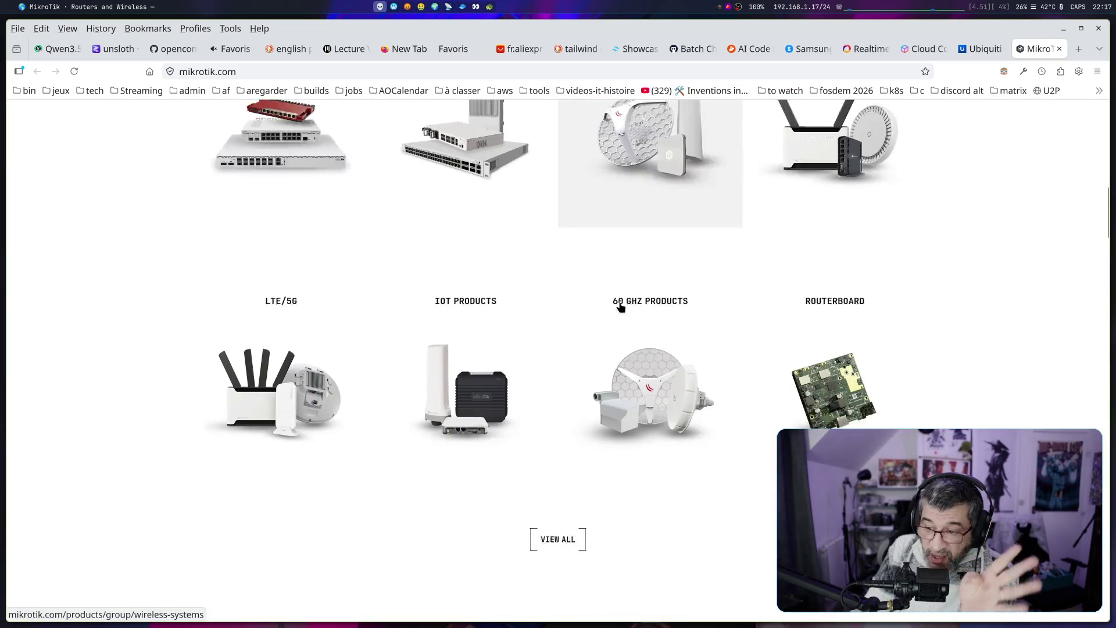
scroll(622, 307, "up", 2)
scroll(622, 308, "up", 2)
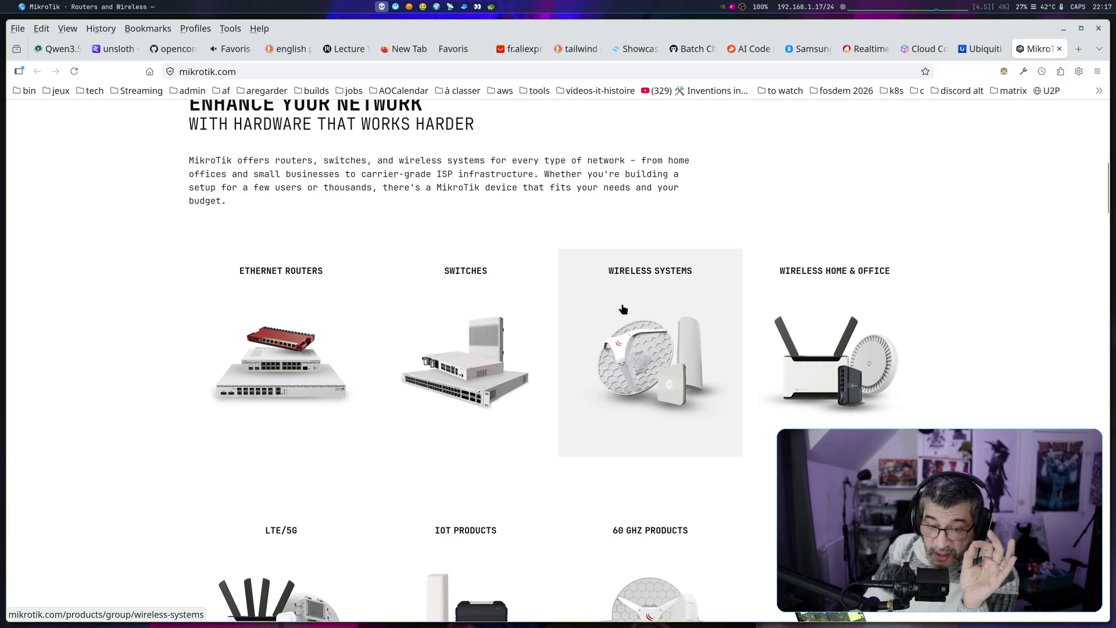
scroll(623, 309, "up", 3)
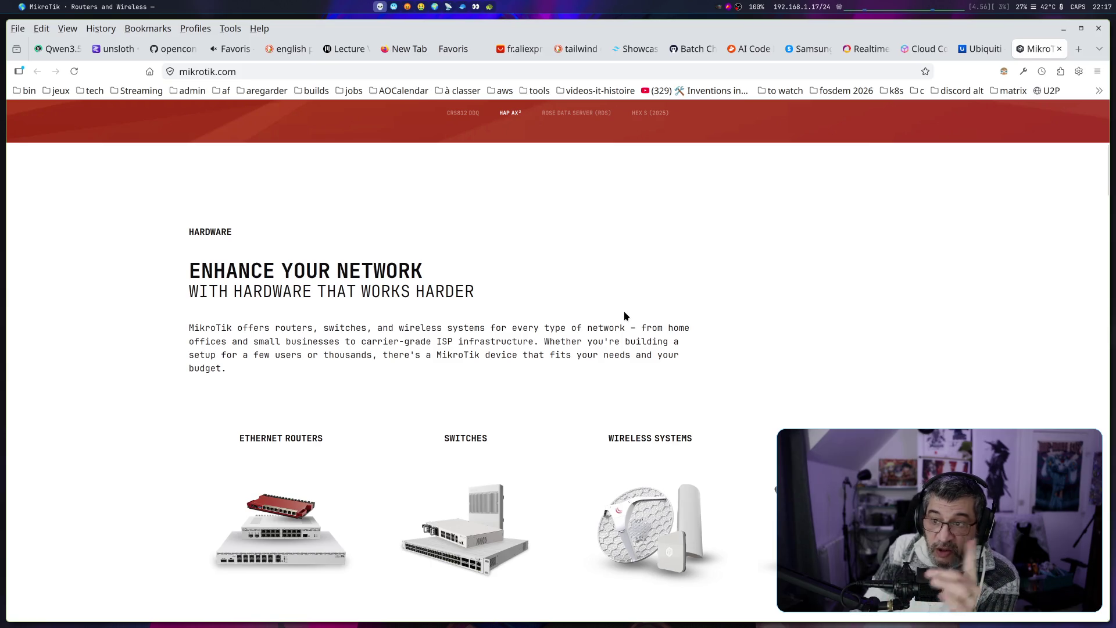
scroll(624, 314, "up", 5)
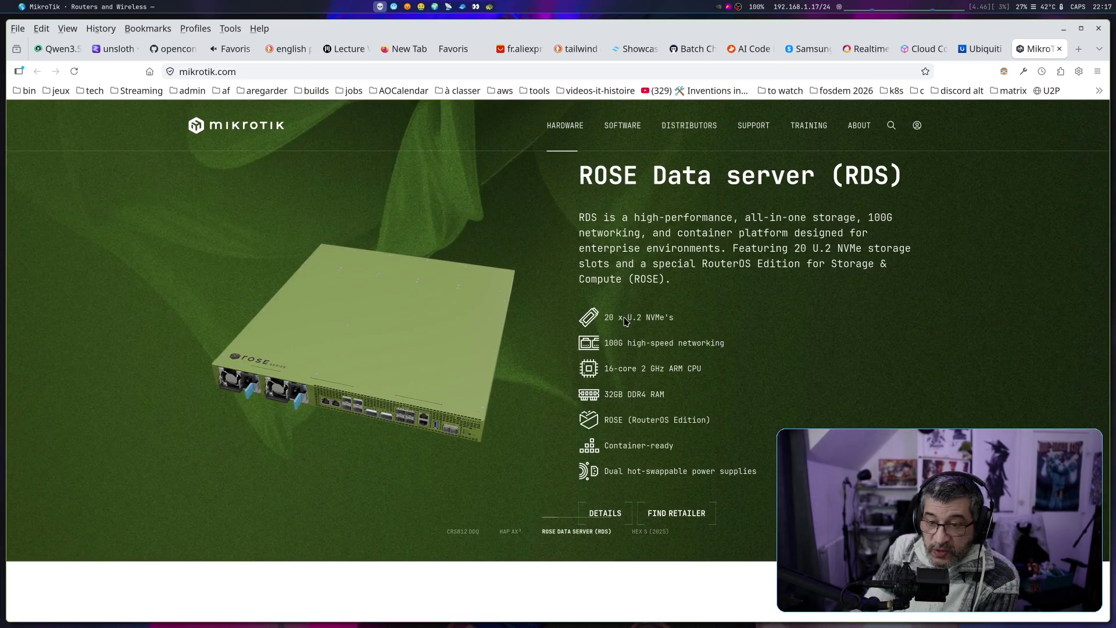
scroll(625, 318, "down", 6)
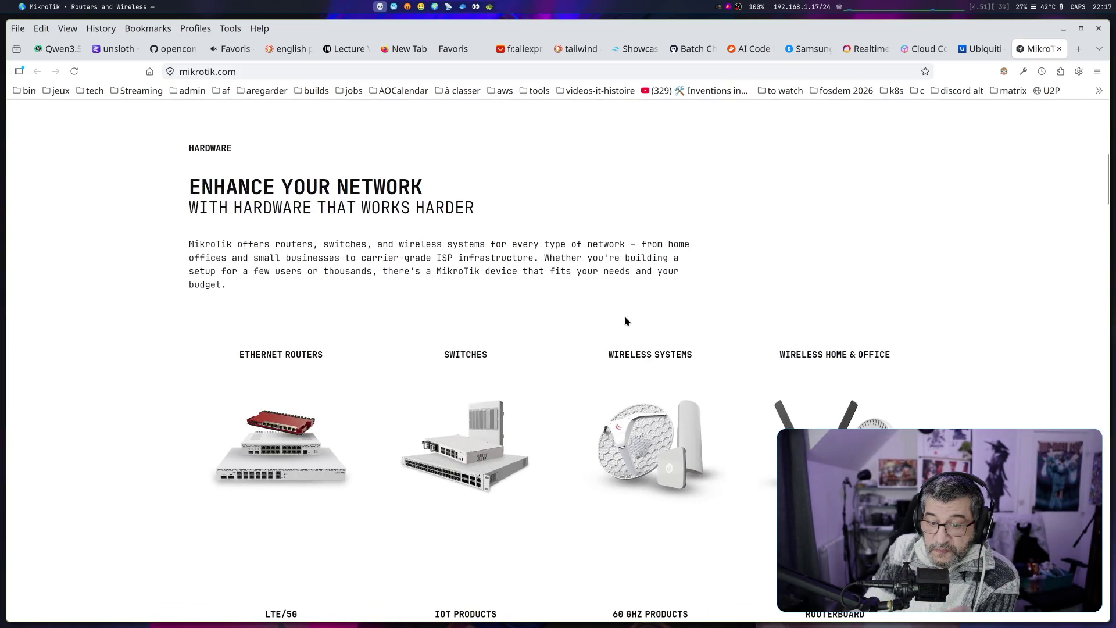
scroll(625, 320, "down", 4)
scroll(626, 322, "down", 5)
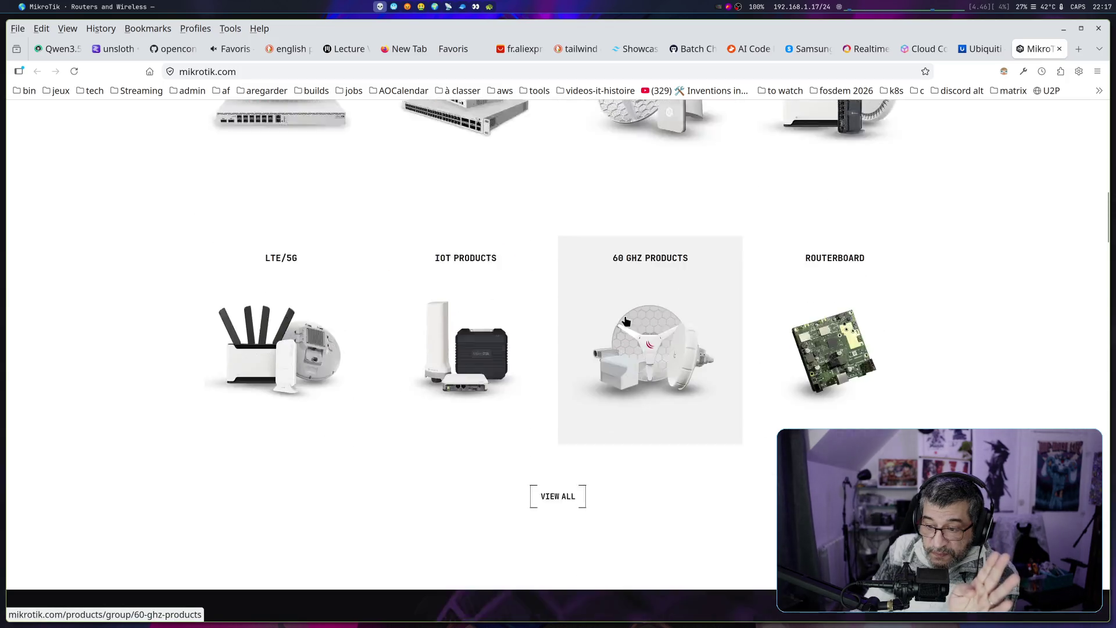
scroll(626, 322, "down", 1)
scroll(627, 320, "down", 6)
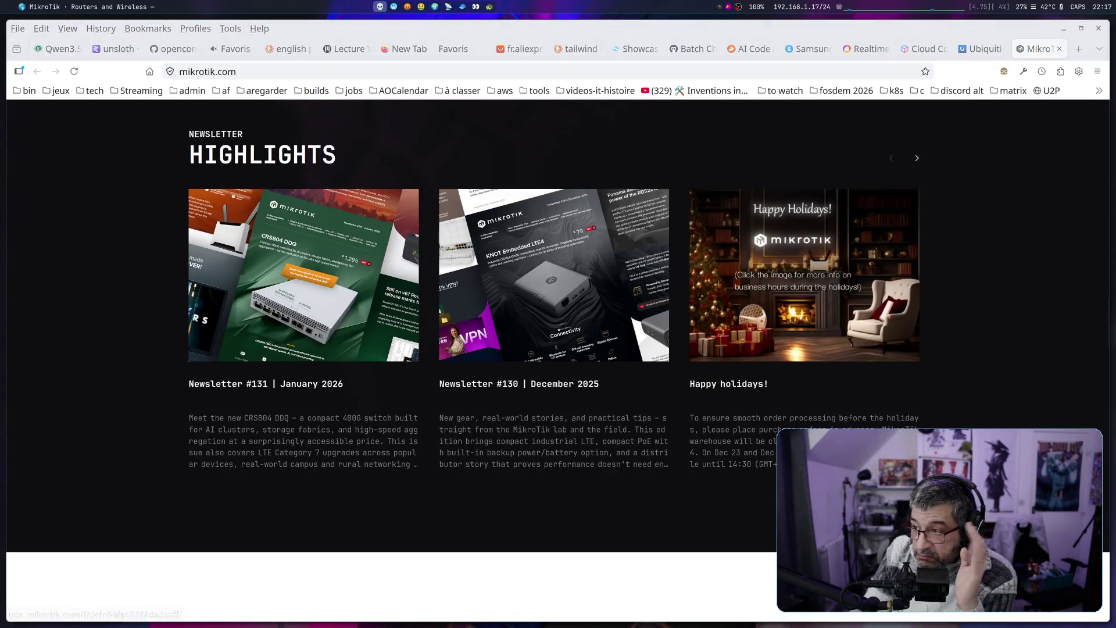
left_click(1060, 49)
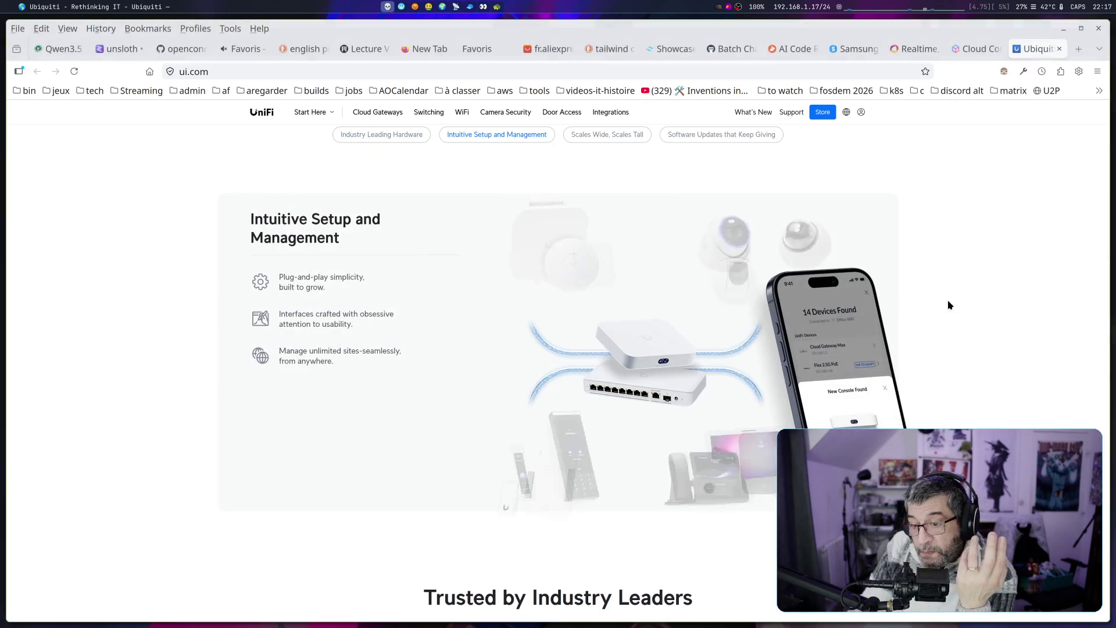
Scroll the ui.com page, then close the Ubiquiti and AWS tabs
scroll(886, 290, "down", 5)
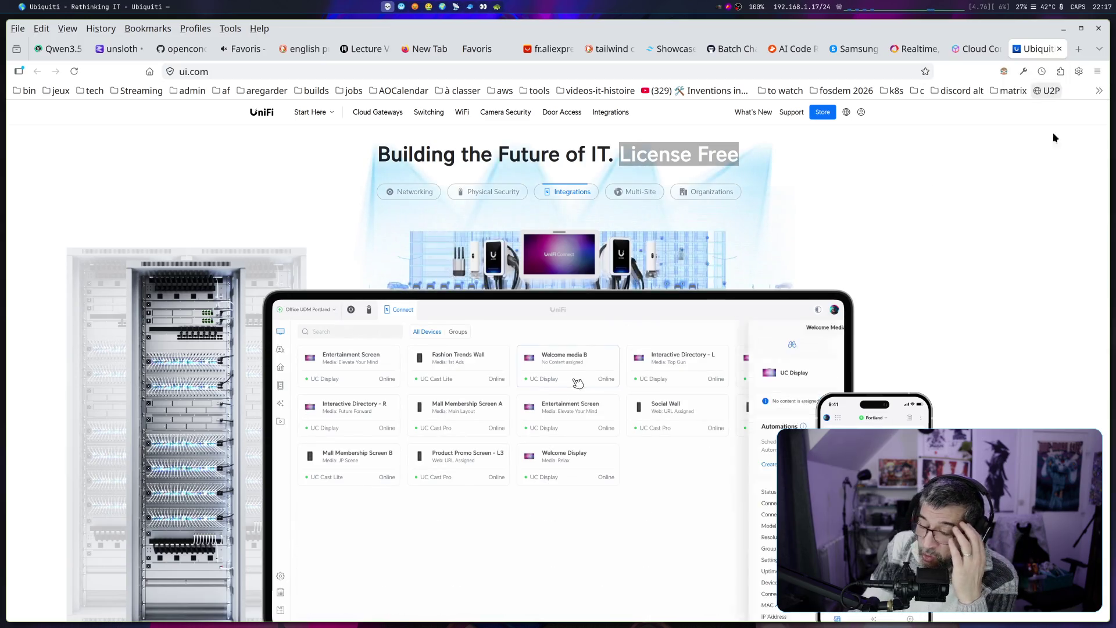
scroll(493, 250, "down", 6)
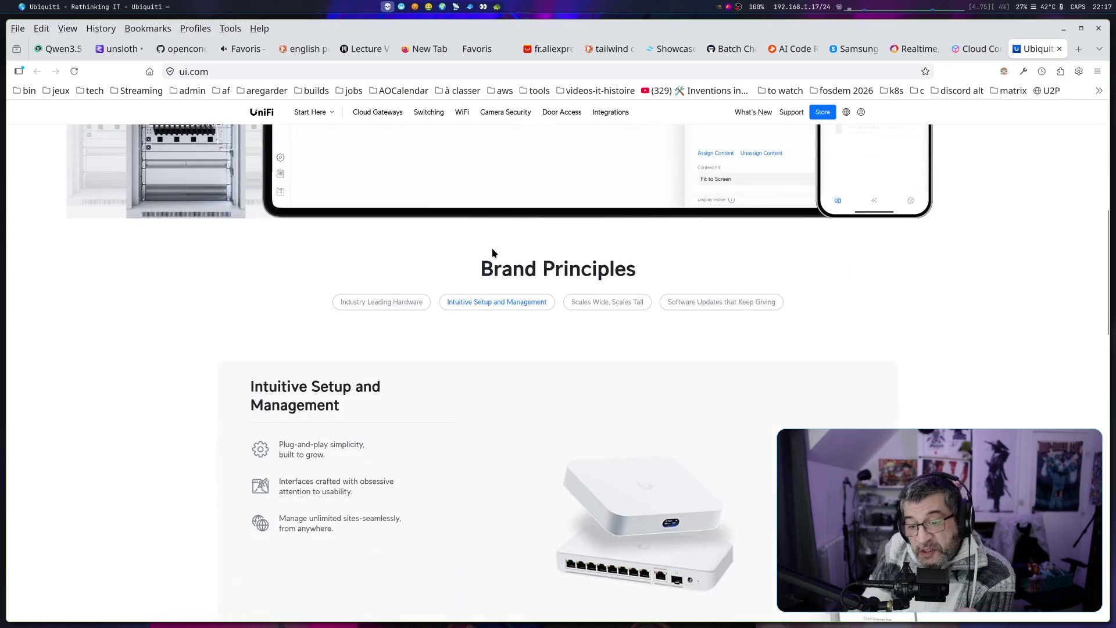
scroll(492, 249, "down", 3)
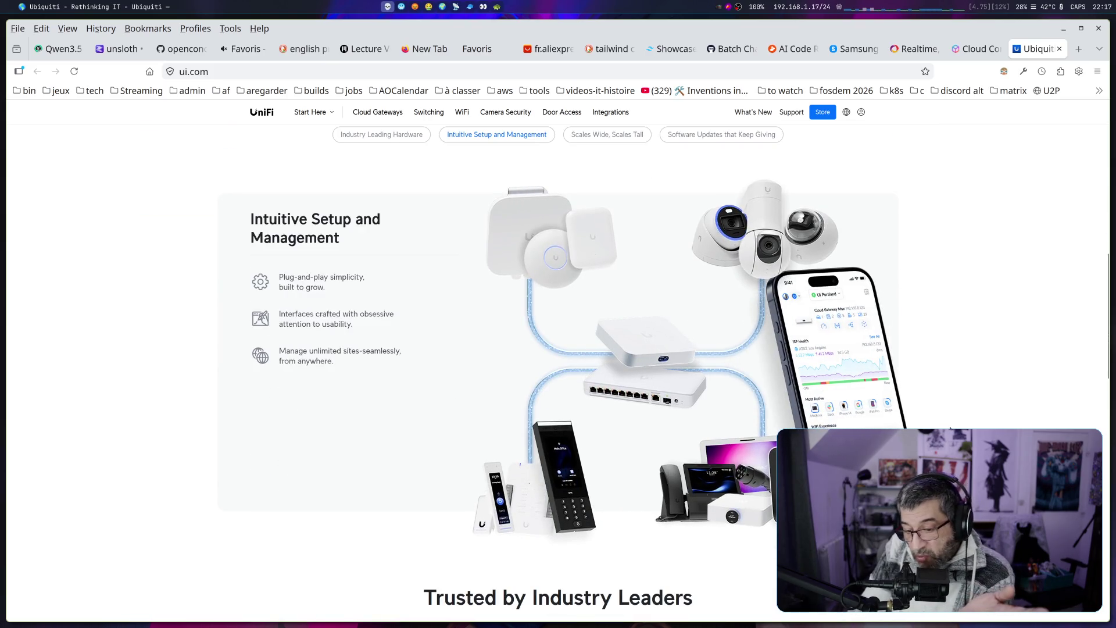
scroll(928, 428, "up", 8)
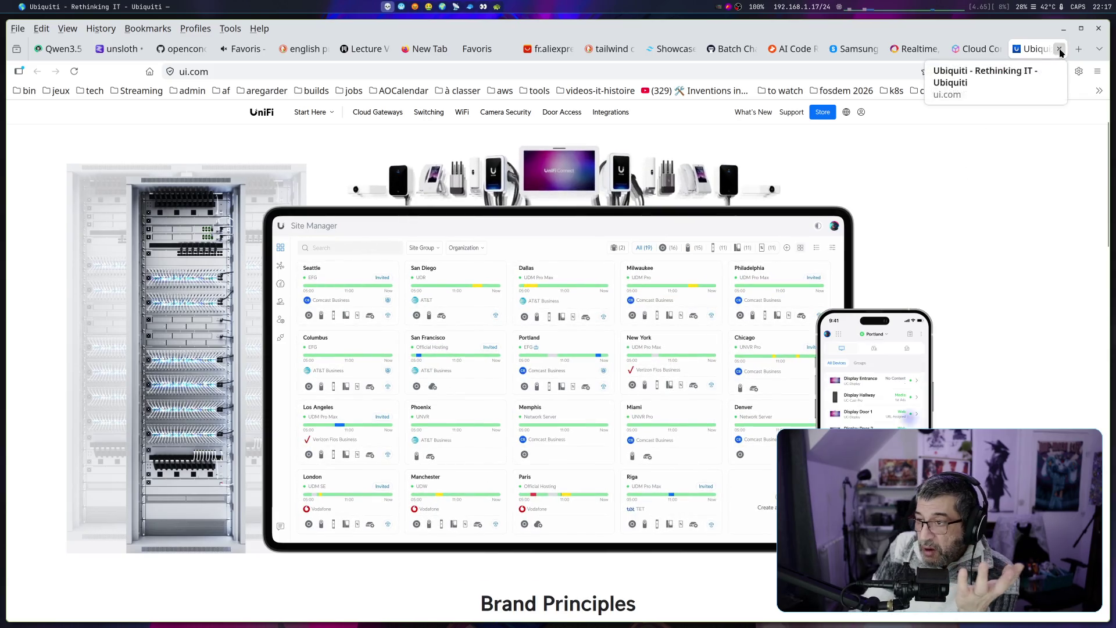
left_click(1060, 51)
left_click(1060, 51)
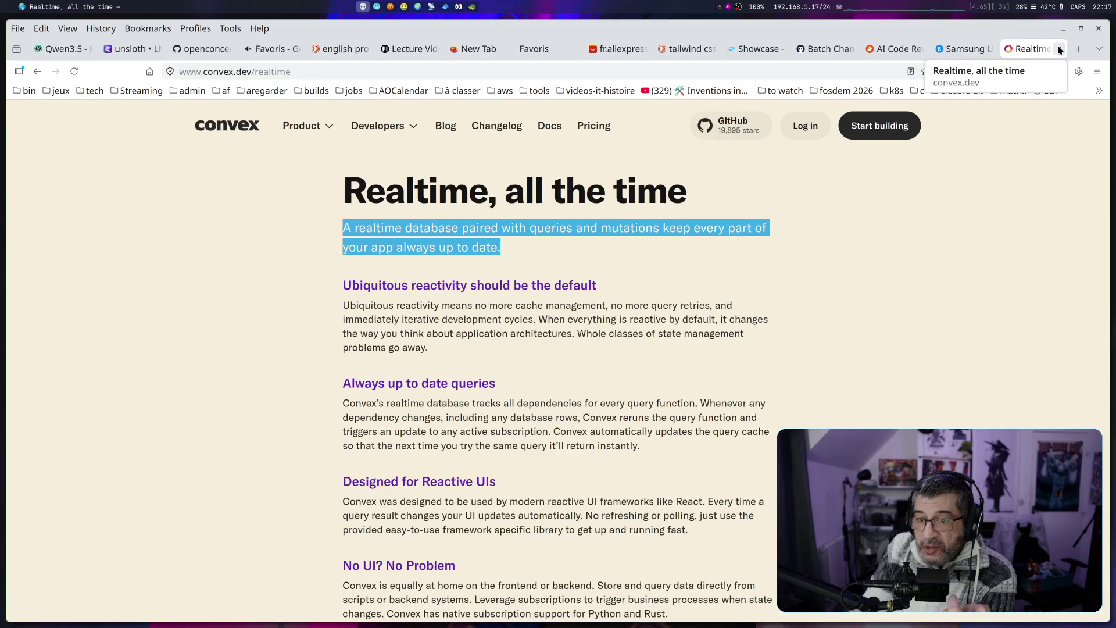
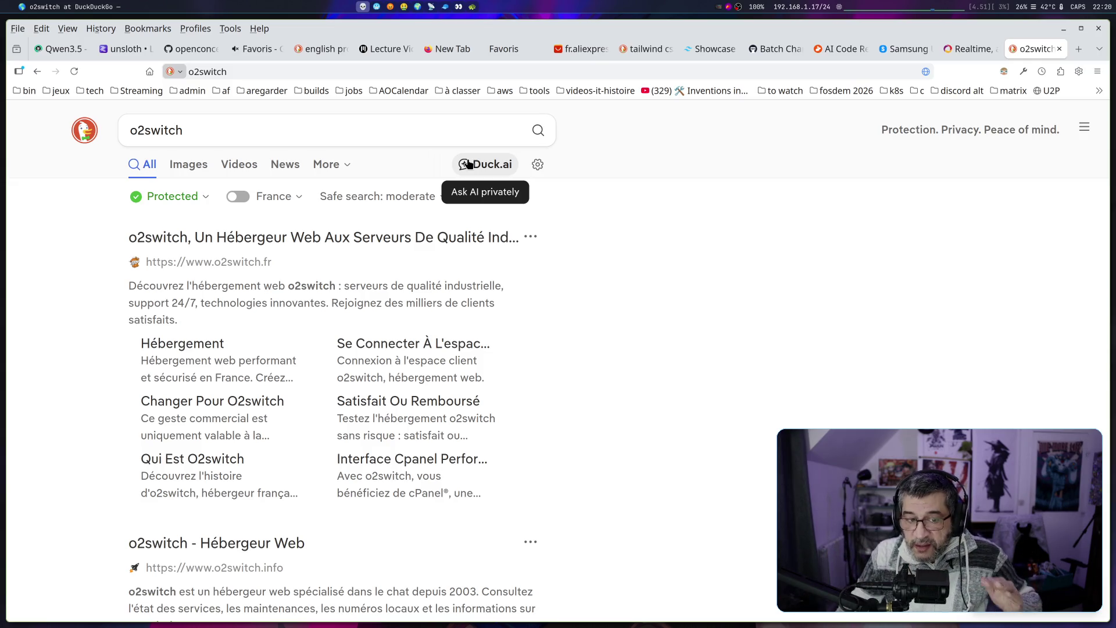
Open 'o2switch, Un Hébergeur Web Aux Serveurs De Qualité', the first DuckDuckGo result
left_click(365, 251)
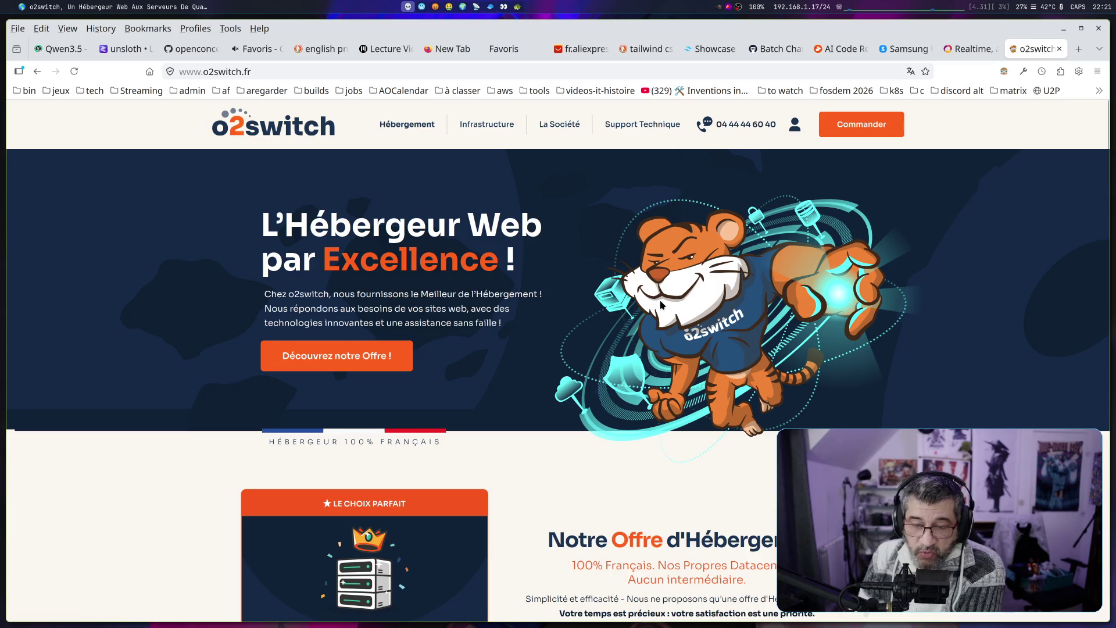
mouse_move(273, 228)
left_mouse_down()
mouse_move(529, 270)
mouse_move(636, 431)
left_mouse_up()
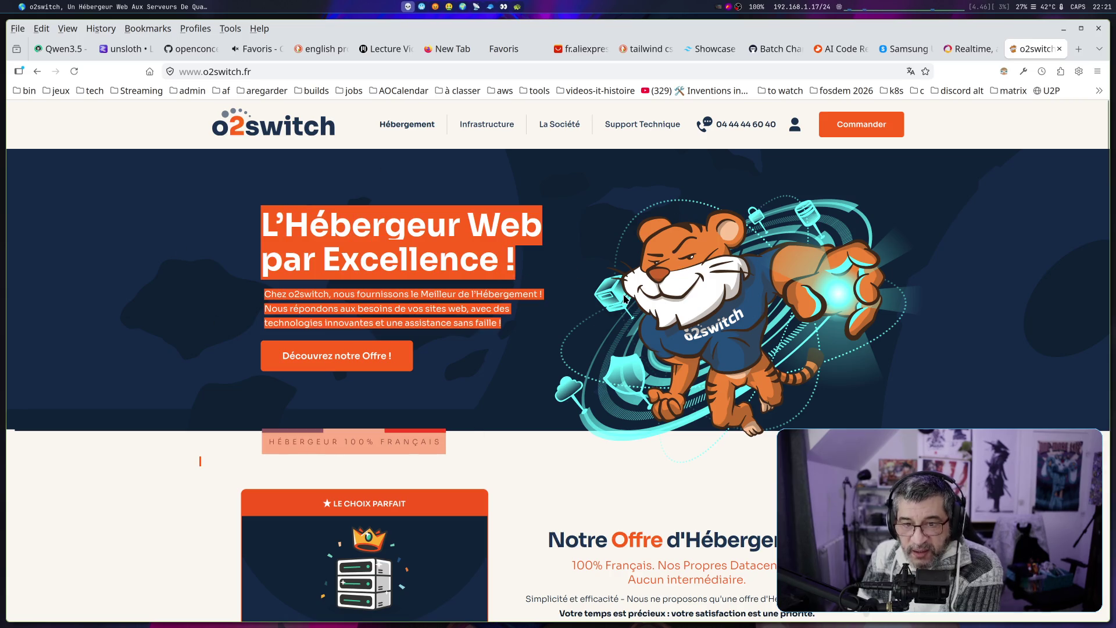
left_click(514, 172)
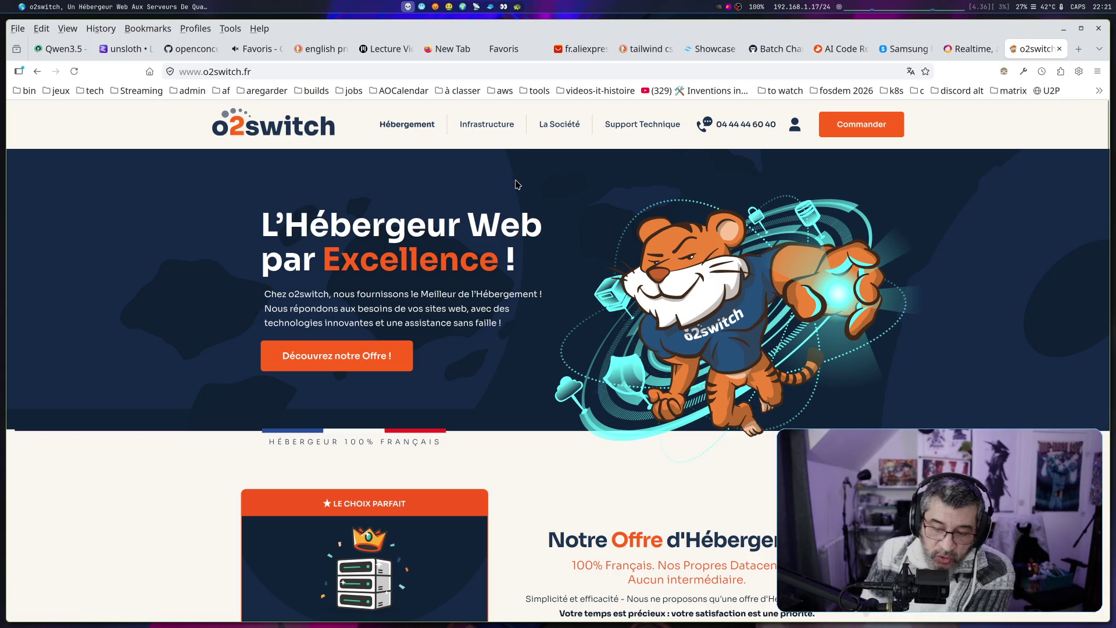
scroll(536, 228, "down", 3)
scroll(537, 229, "up", 3)
scroll(532, 228, "down", 3)
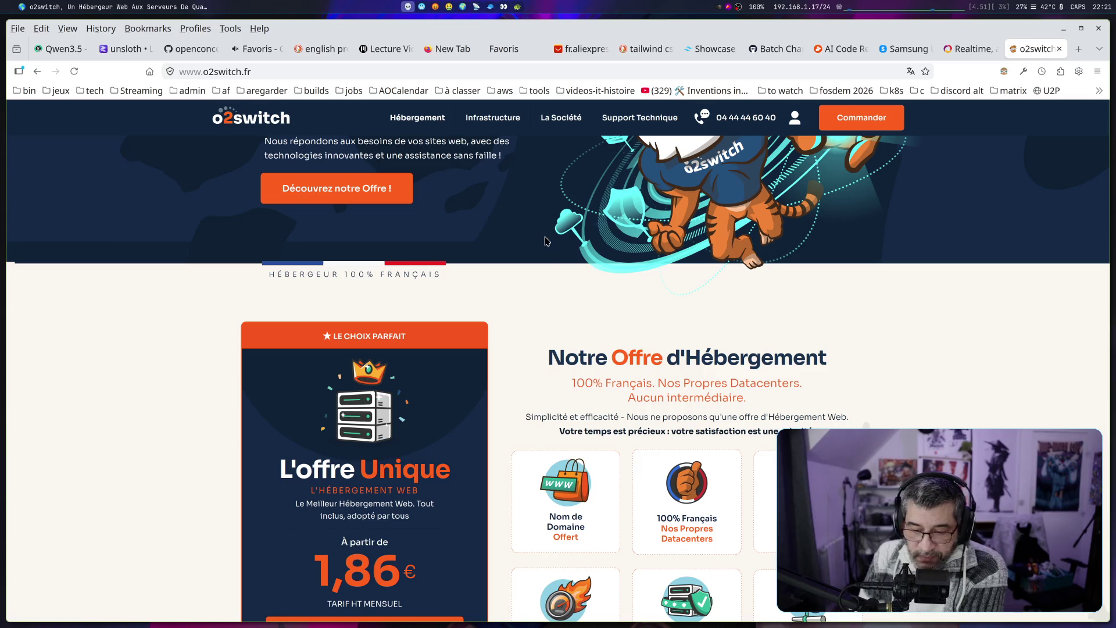
scroll(546, 240, "down", 3)
scroll(548, 242, "down", 2)
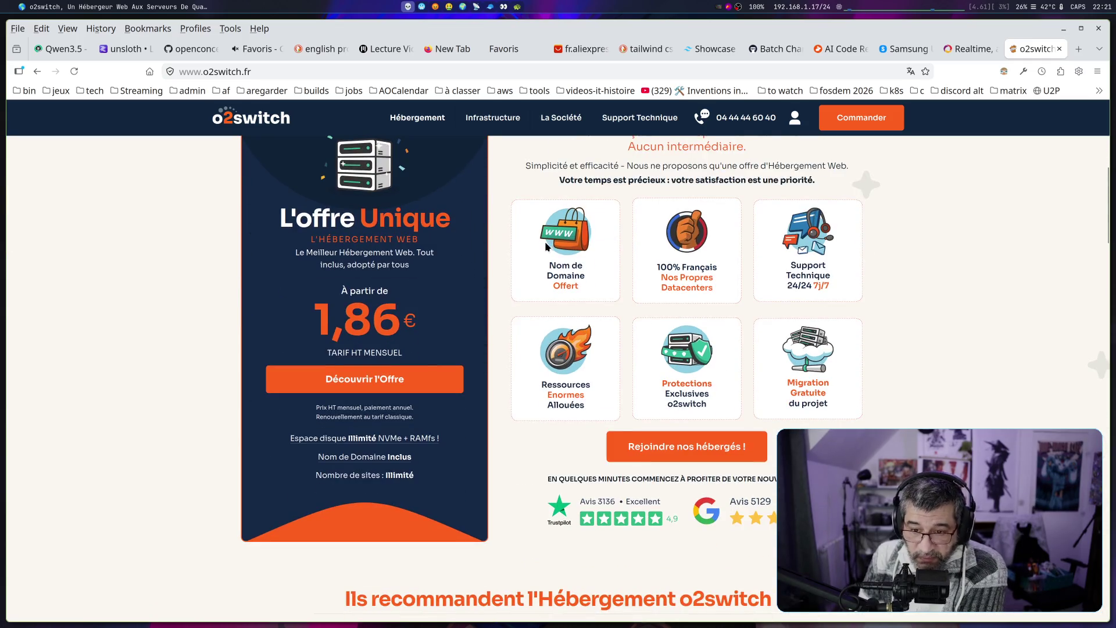
scroll(552, 271, "up", 3)
scroll(553, 272, "up", 1)
scroll(554, 271, "up", 5)
scroll(555, 278, "down", 6)
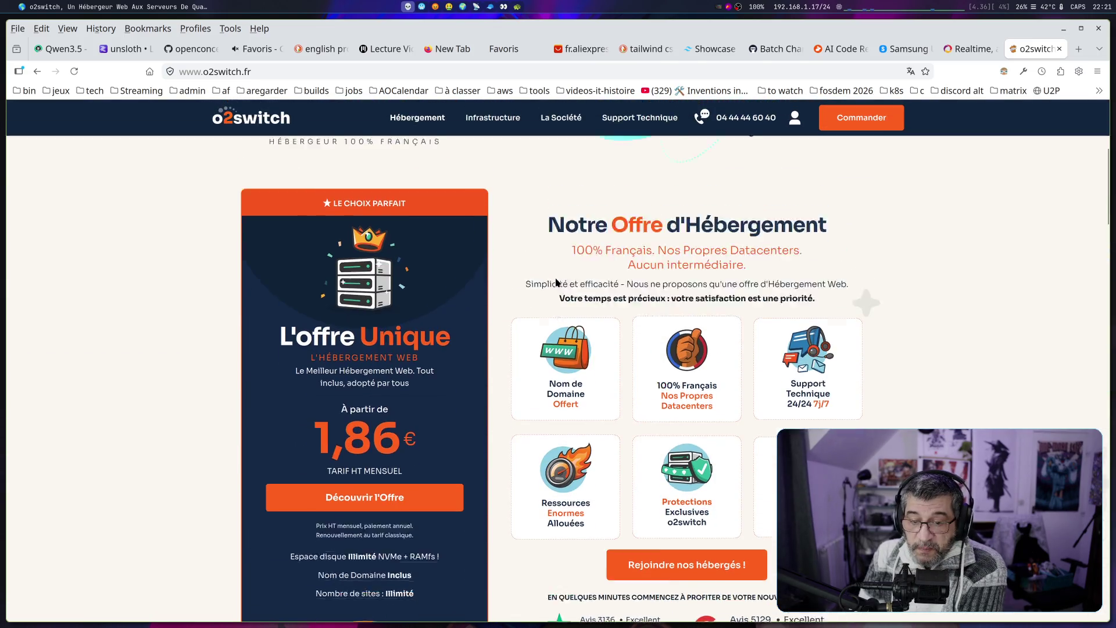
scroll(556, 283, "up", 1)
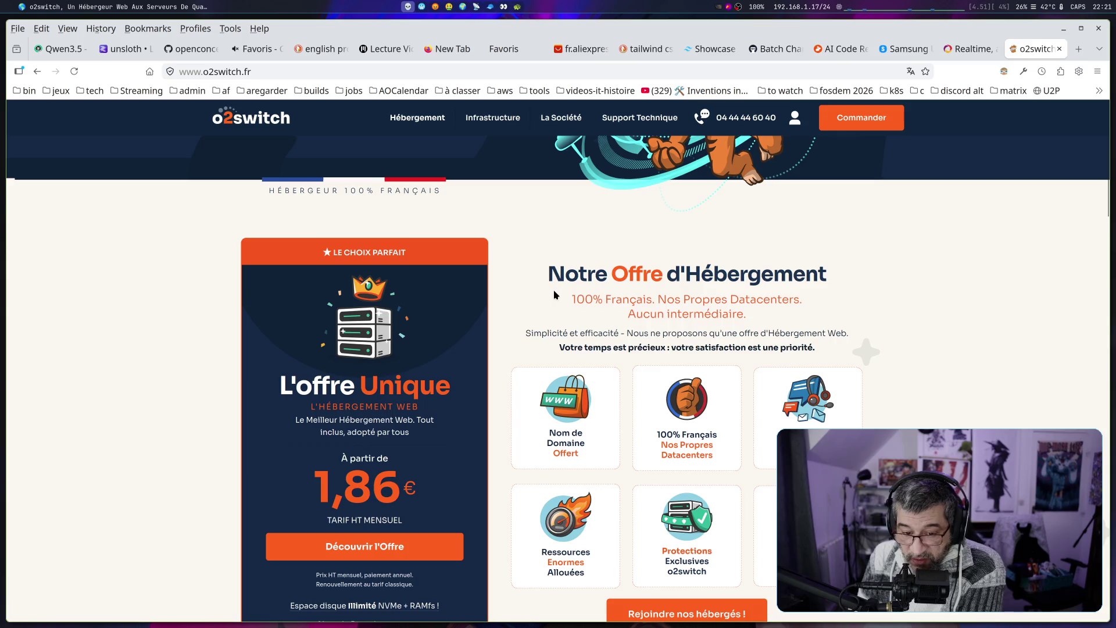
scroll(554, 297, "up", 1)
scroll(570, 244, "up", 3)
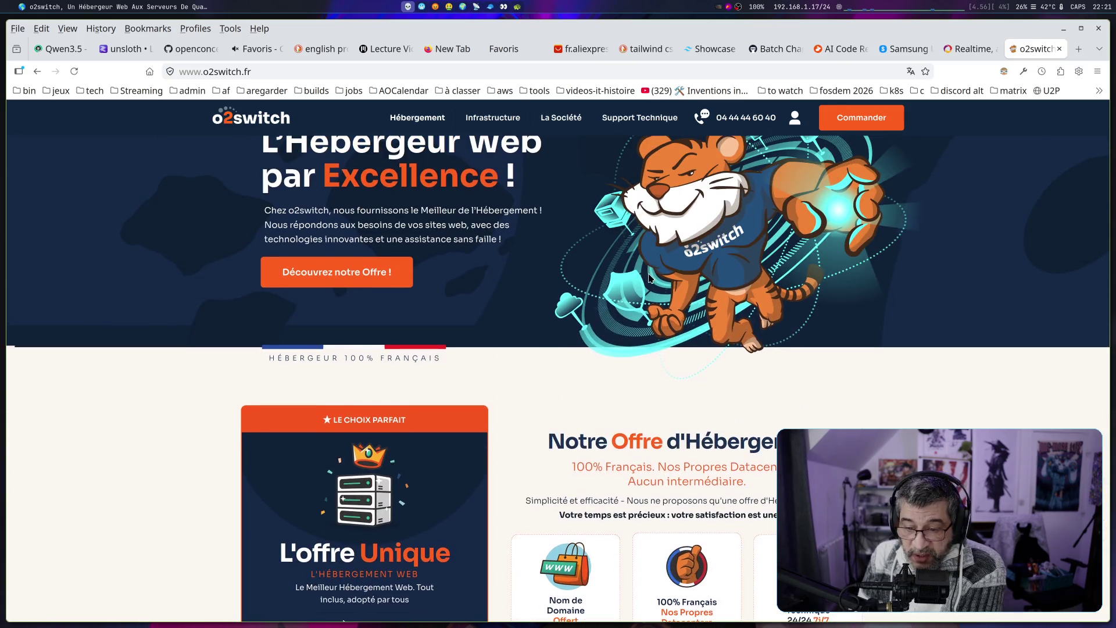
scroll(647, 272, "down", 5)
scroll(407, 221, "up", 7)
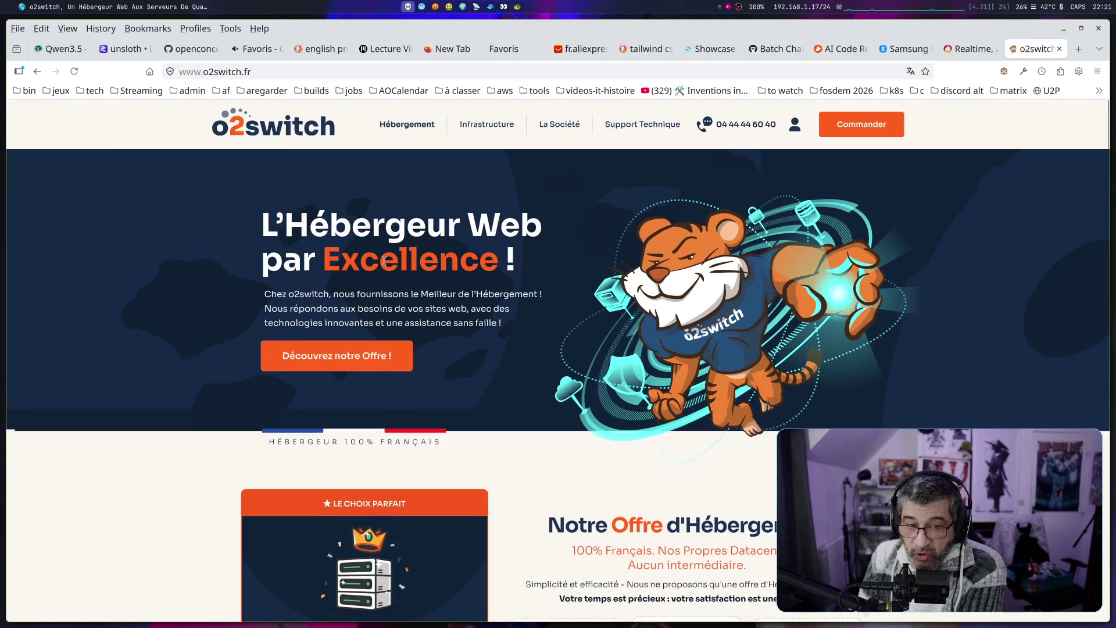
scroll(705, 378, "down", 4)
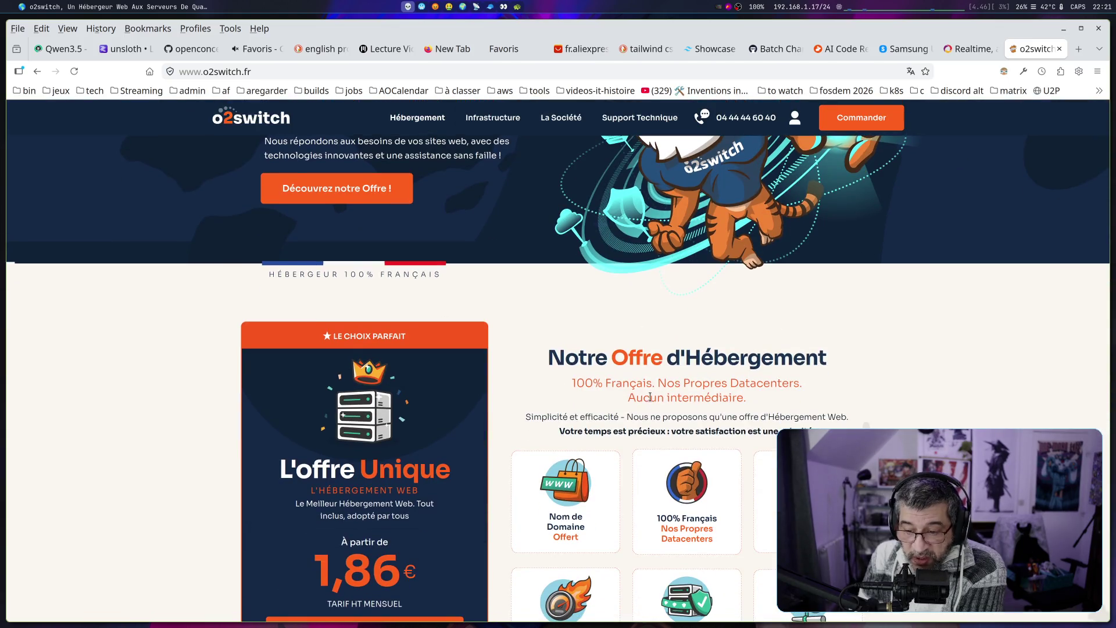
scroll(544, 394, "down", 4)
scroll(604, 303, "down", 3)
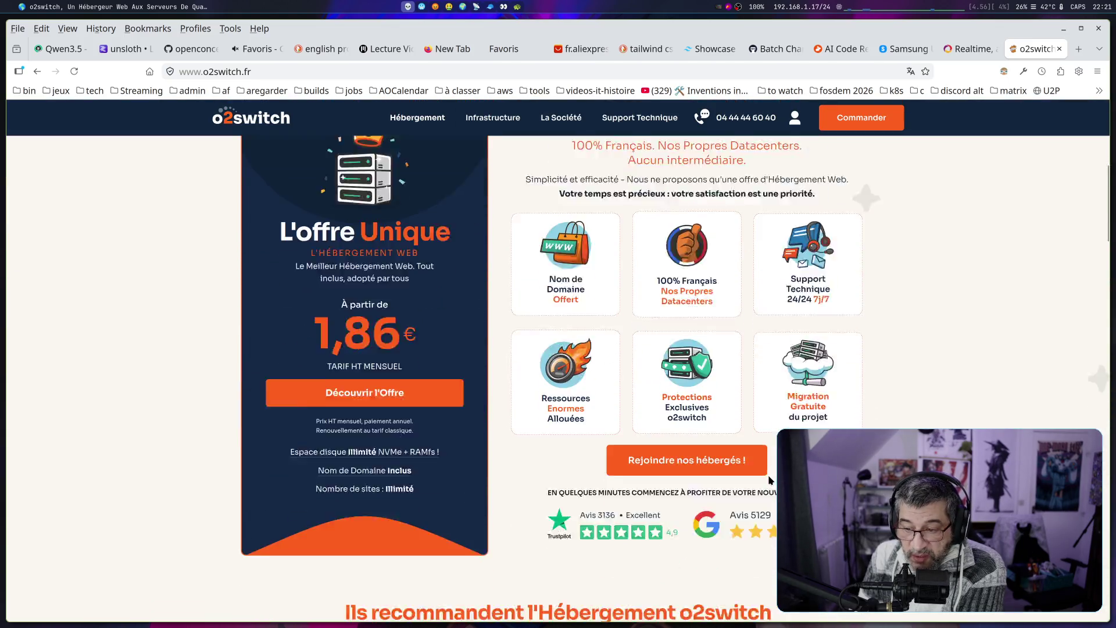
scroll(744, 357, "up", 2)
scroll(744, 368, "up", 2)
scroll(744, 371, "down", 8)
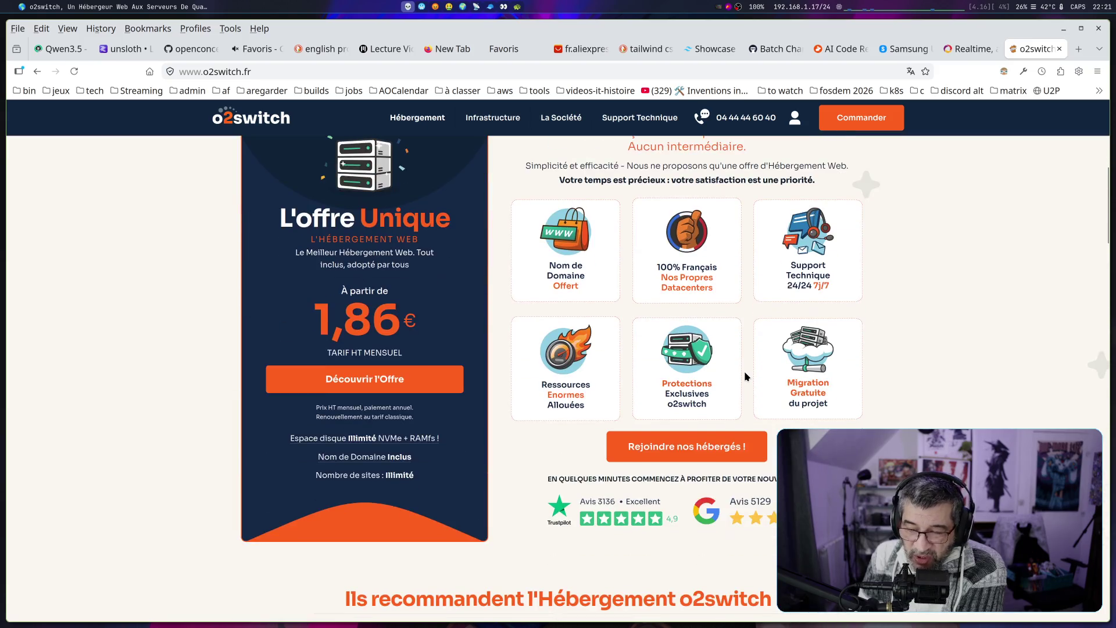
scroll(713, 390, "up", 8)
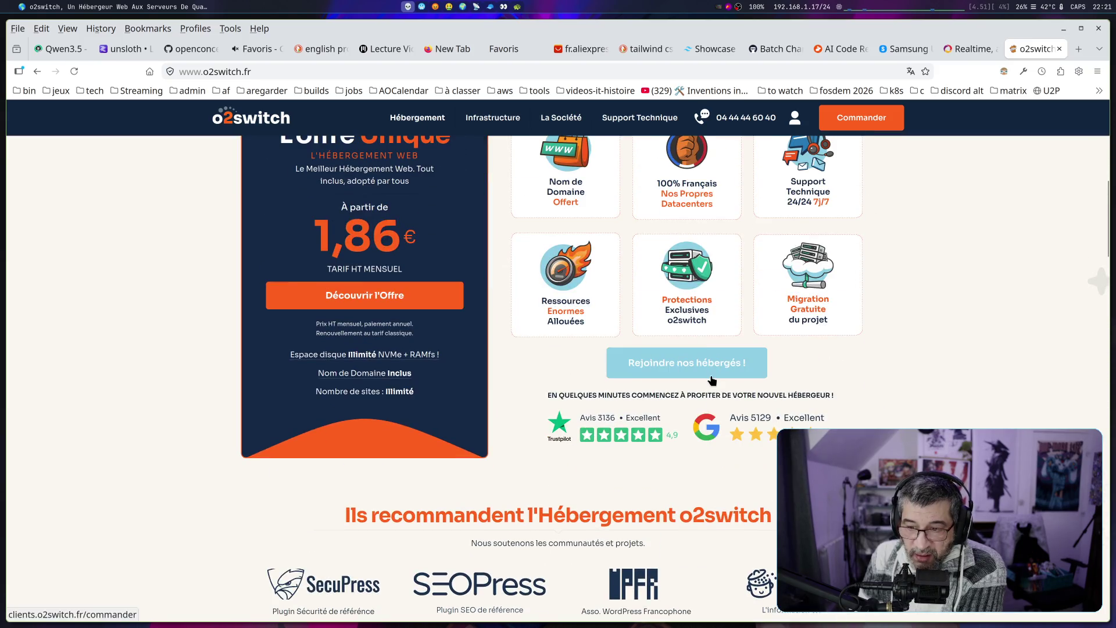
scroll(896, 370, "up", 2)
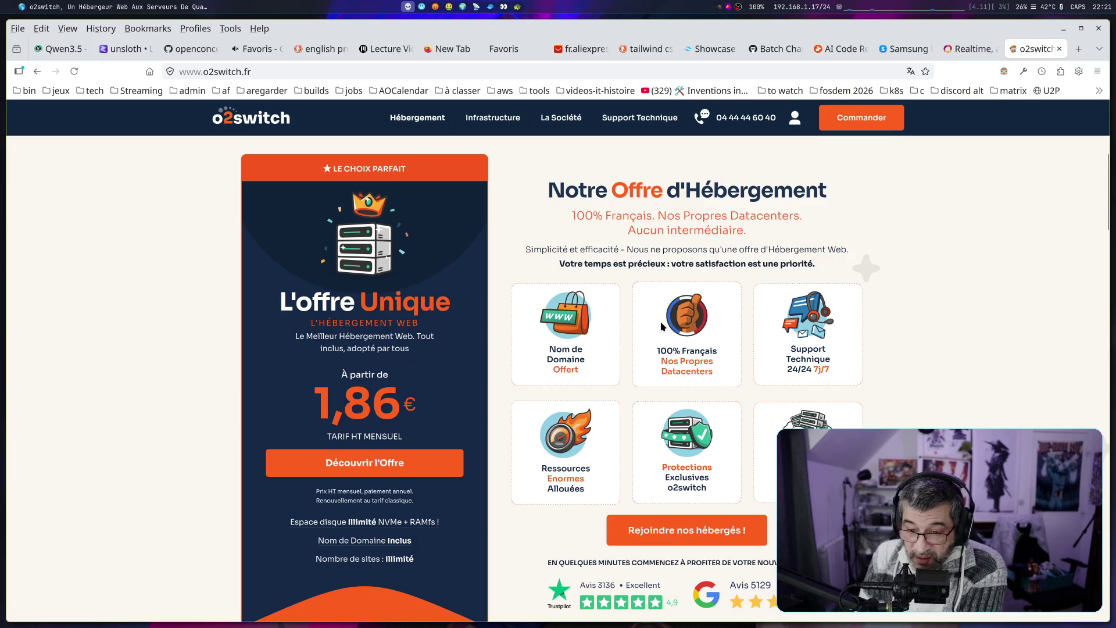
scroll(889, 425, "up", 6)
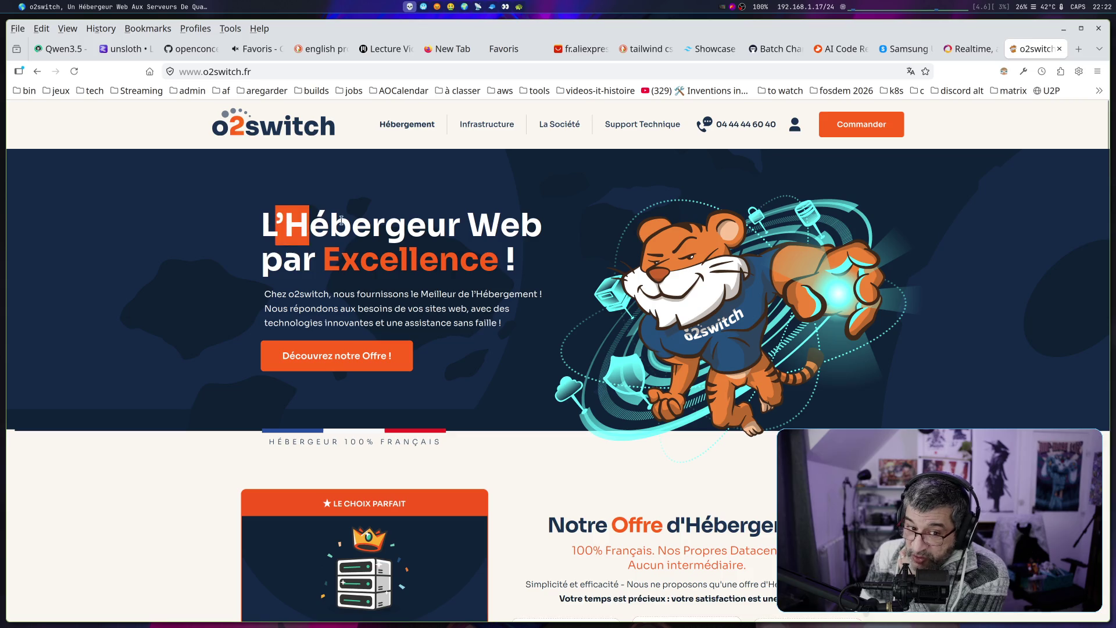
Select the o2switch hero headline and intro paragraph
left_click_drag(276, 224, 200, 461)
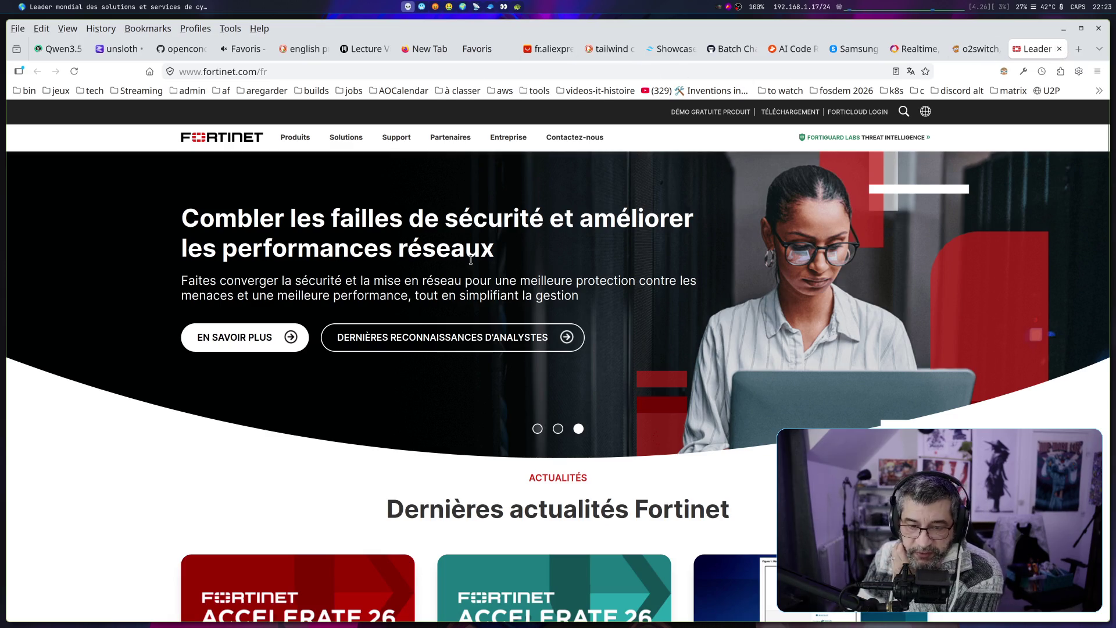
mouse_move(499, 249)
left_mouse_down()
mouse_move(369, 218)
mouse_move(183, 211)
left_mouse_up()
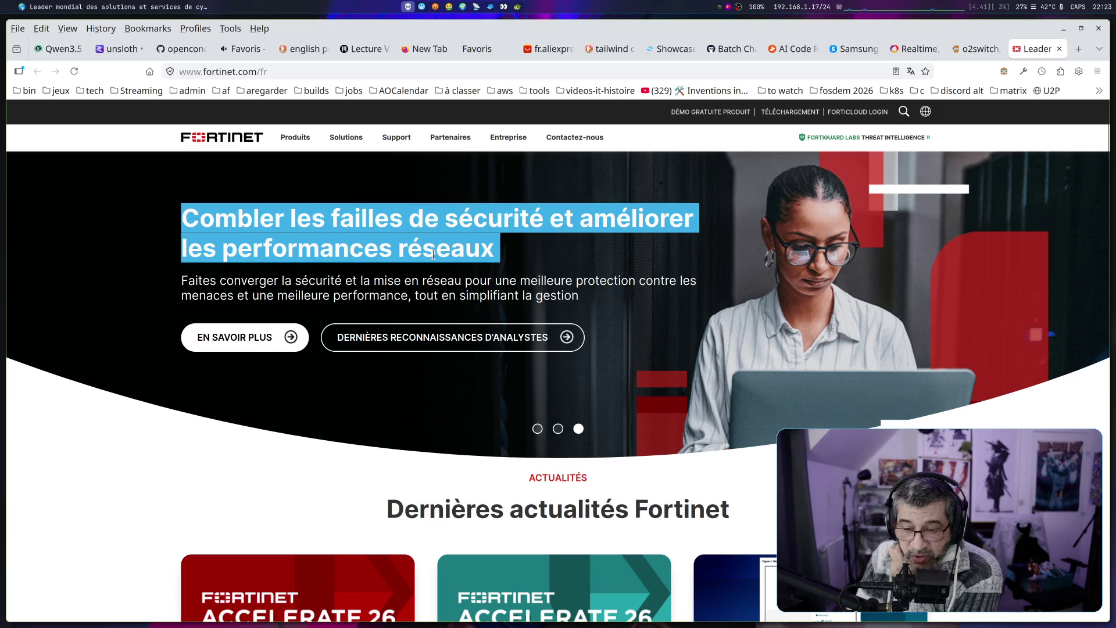
left_click_drag(235, 218, 675, 306)
left_click(492, 298)
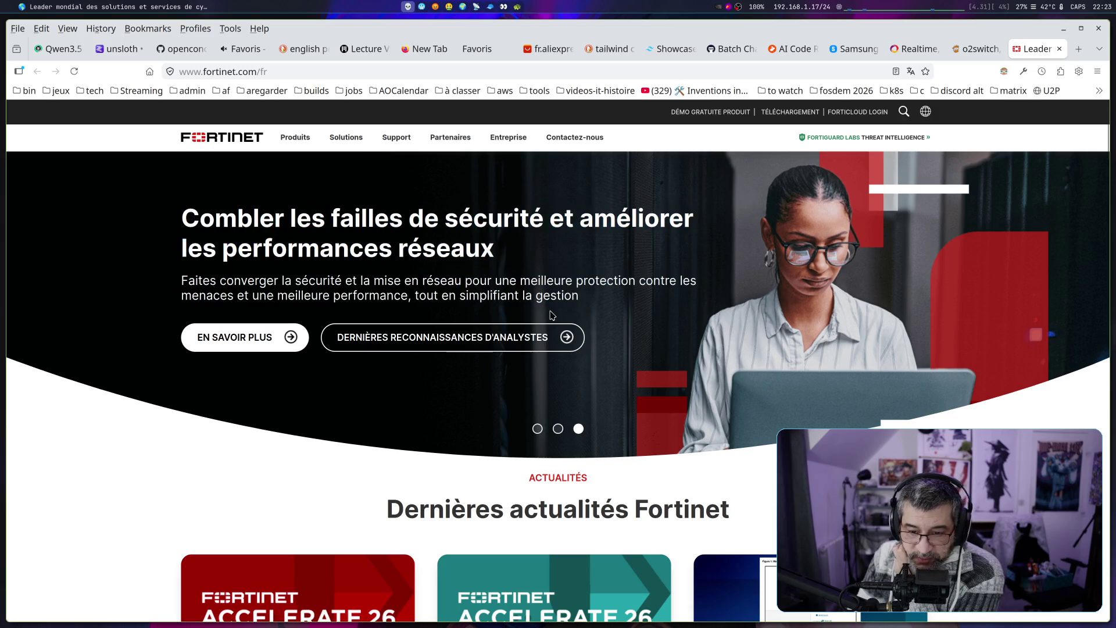
left_click_drag(332, 219, 447, 260)
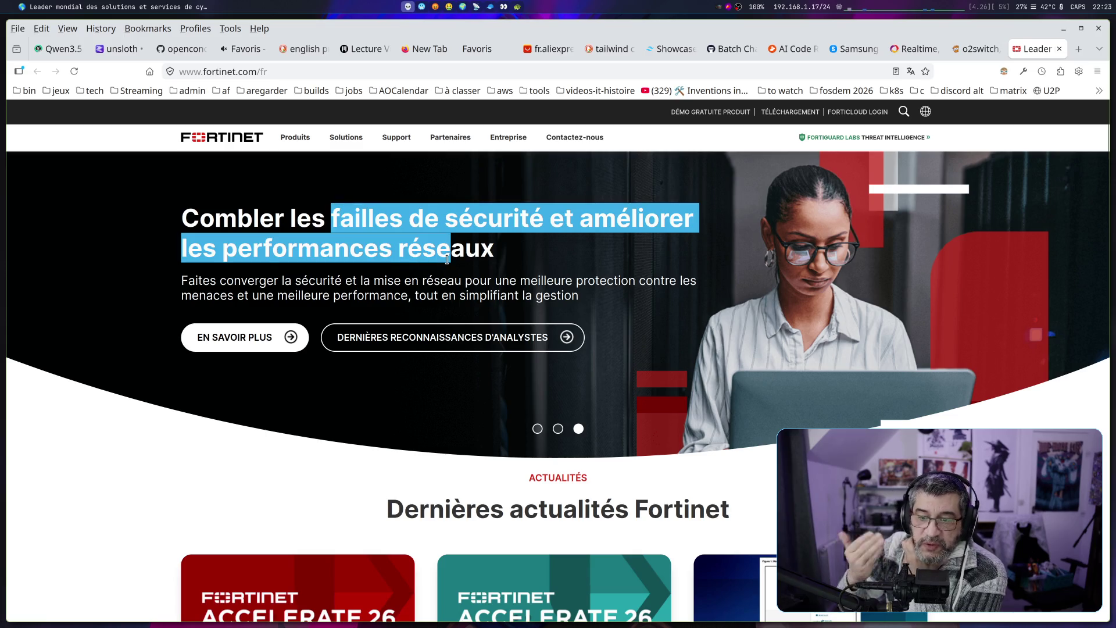
mouse_move(336, 280)
left_mouse_down()
mouse_move(575, 274)
mouse_move(609, 300)
left_mouse_up()
scroll(606, 299, "down", 3)
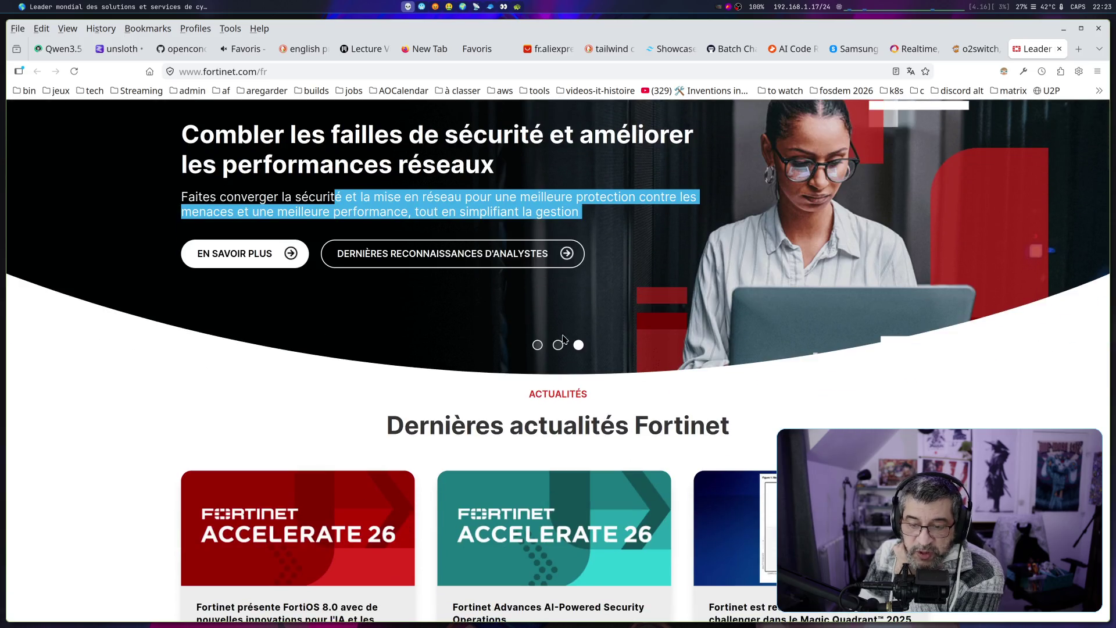
scroll(384, 285, "up", 3)
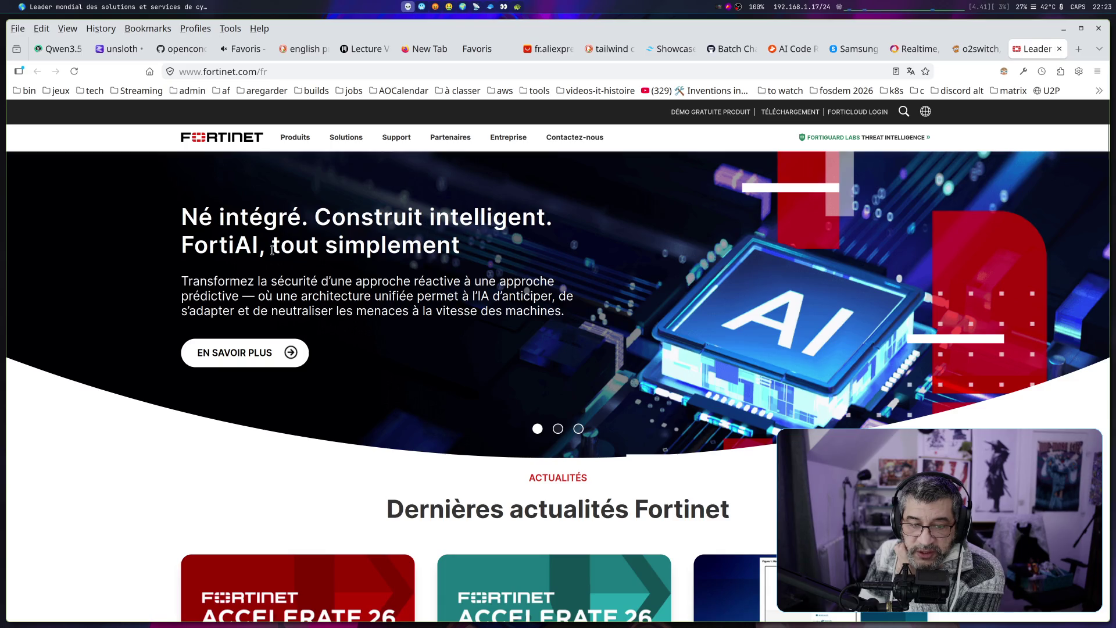
left_click_drag(272, 250, 464, 250)
left_click_drag(184, 219, 273, 228)
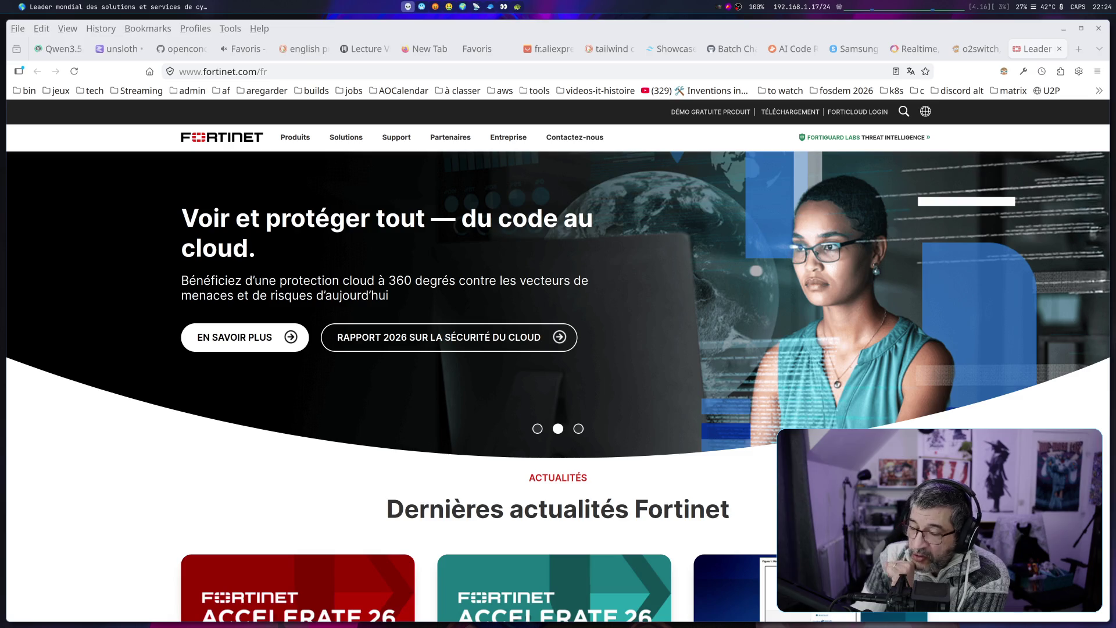
left_click(977, 49)
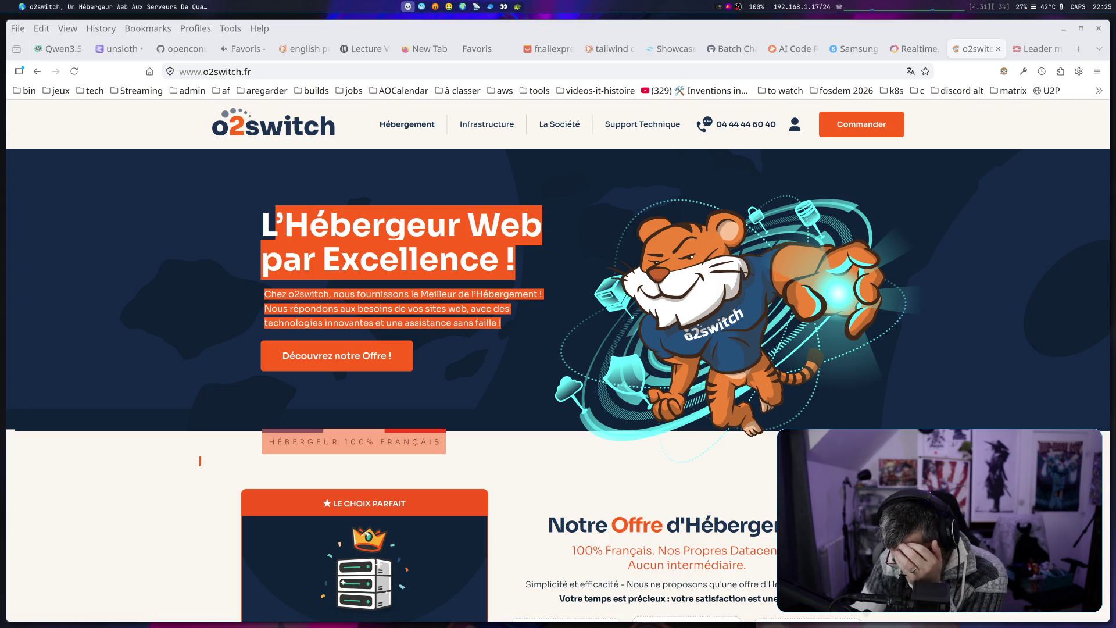
Search 'antigravity' in a new tab and open the Google Antigravity site at antigravity.google
left_click(1080, 49)
type("a")
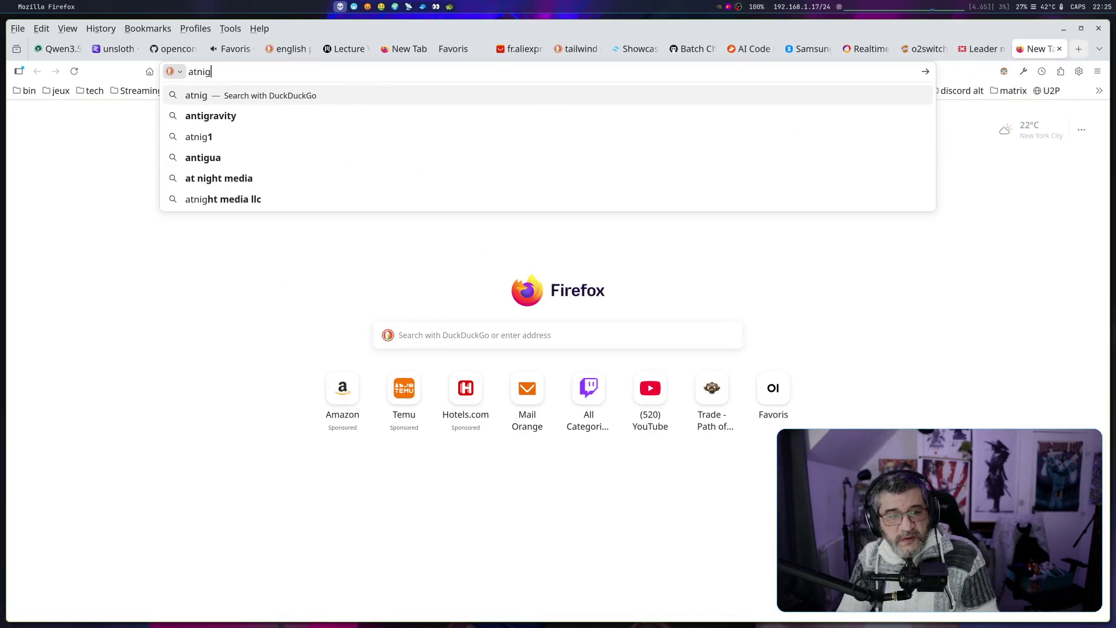
type("nti")
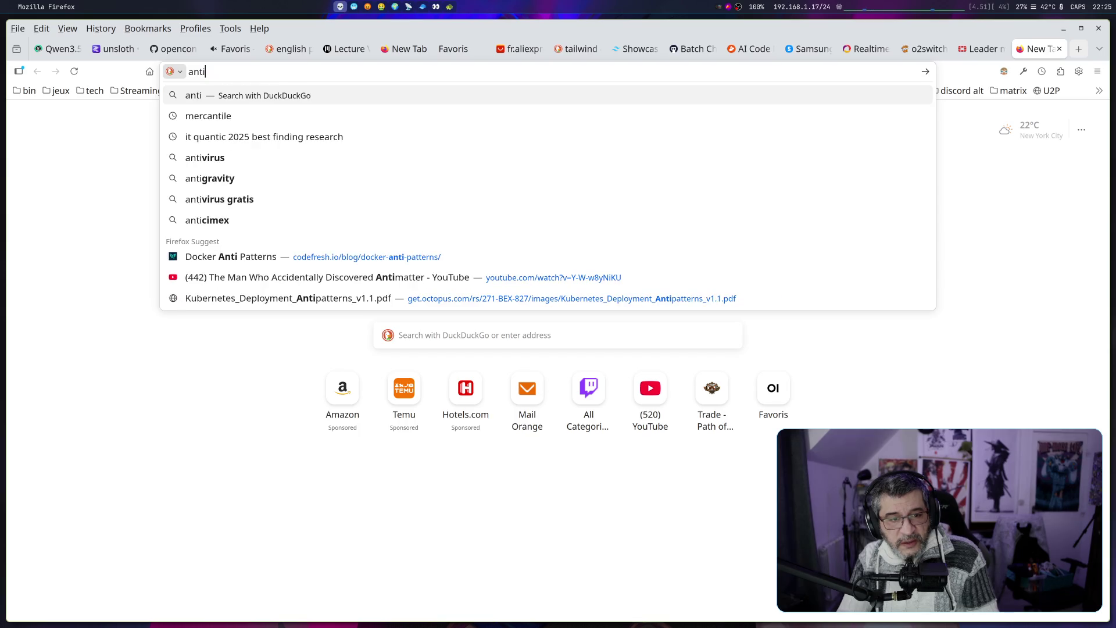
type("gravity")
key("Return")
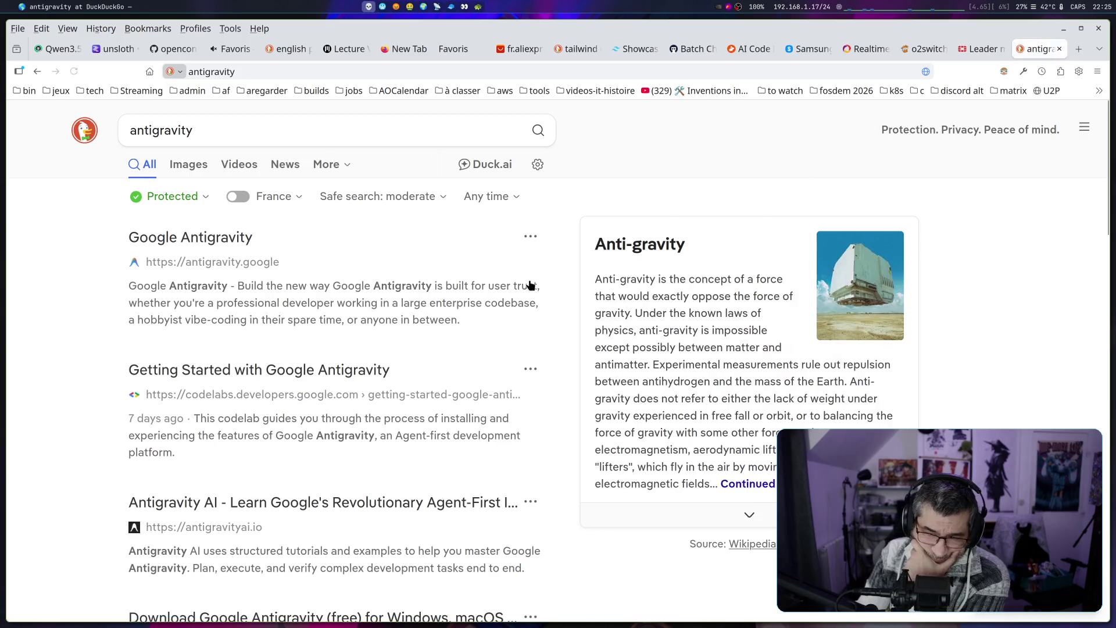
left_click(243, 290)
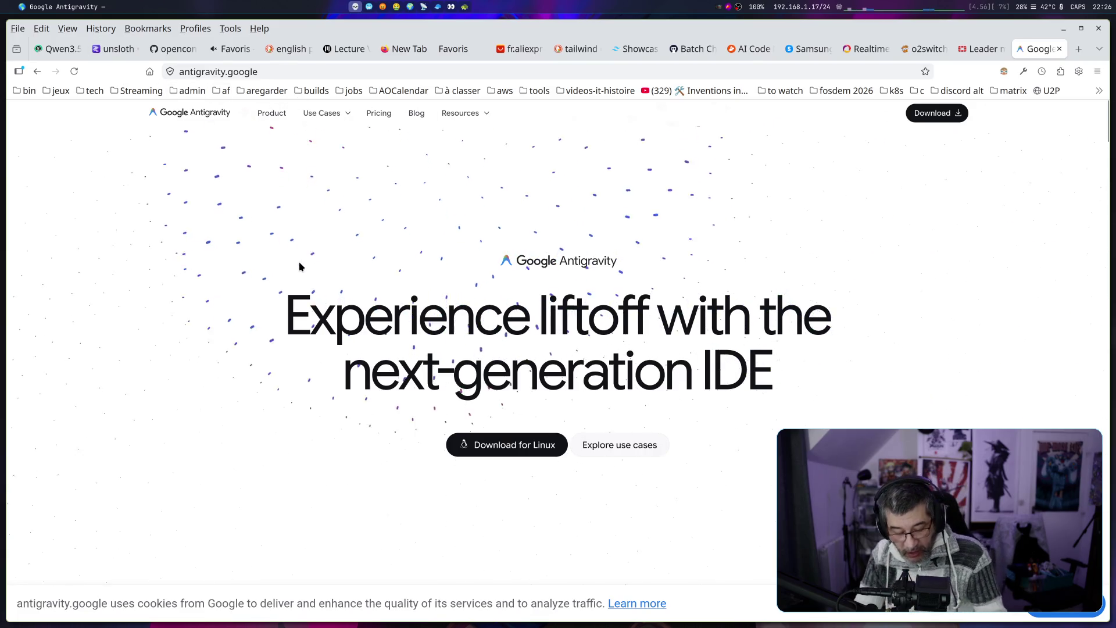
Return to the Antigravity browser window and switch to the topLink tab at localhost:3000
key("alt+Tab")
key("alt+Tab")
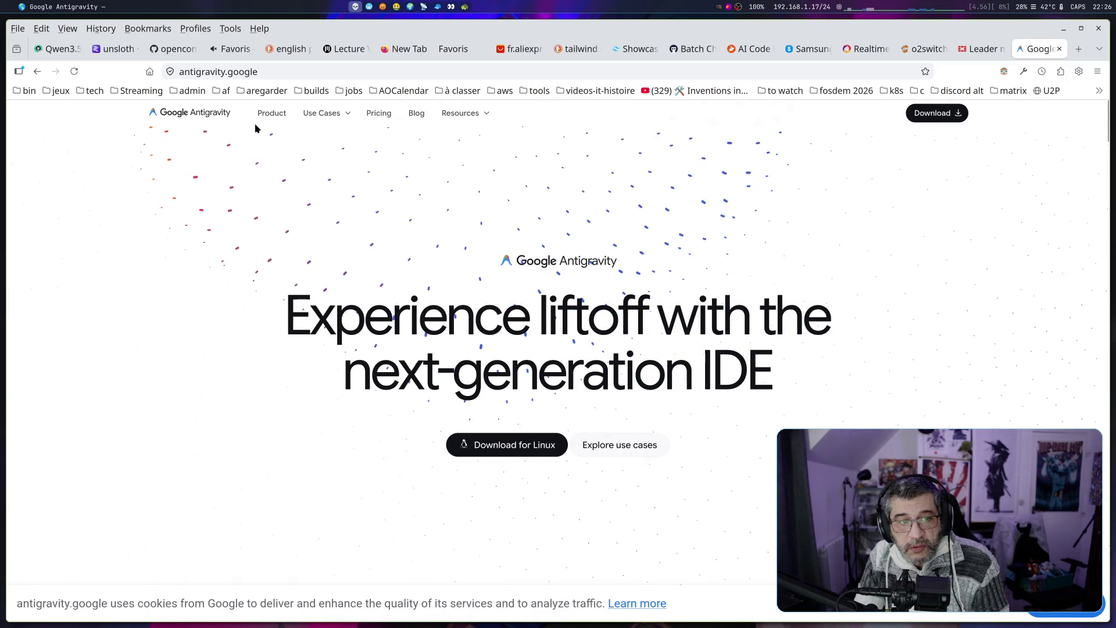
key("alt+Tab")
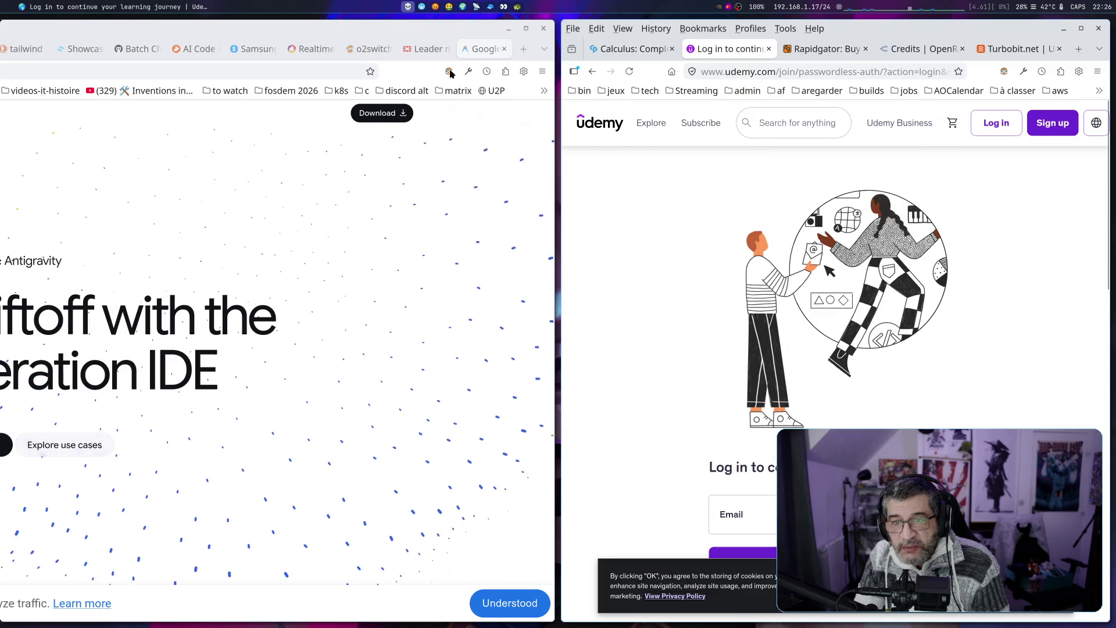
left_click(375, 132)
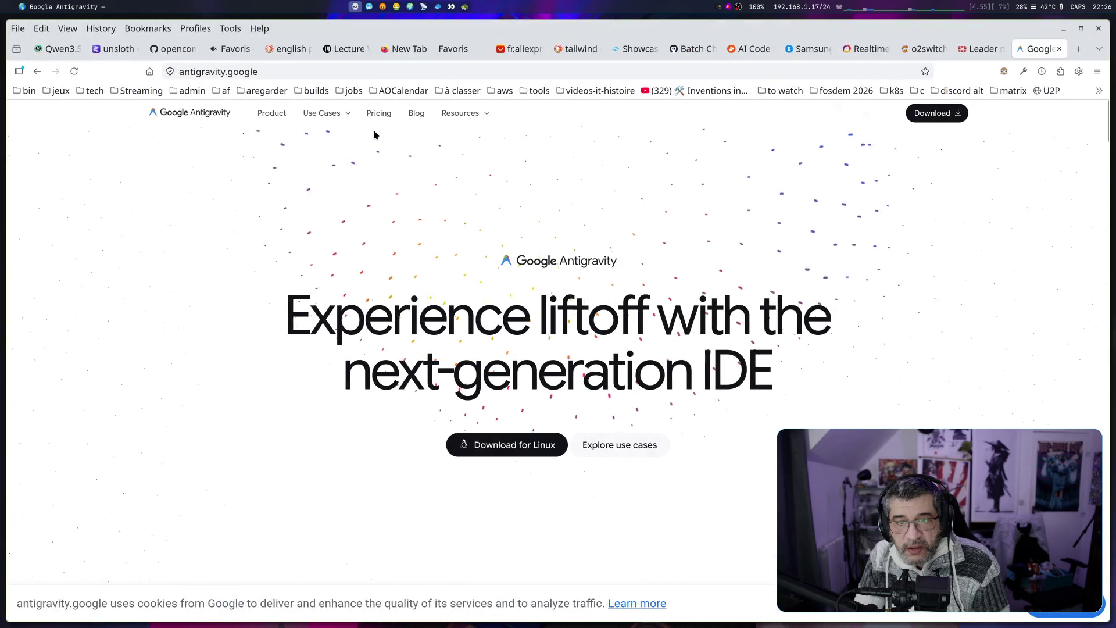
left_click(457, 50)
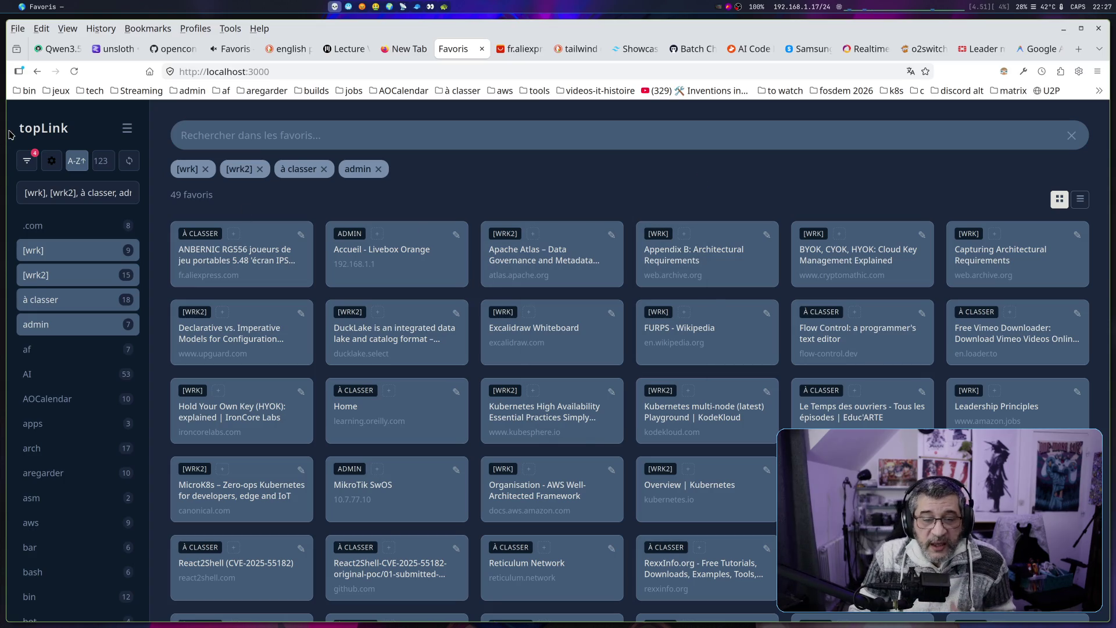
Select the topLink title, then open the Paramètres dialog on its Thèmes tab
left_click_drag(20, 128, 72, 133)
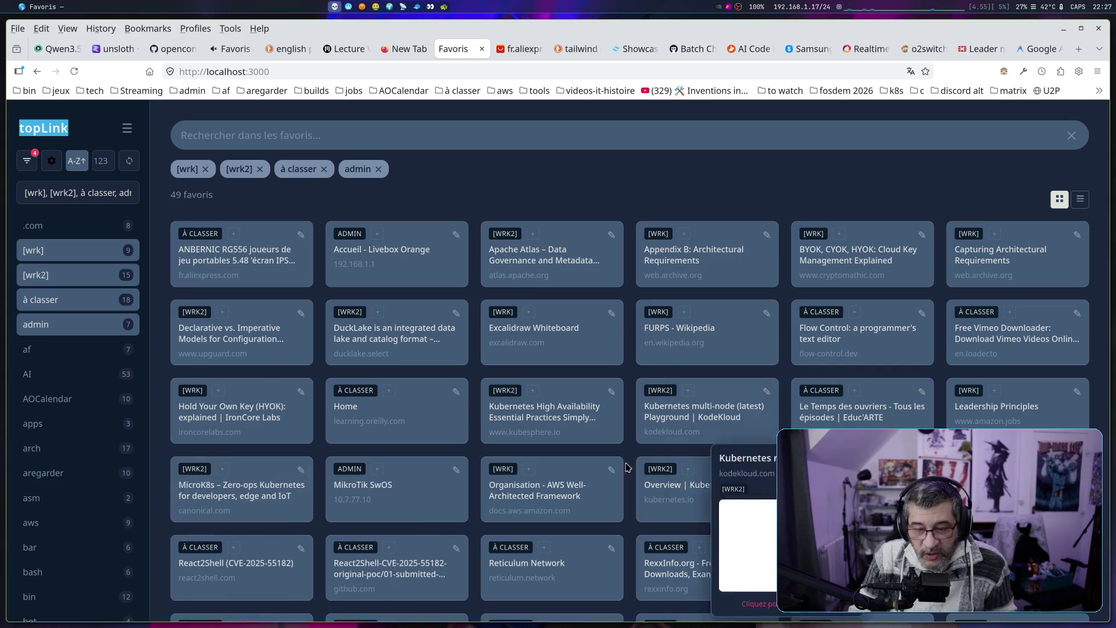
mouse_move(414, 359)
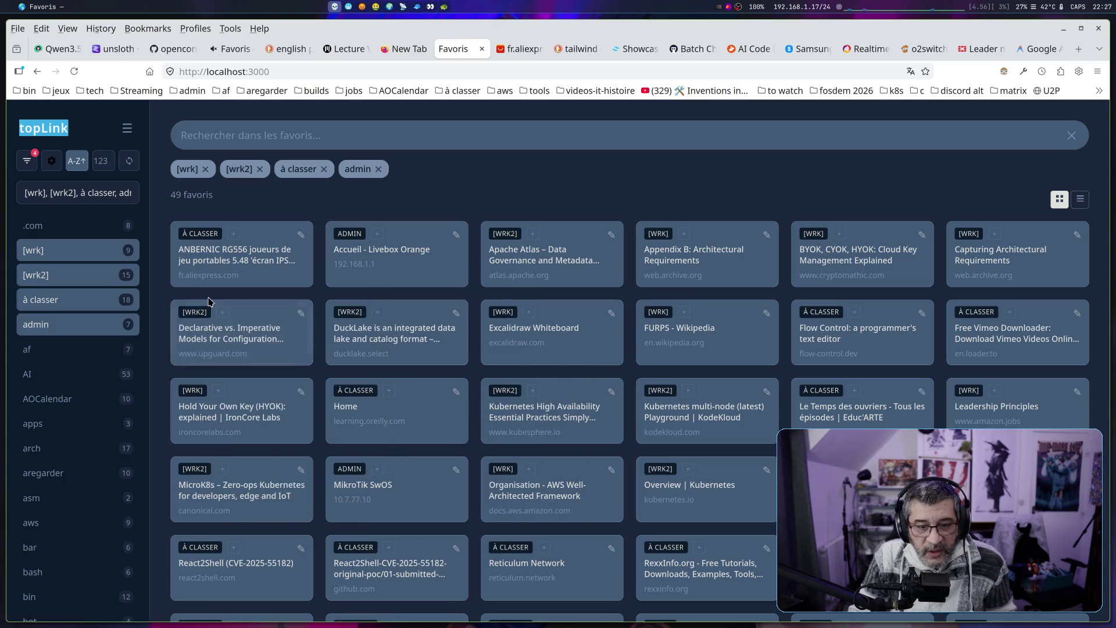
mouse_move(211, 304)
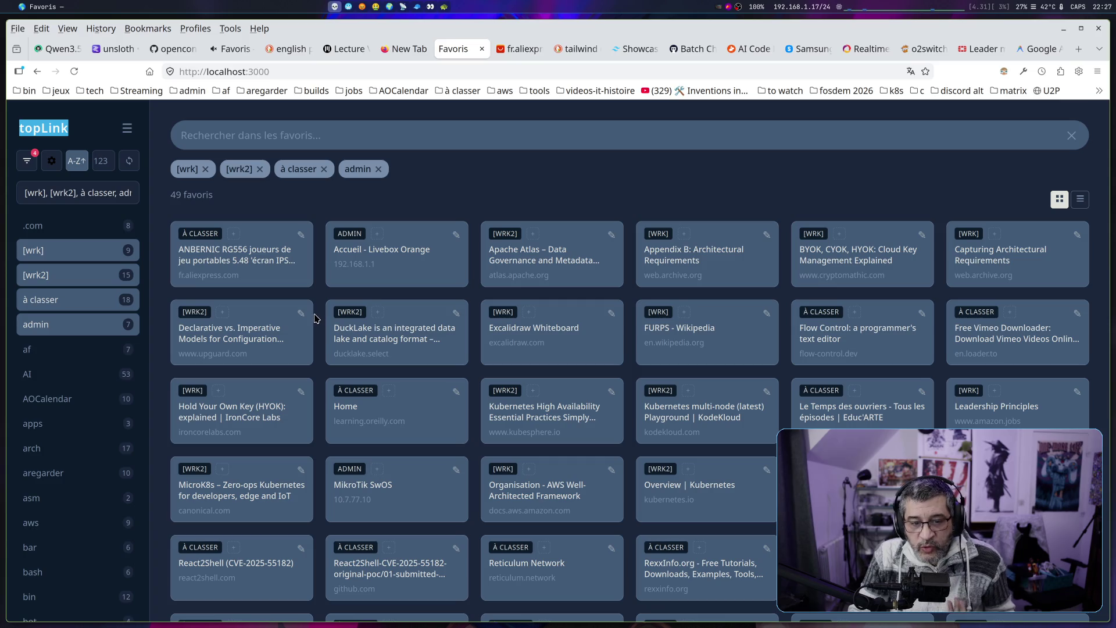
left_click(52, 166)
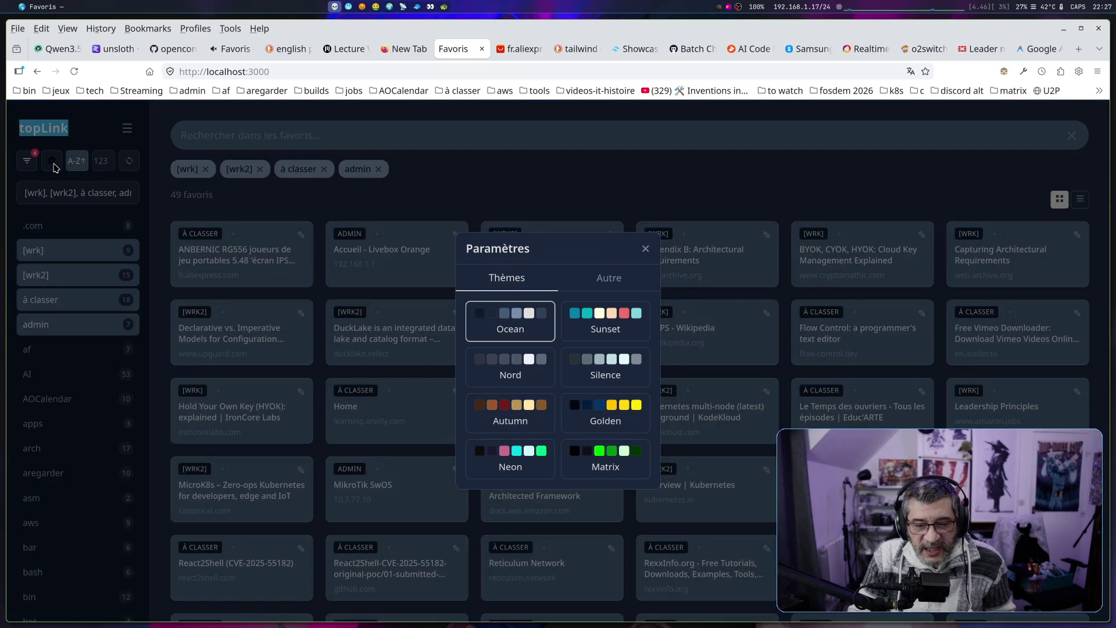
Try the Sunset, Nord, Silence, Golden and Matrix themes, then close settings to view Matrix
left_click(603, 343)
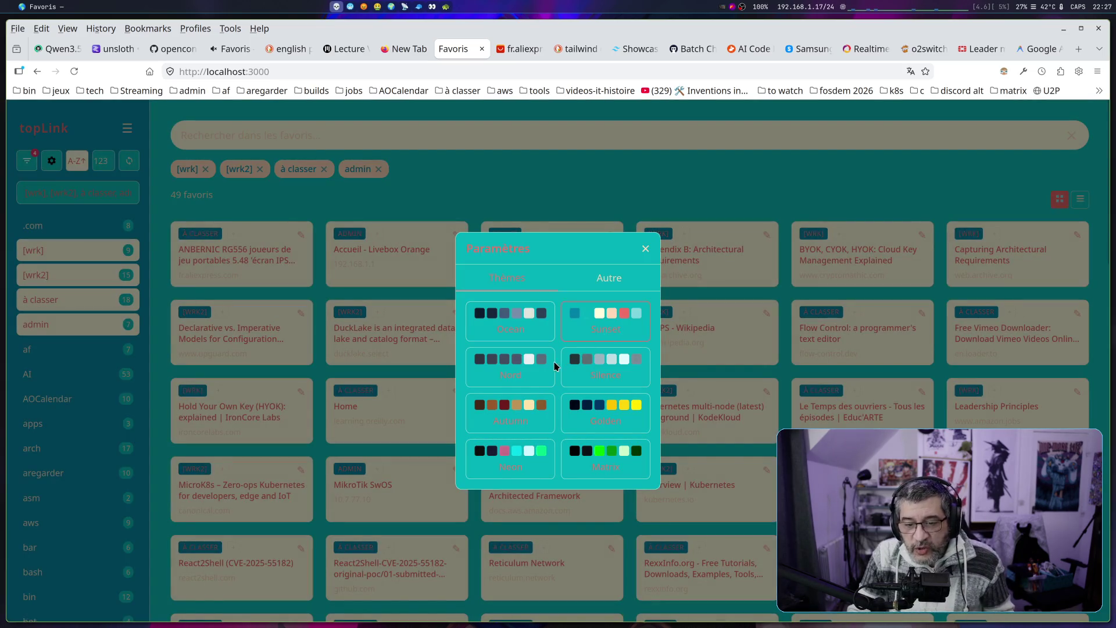
left_click(531, 370)
left_click(585, 381)
left_click(581, 410)
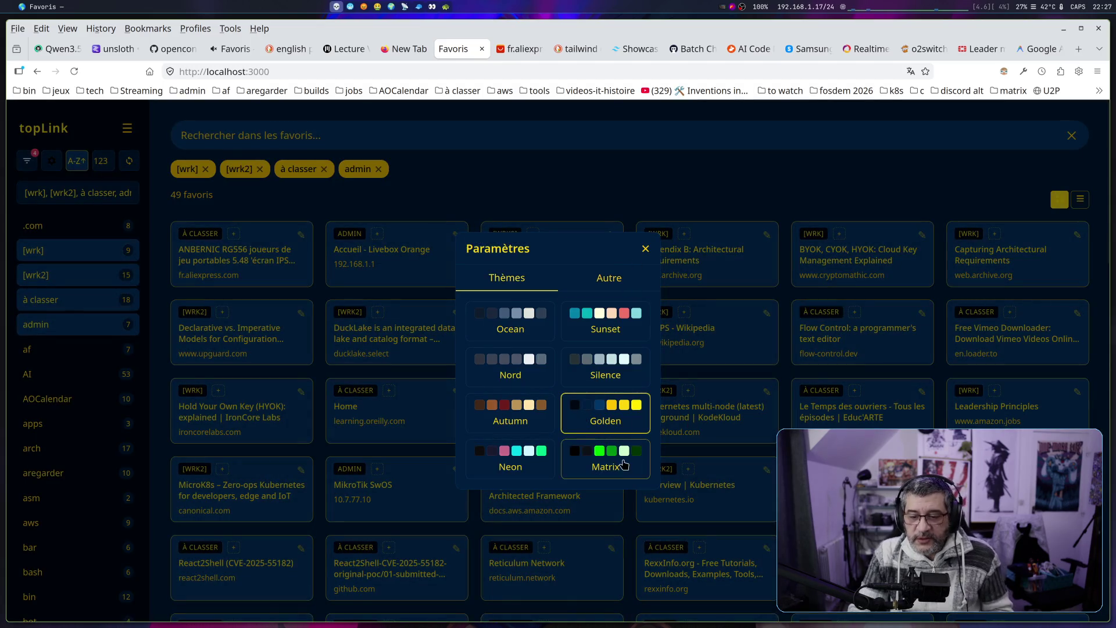
left_click(617, 460)
left_click(646, 249)
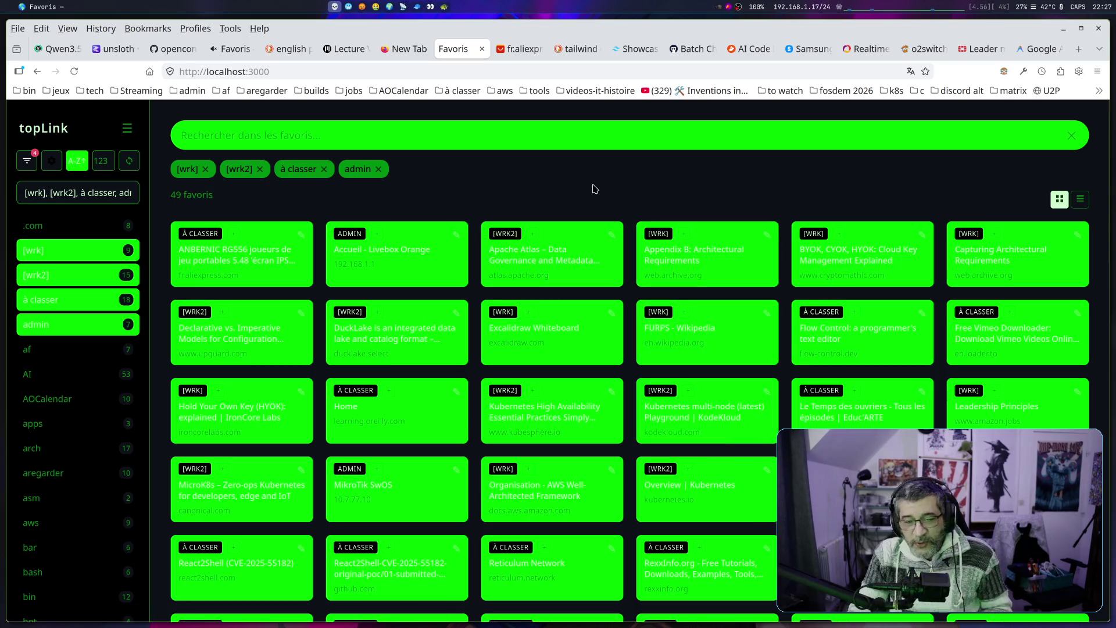
Try Neon and Nord, then settle on the Ocean theme and close the dialog
left_click(60, 167)
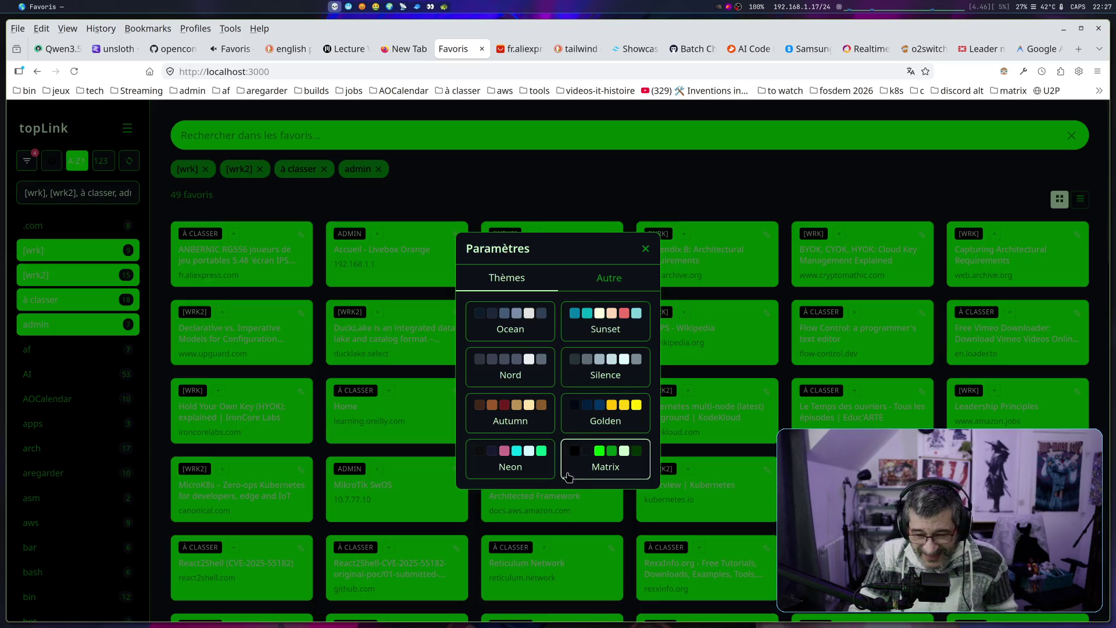
left_click(507, 459)
left_click(645, 250)
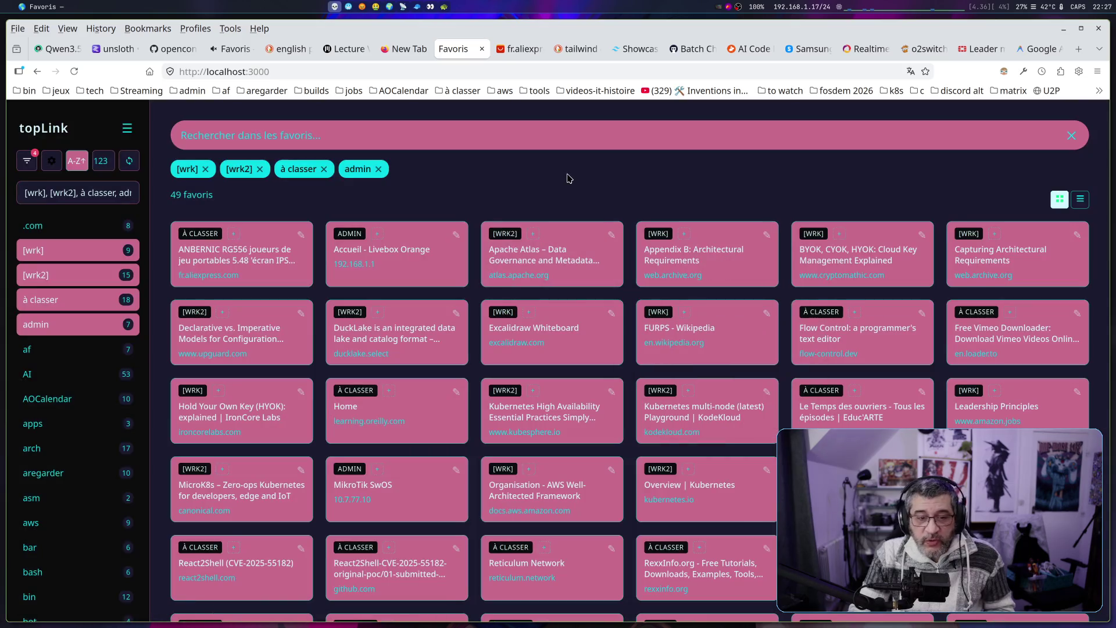
left_click(52, 162)
left_click(511, 364)
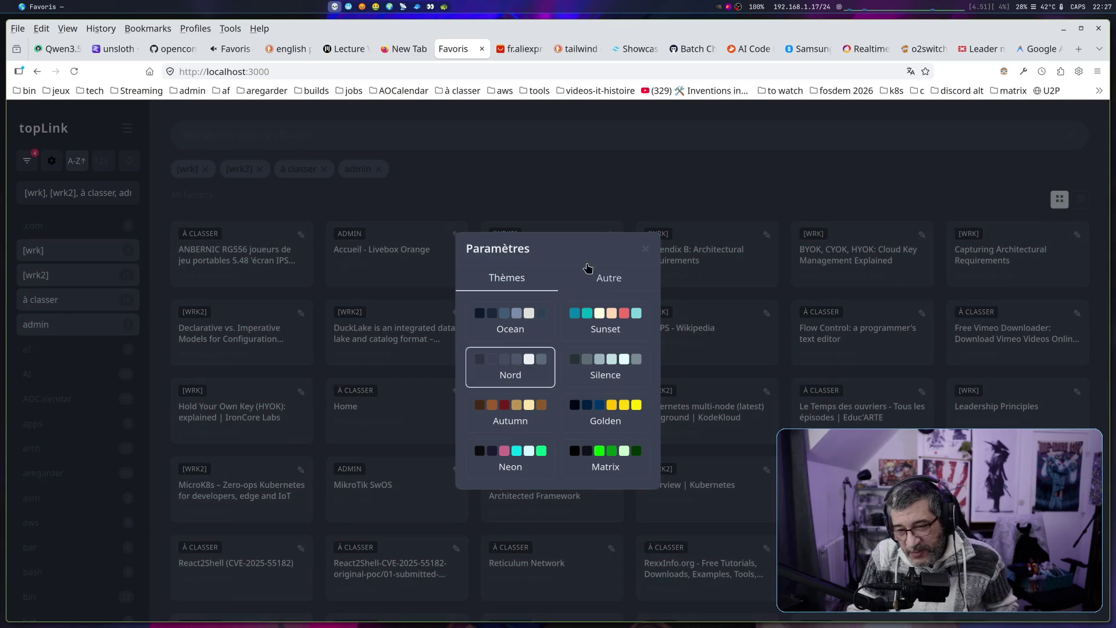
left_click(513, 311)
left_click(645, 249)
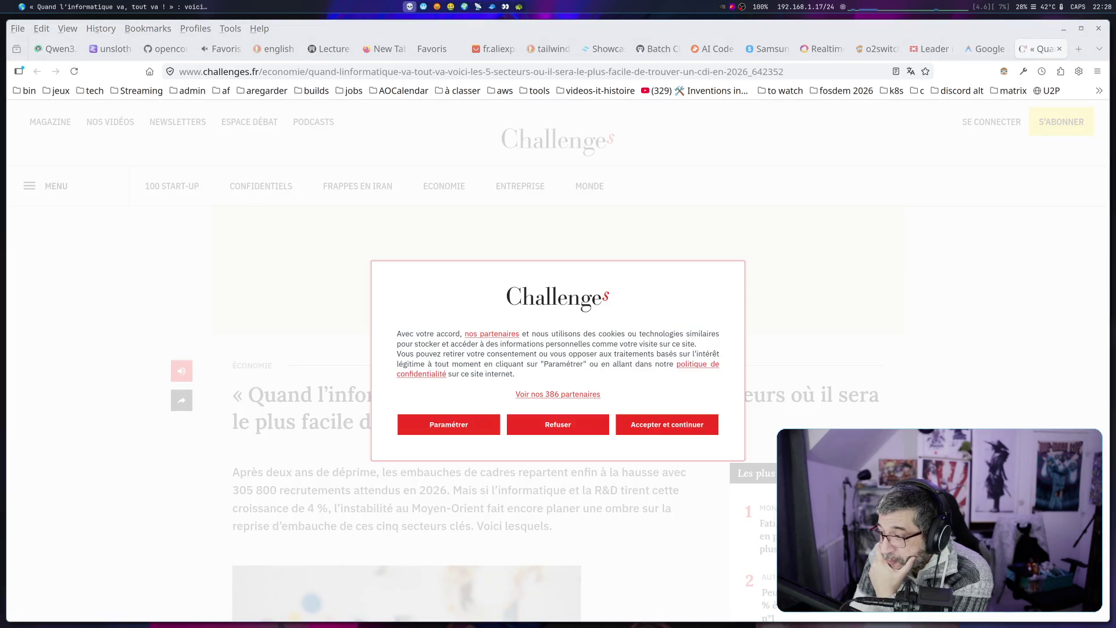
Refuse the Challenges.fr cookies and close the article's tab
left_click(546, 427)
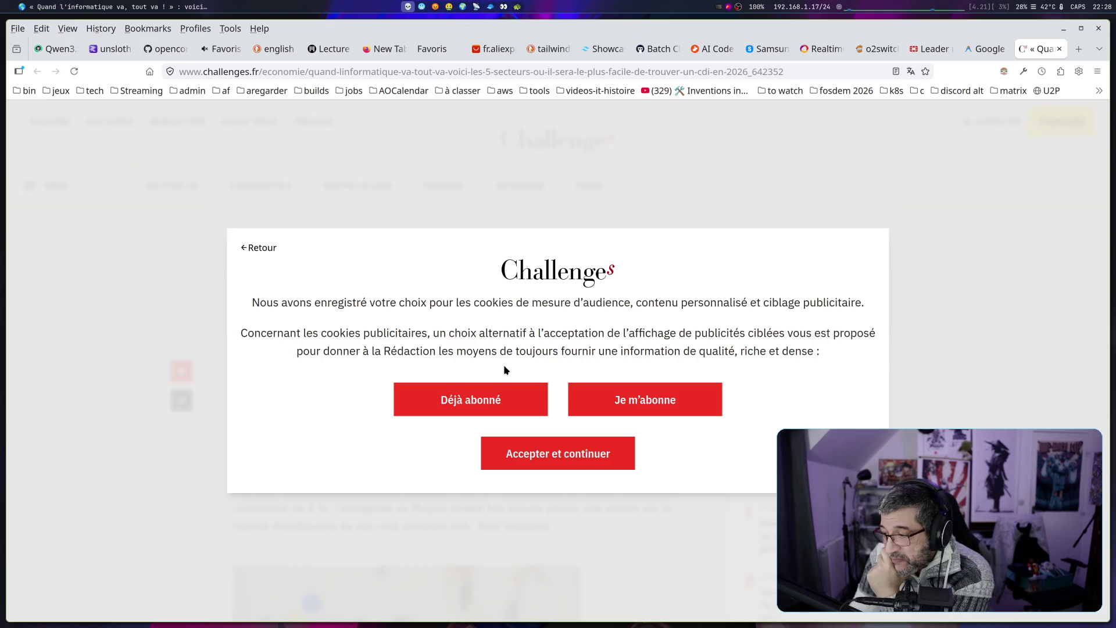
left_click(1060, 49)
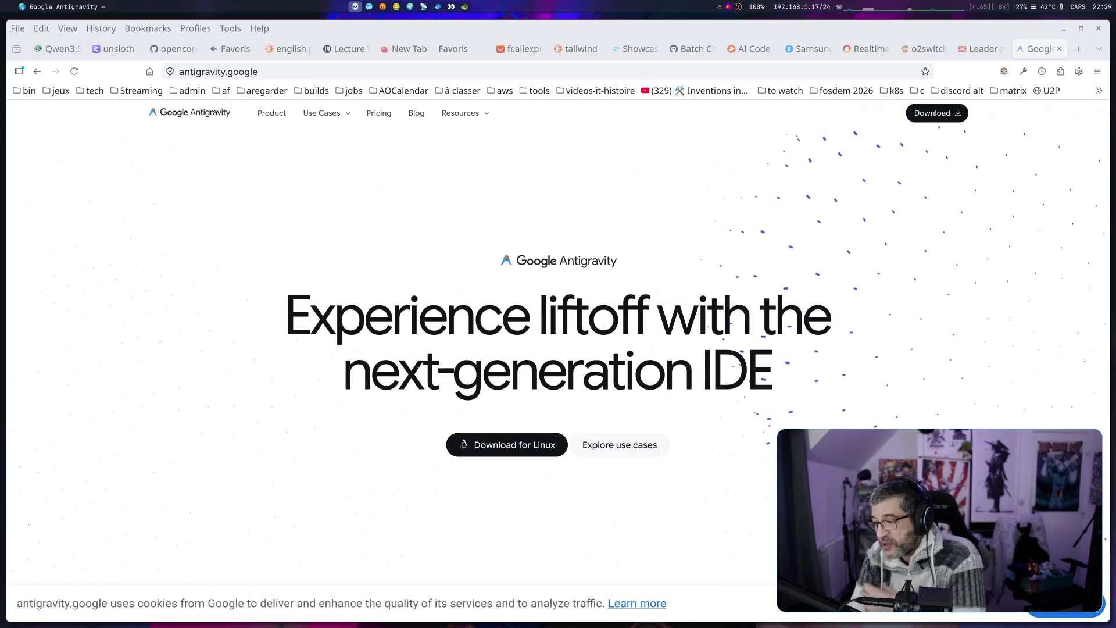
Launch a new Firefox window from the rofi launcher and inspect its tab context menu
key("super+Tab")
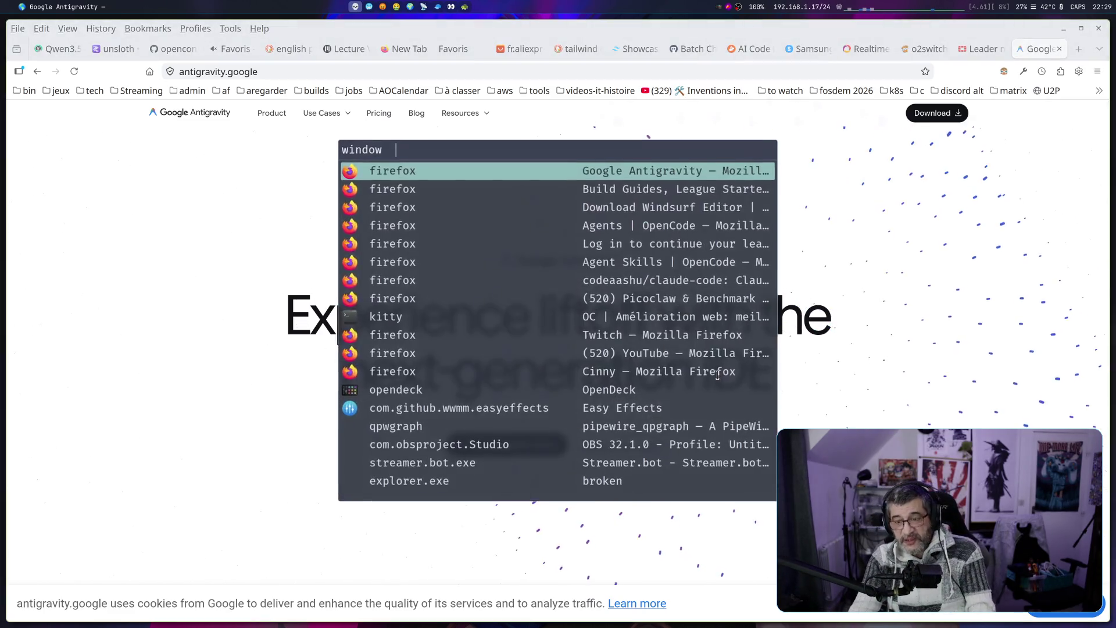
key("super+d")
key("Down")
key("Return")
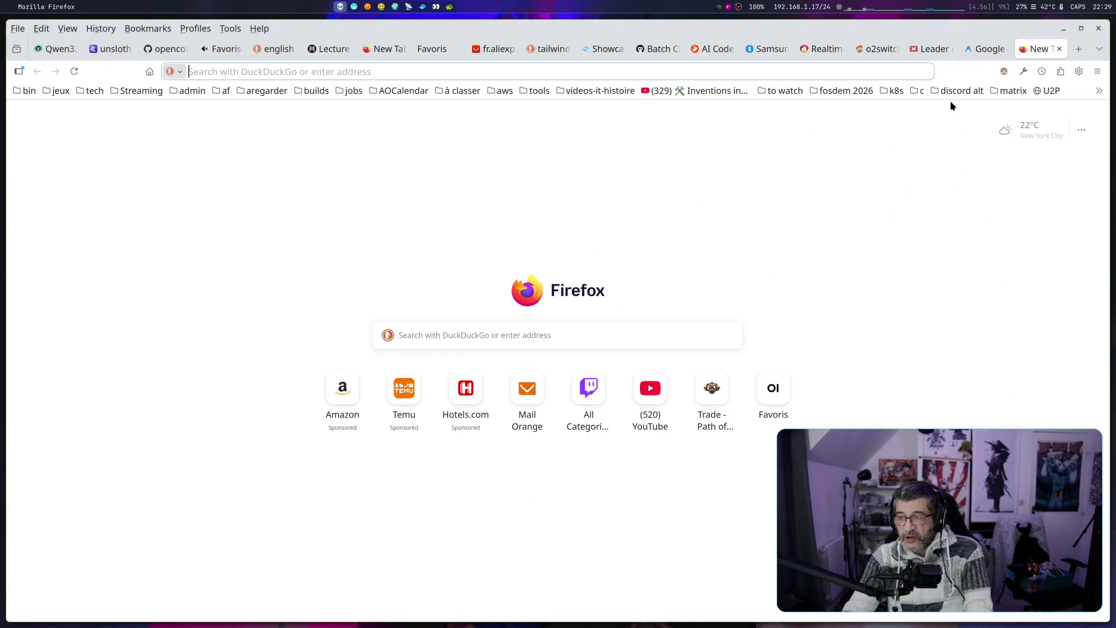
right_click(1042, 49)
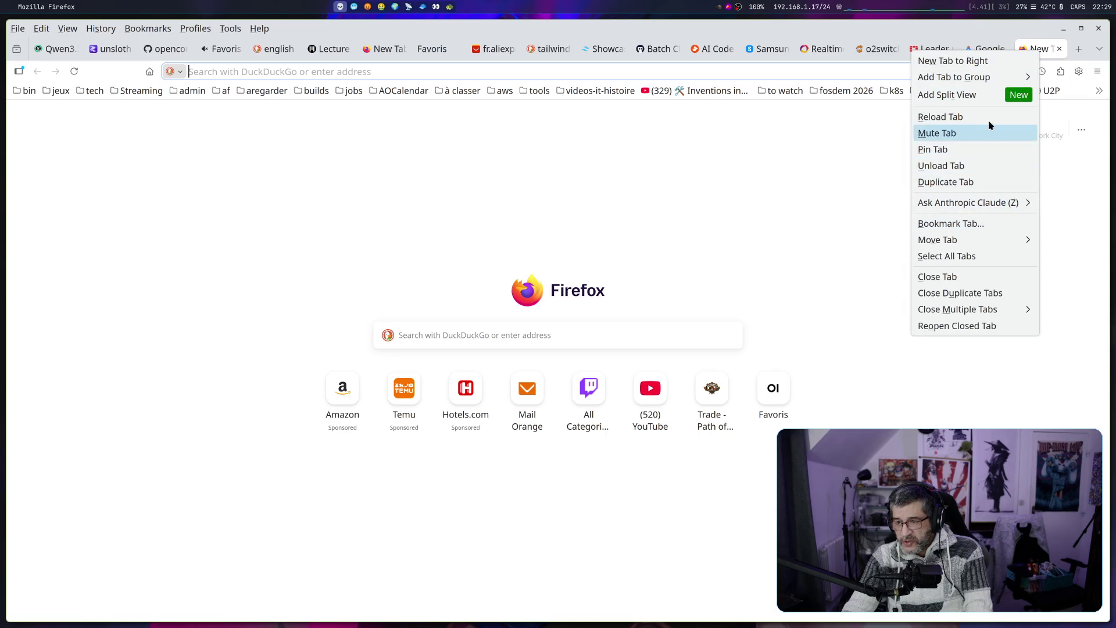
left_click(1091, 190)
right_click(1027, 49)
left_click(531, 110)
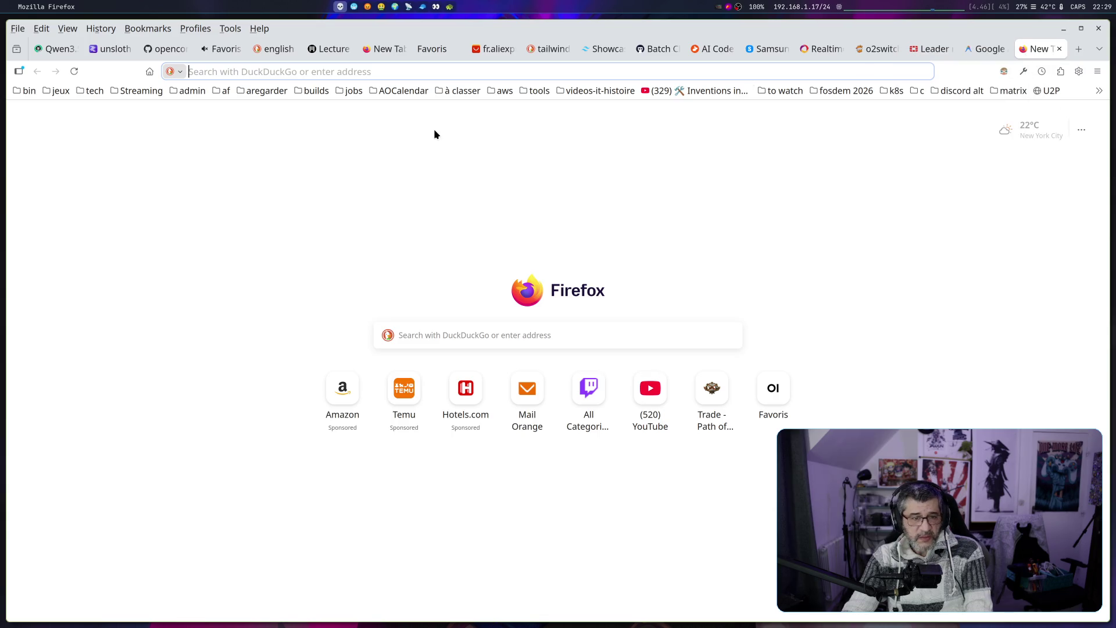
Browse the Edit, History, Tools and Profiles menus, then open the File menu
left_click(42, 29)
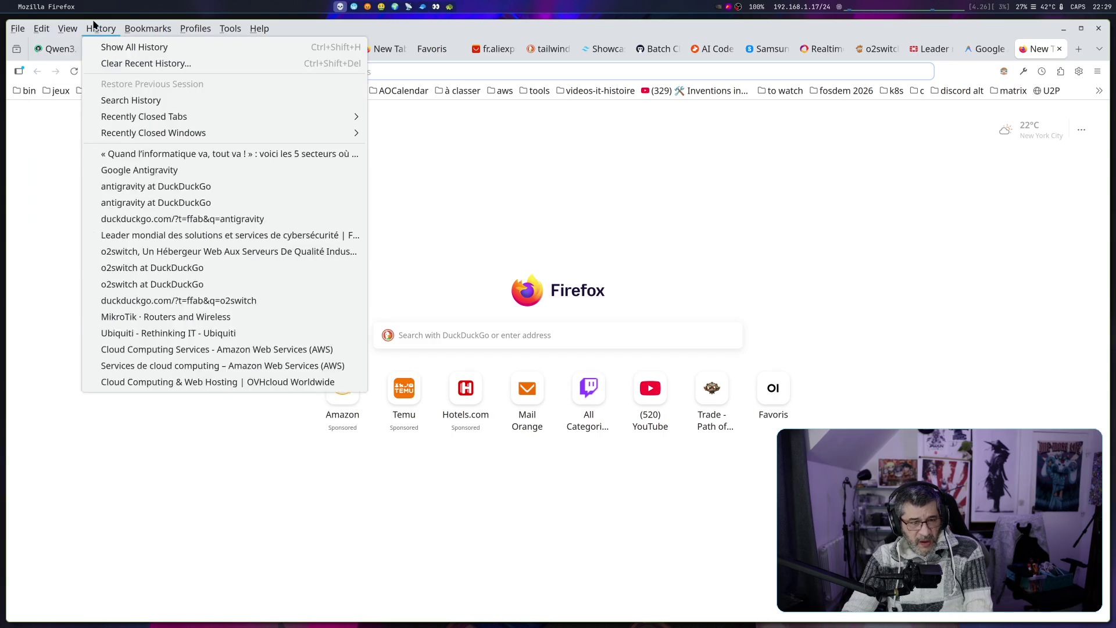
mouse_move(186, 30)
mouse_move(223, 34)
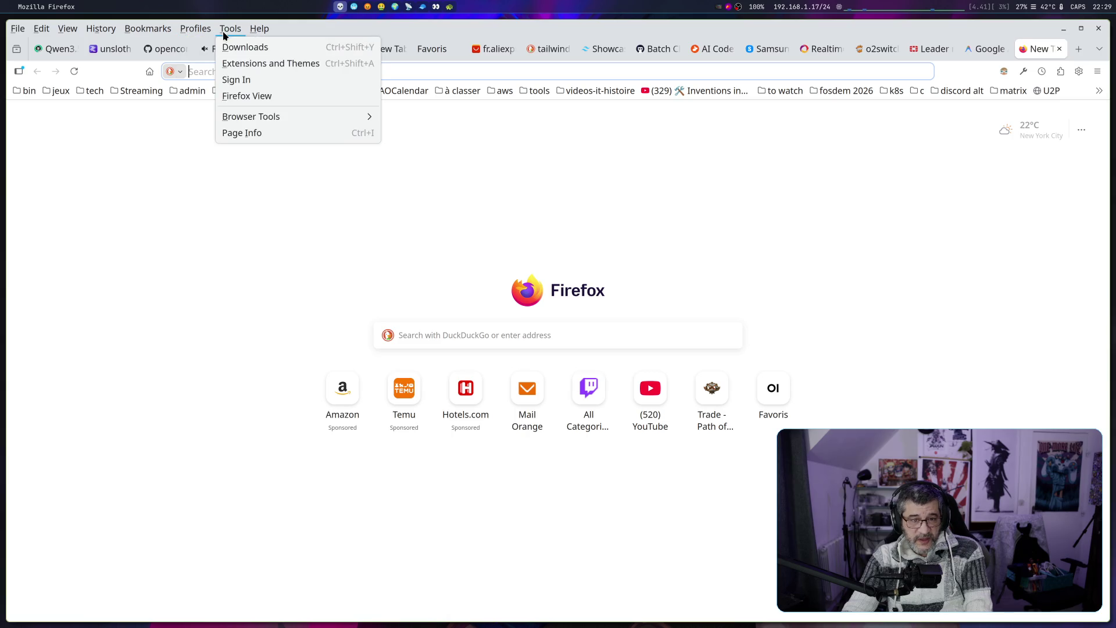
left_click(223, 32)
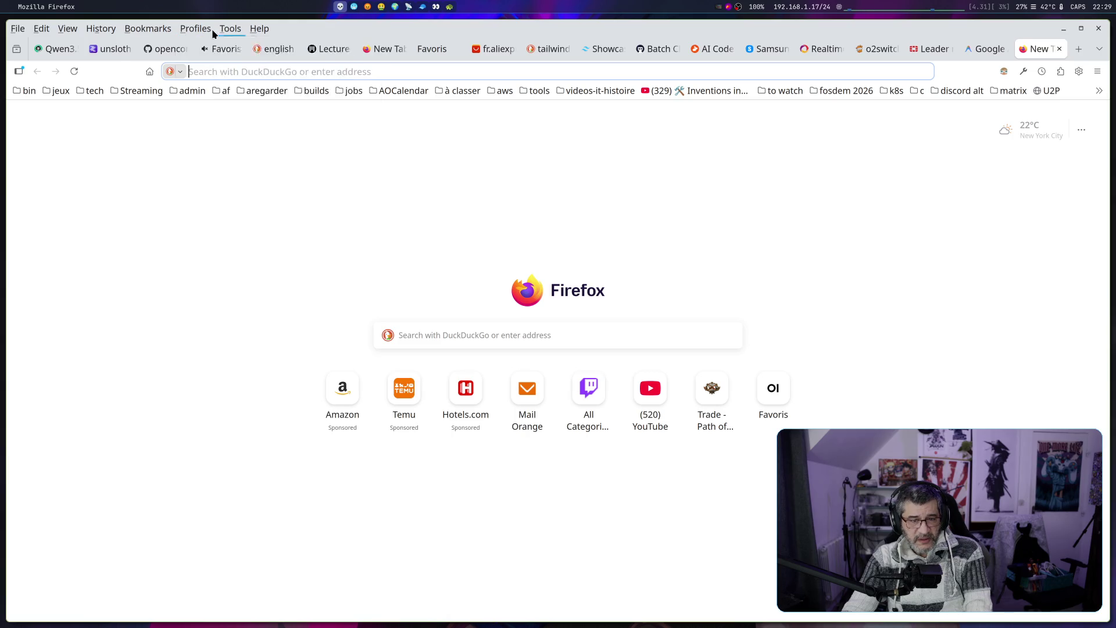
left_click(186, 29)
key("Escape")
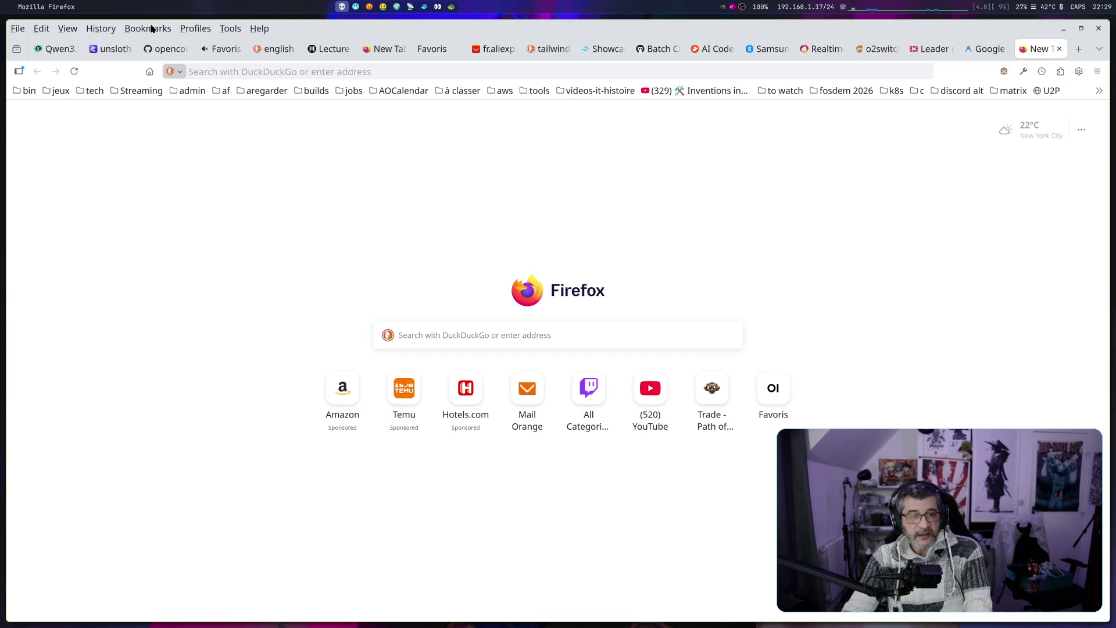
left_click(17, 29)
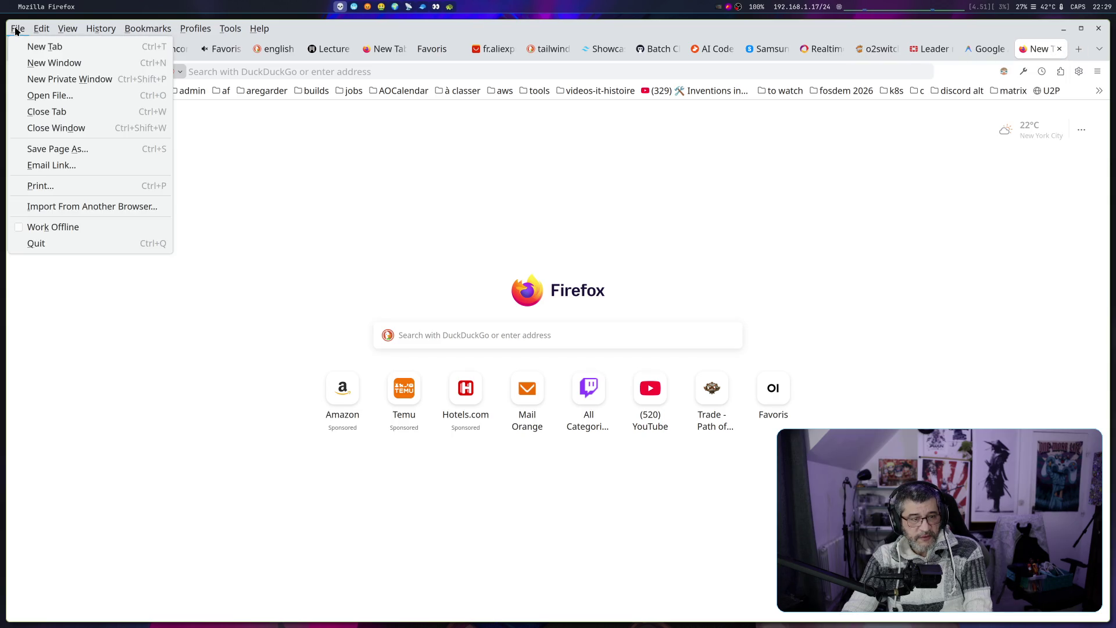
Load the pasted Challenges article in a new private window, accept cookies, and go fullscreen with F11
left_click(102, 82)
left_click(314, 203)
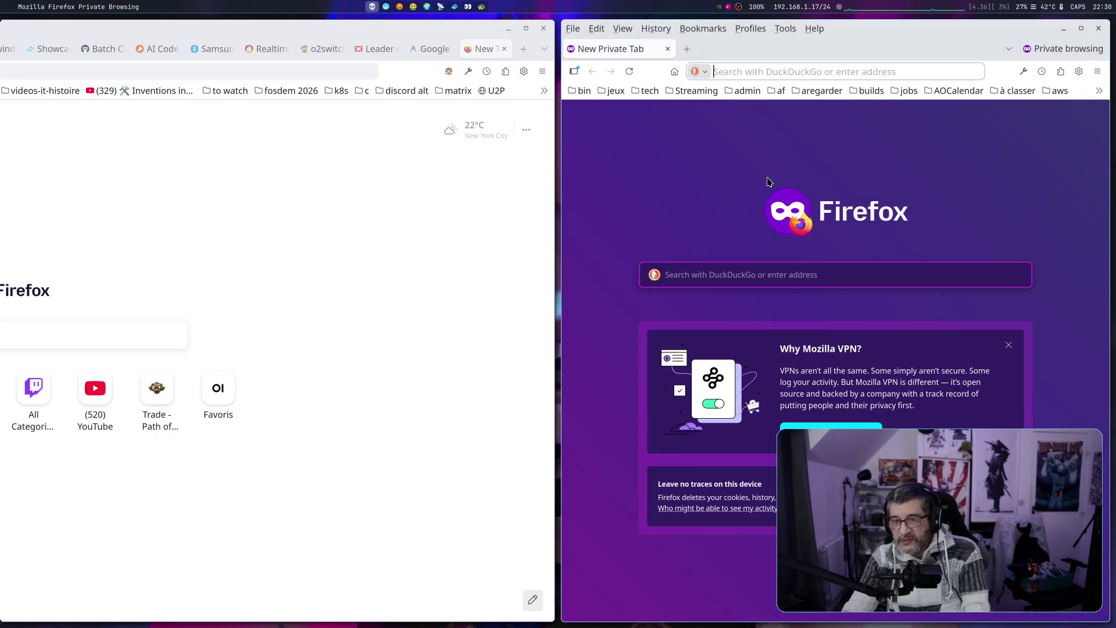
left_click(749, 71)
key("ctrl+v")
key("Return")
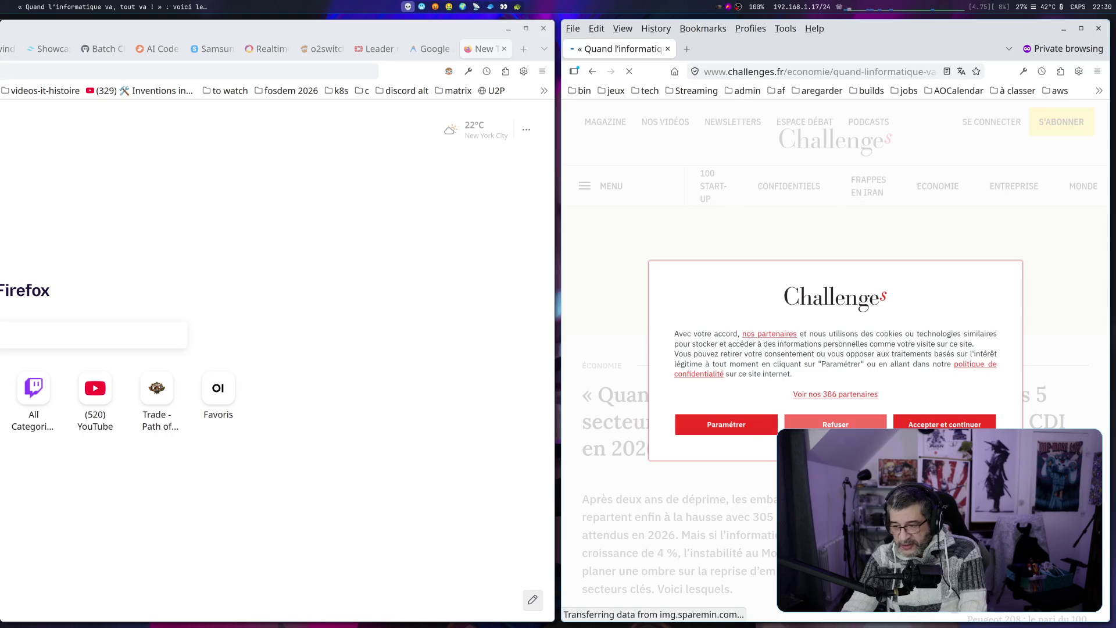
left_click(912, 423)
key("F11")
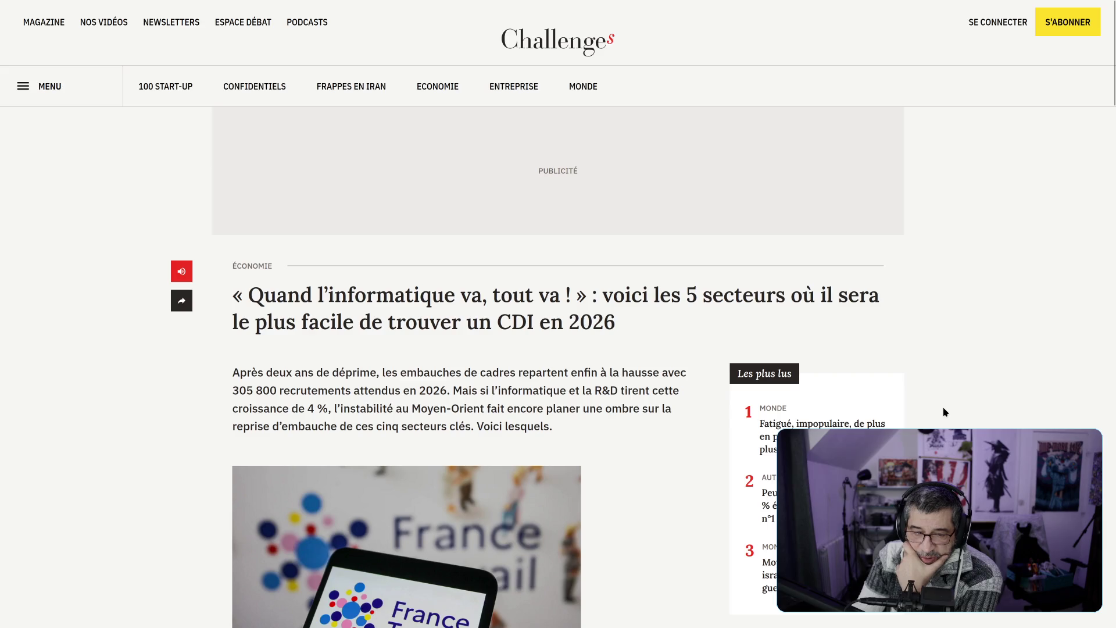
Highlight the article's two intro lines while scrolling through the opening
left_click_drag(492, 323, 627, 335)
scroll(605, 345, "down", 2)
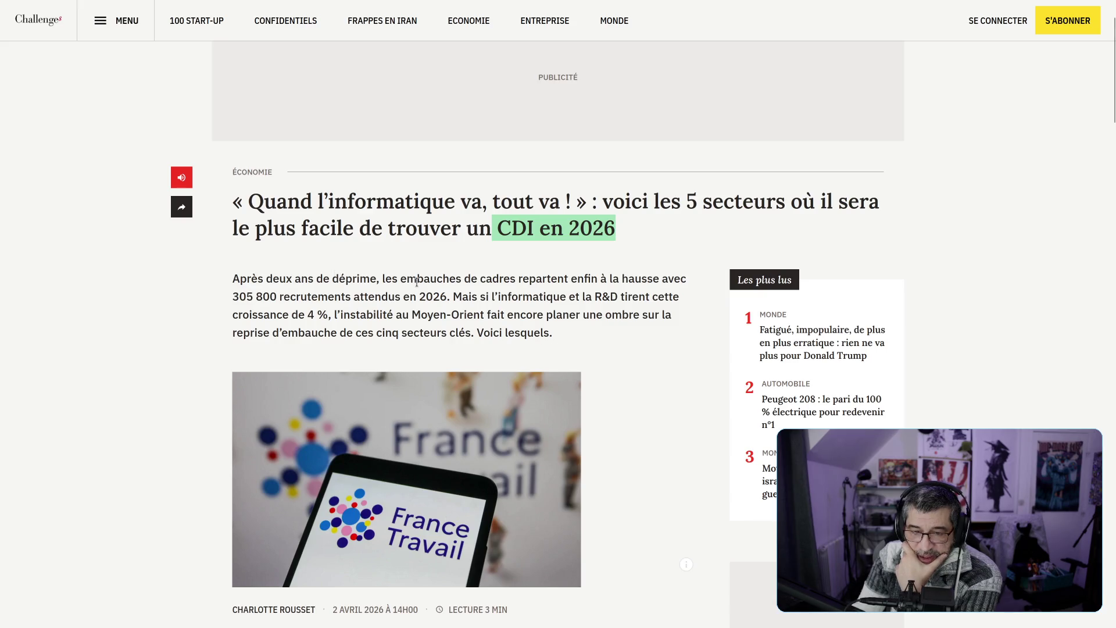
left_click_drag(387, 278, 677, 282)
mouse_move(241, 297)
left_mouse_down()
mouse_move(644, 298)
mouse_move(326, 316)
mouse_move(550, 321)
mouse_move(553, 341)
left_mouse_up()
scroll(536, 348, "down", 5)
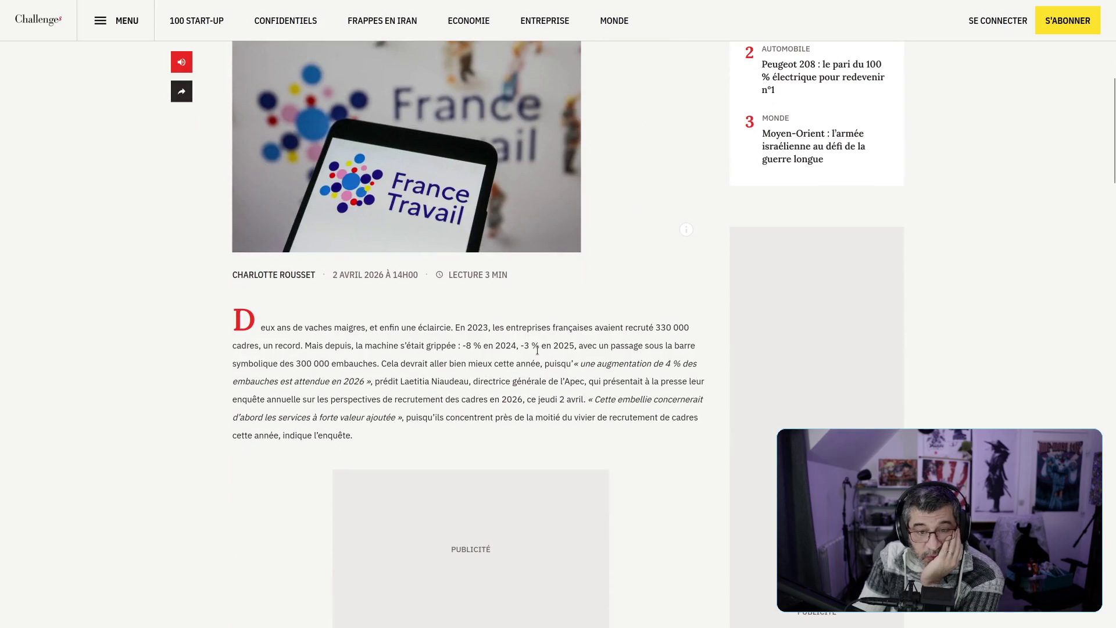
scroll(537, 349, "down", 1)
scroll(523, 343, "up", 2)
scroll(421, 341, "down", 1)
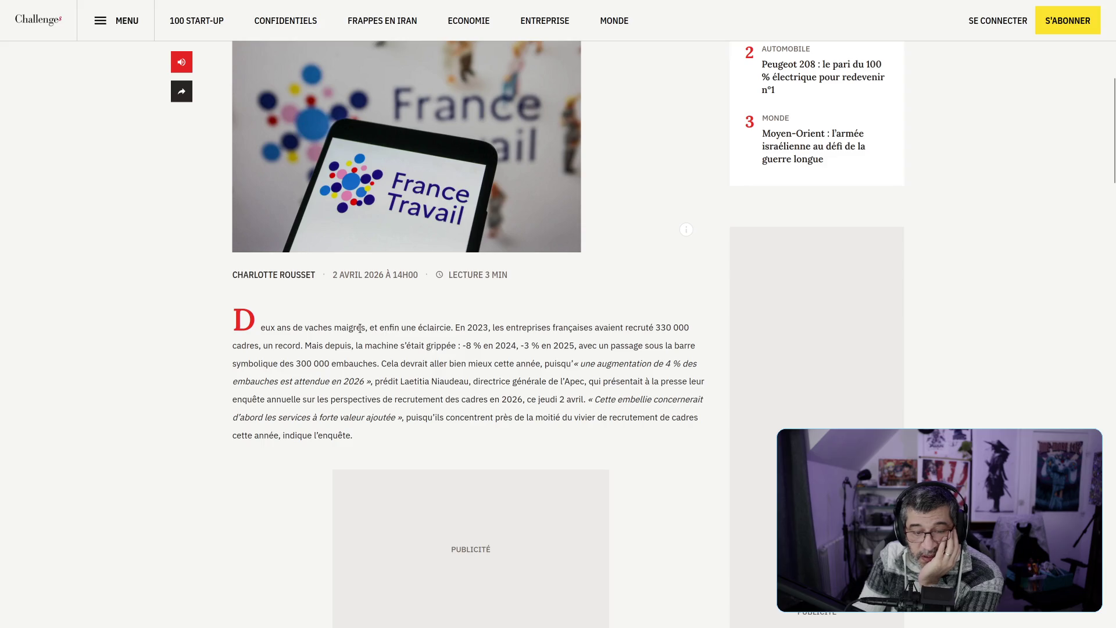
Highlight the companies' hiring-figures sentence, then scroll back up to the opening paragraph
left_click_drag(360, 328, 399, 327)
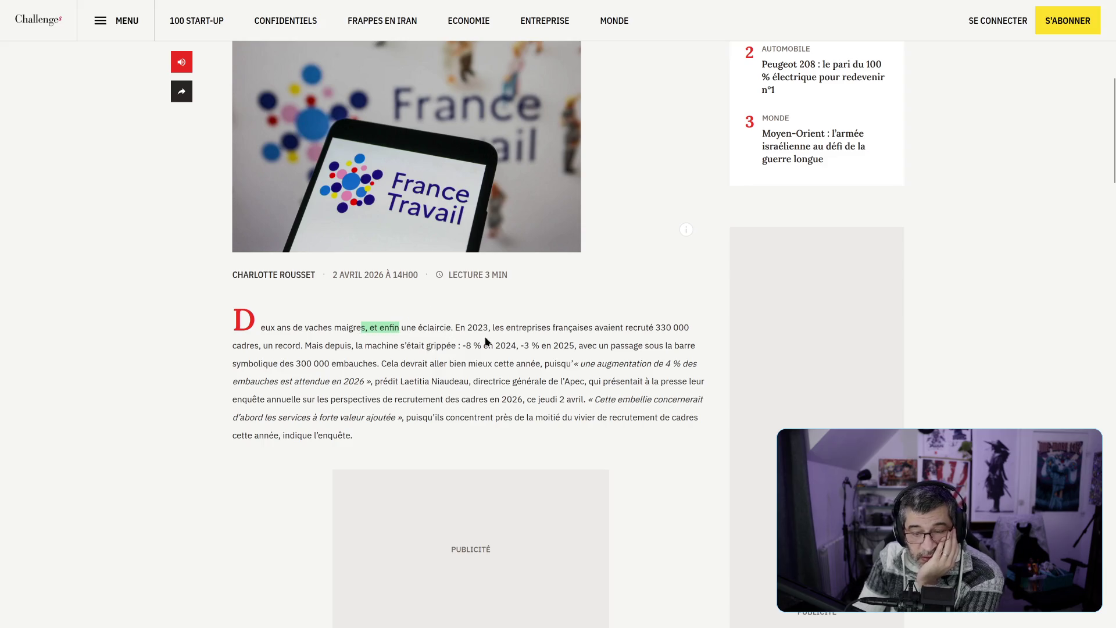
mouse_move(493, 328)
left_mouse_down()
mouse_move(660, 341)
mouse_move(372, 365)
mouse_move(551, 400)
mouse_move(552, 417)
left_mouse_up()
scroll(553, 419, "down", 4)
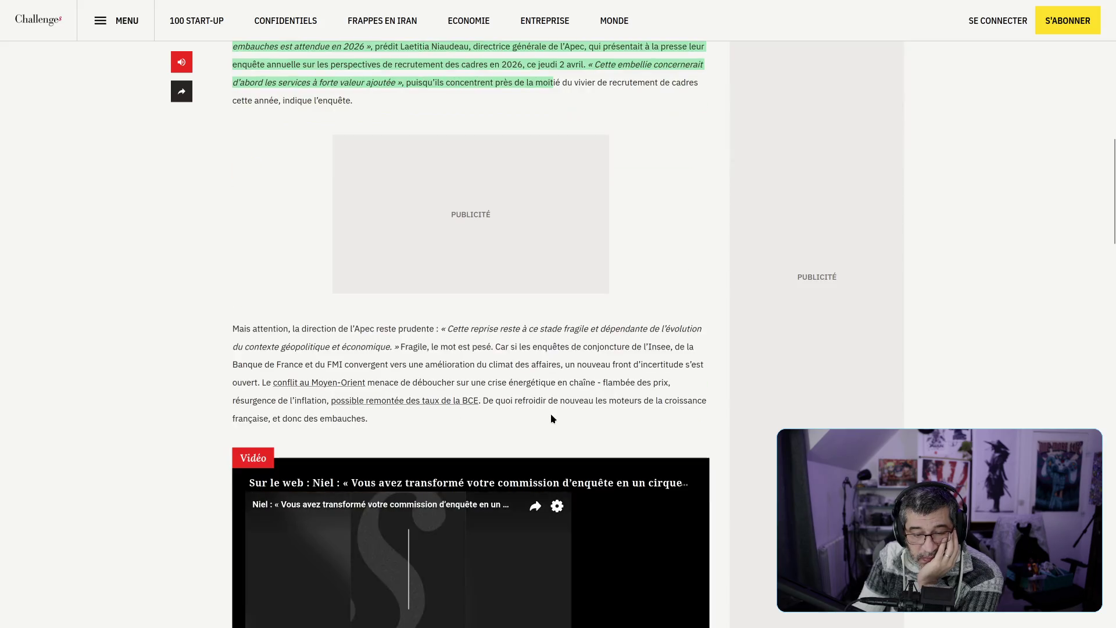
scroll(551, 419, "down", 1)
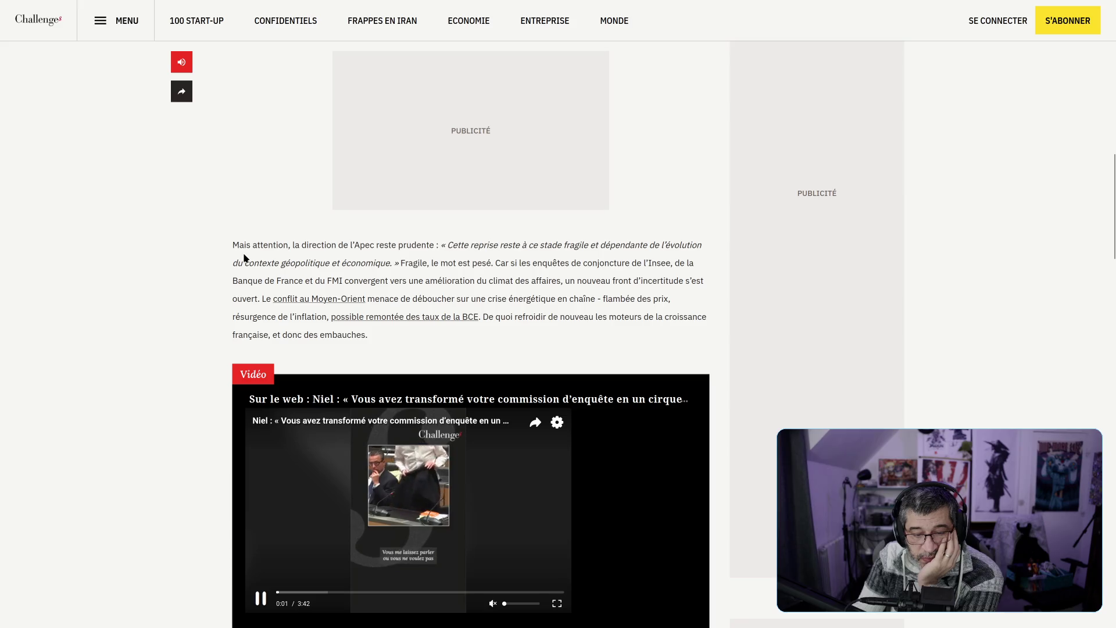
mouse_move(301, 245)
left_mouse_down()
mouse_move(391, 256)
mouse_move(396, 248)
left_mouse_up()
scroll(415, 255, "up", 3)
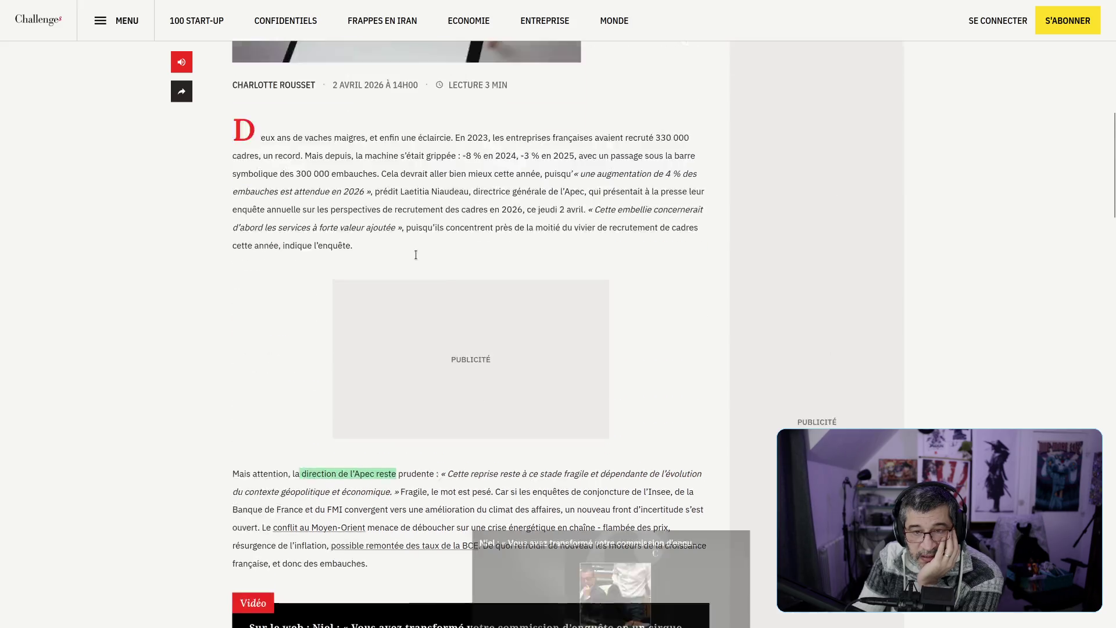
scroll(416, 255, "up", 1)
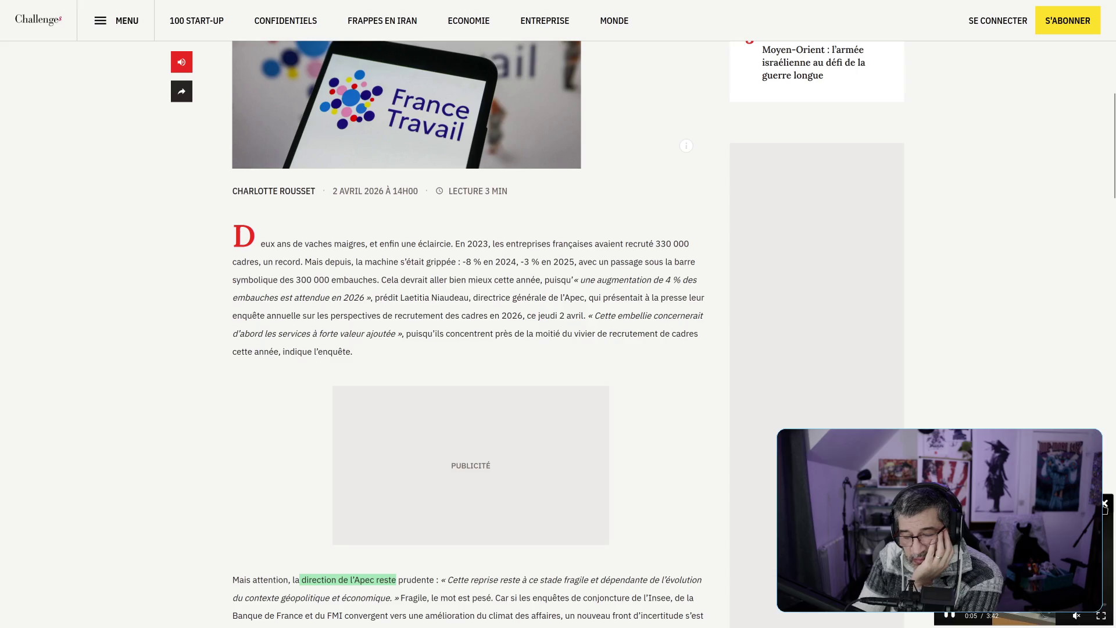
mouse_move(657, 245)
left_mouse_down()
mouse_move(296, 263)
mouse_move(353, 266)
left_mouse_up()
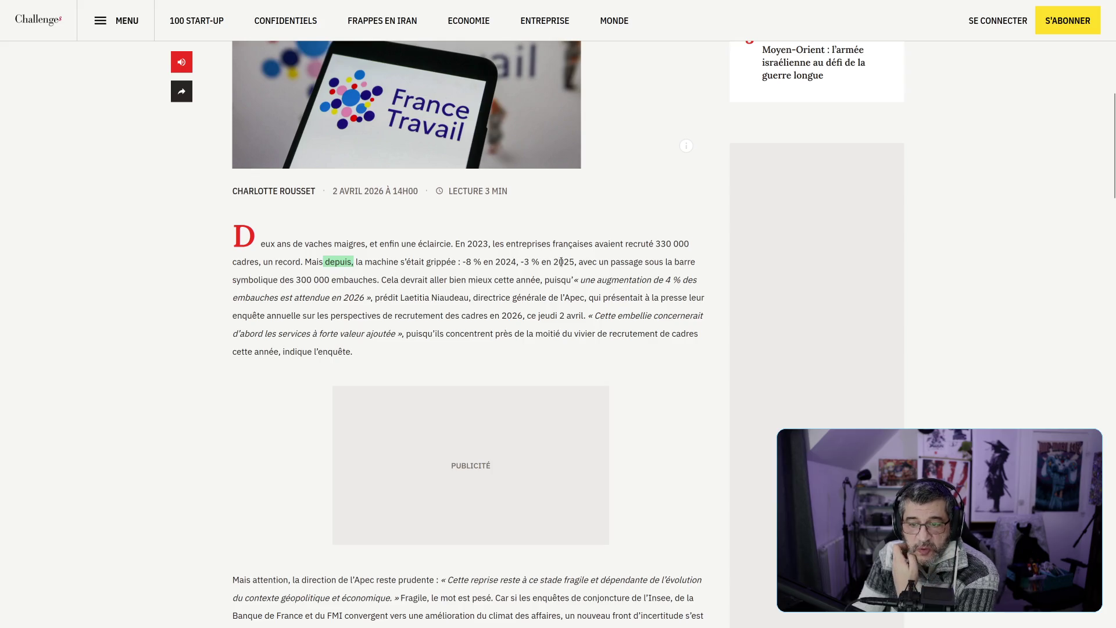
Highlight the 300 000 hiring figure, the Apec 2026 survey passage and 'services à forte valeur ajoutée'
left_click_drag(289, 281, 385, 280)
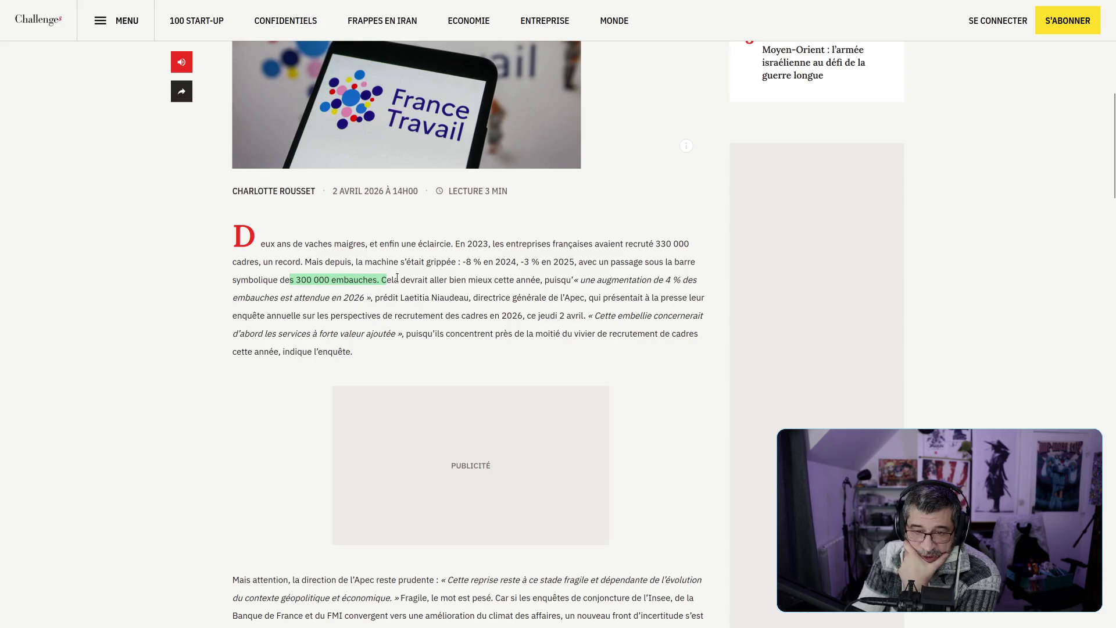
mouse_move(585, 280)
left_mouse_down()
mouse_move(685, 280)
mouse_move(462, 316)
mouse_move(343, 298)
mouse_move(705, 306)
mouse_move(333, 317)
mouse_move(569, 319)
mouse_move(549, 319)
left_mouse_up()
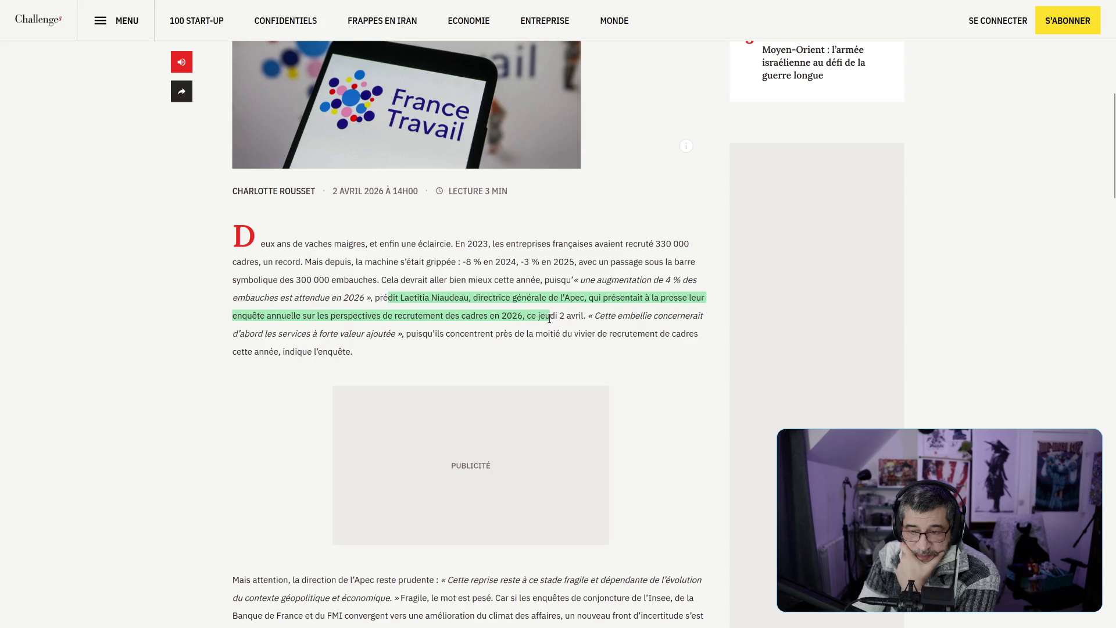
left_click_drag(268, 334, 400, 333)
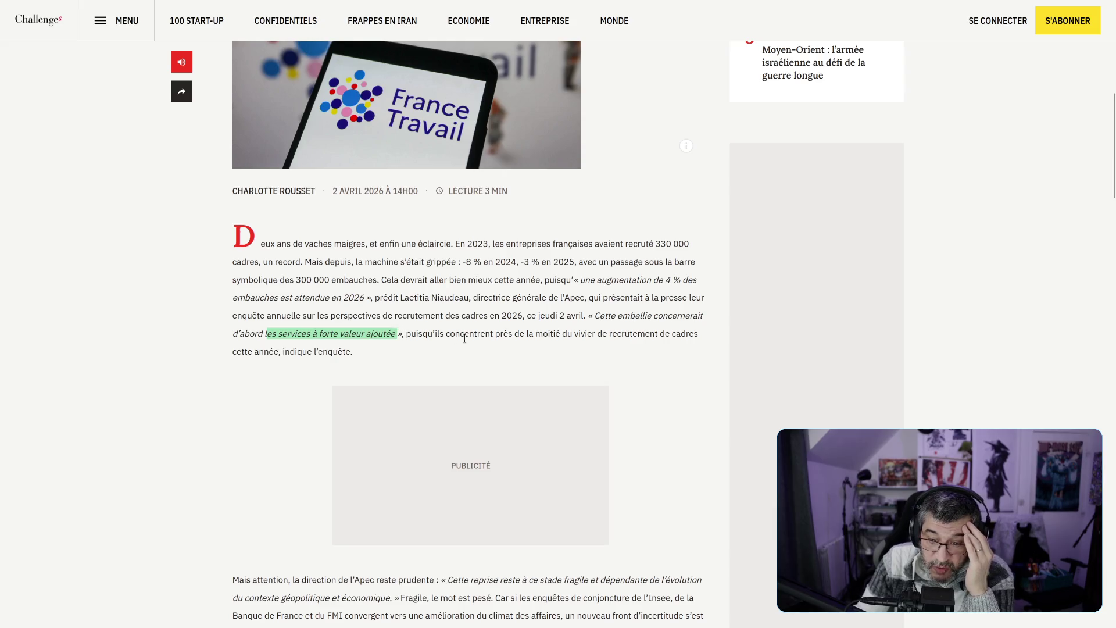
Re-highlight 'services à forte valeur ajoutée', then highlight the Apec's cautious quote through the Insee sentence
scroll(474, 338, "down", 3)
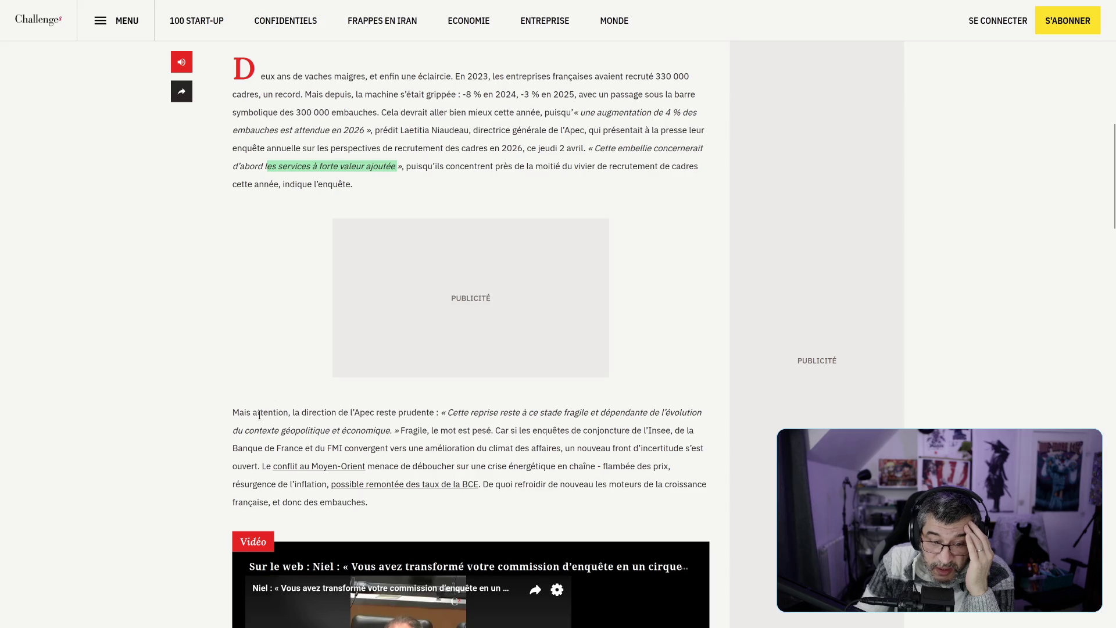
left_click(383, 166)
left_click_drag(247, 166, 396, 167)
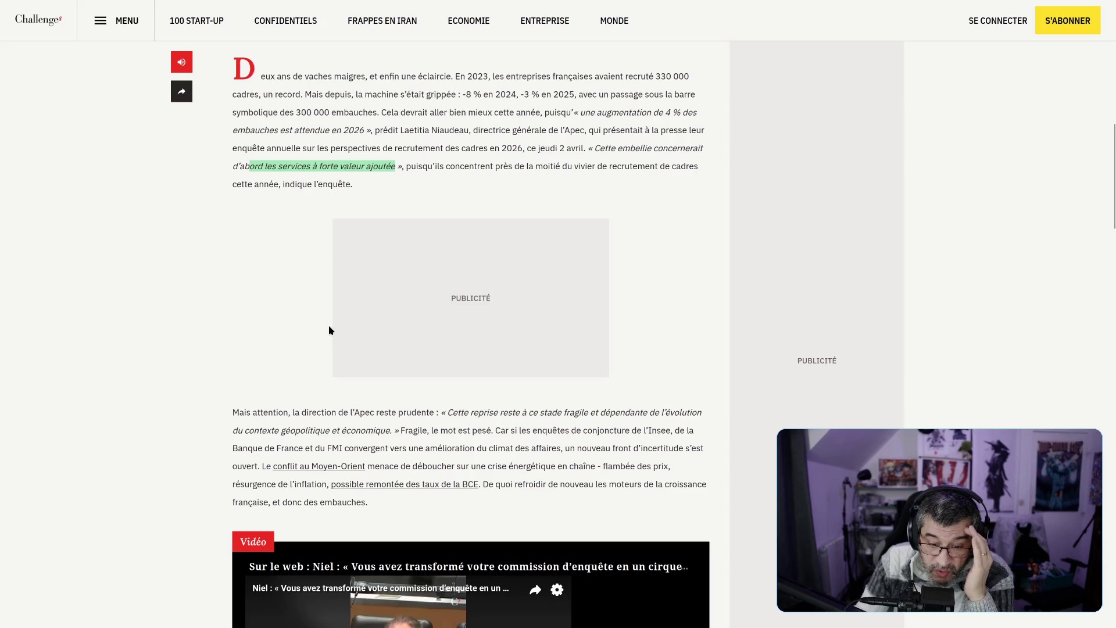
scroll(329, 327, "down", 1)
mouse_move(453, 329)
left_mouse_down()
mouse_move(598, 333)
mouse_move(362, 364)
left_mouse_up()
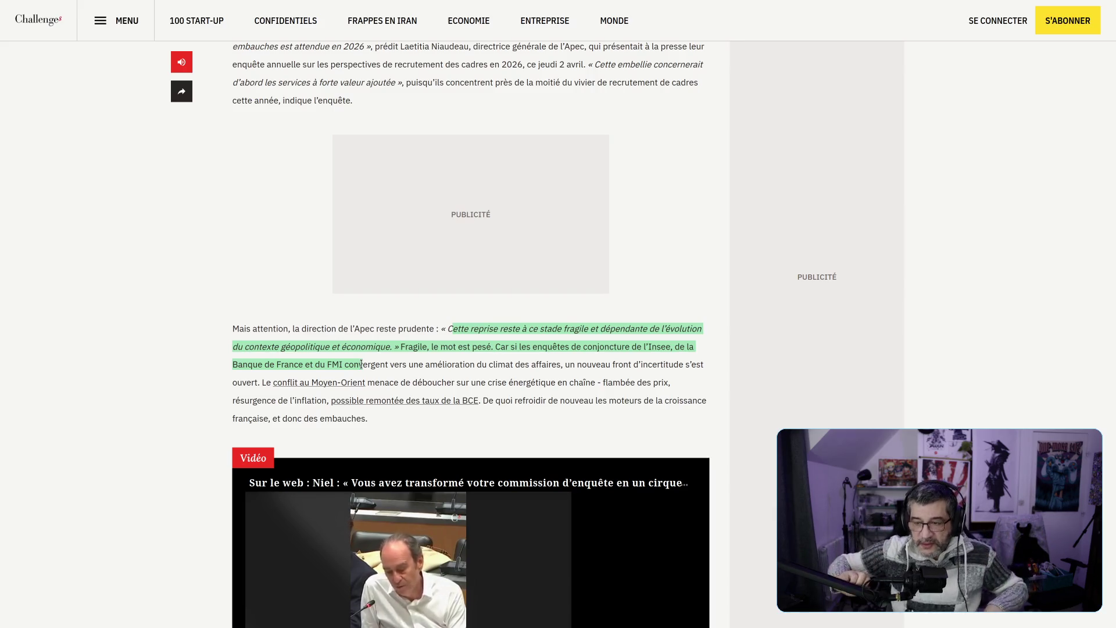
left_click_drag(361, 364, 369, 361)
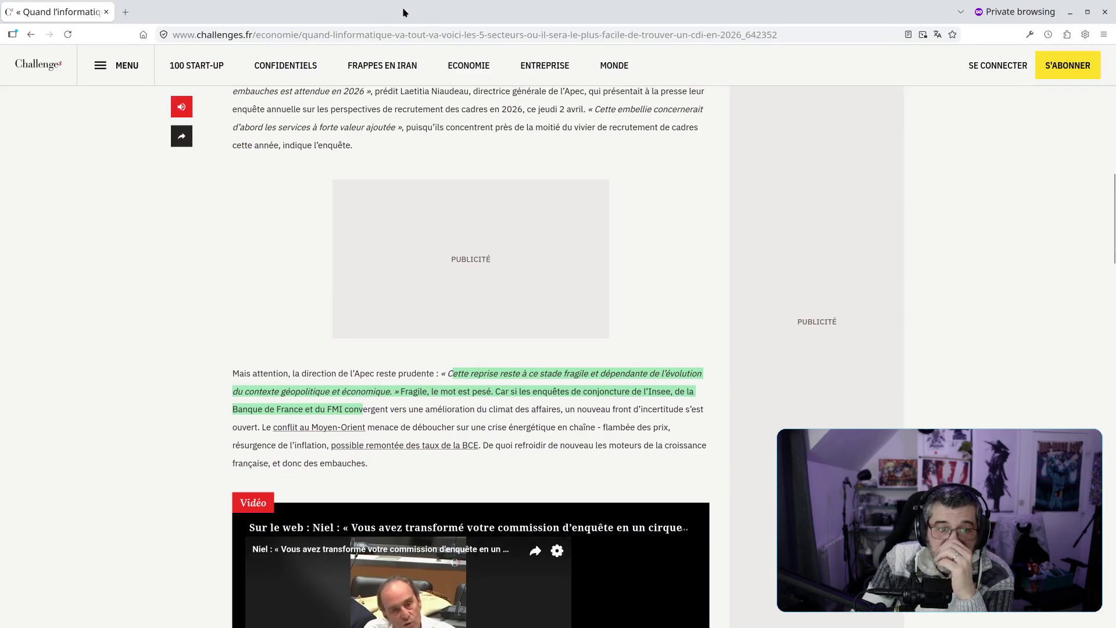
Exit full screen, close the empty New Tab and Google Antigravity tab, and open a terminal
left_click(123, 14)
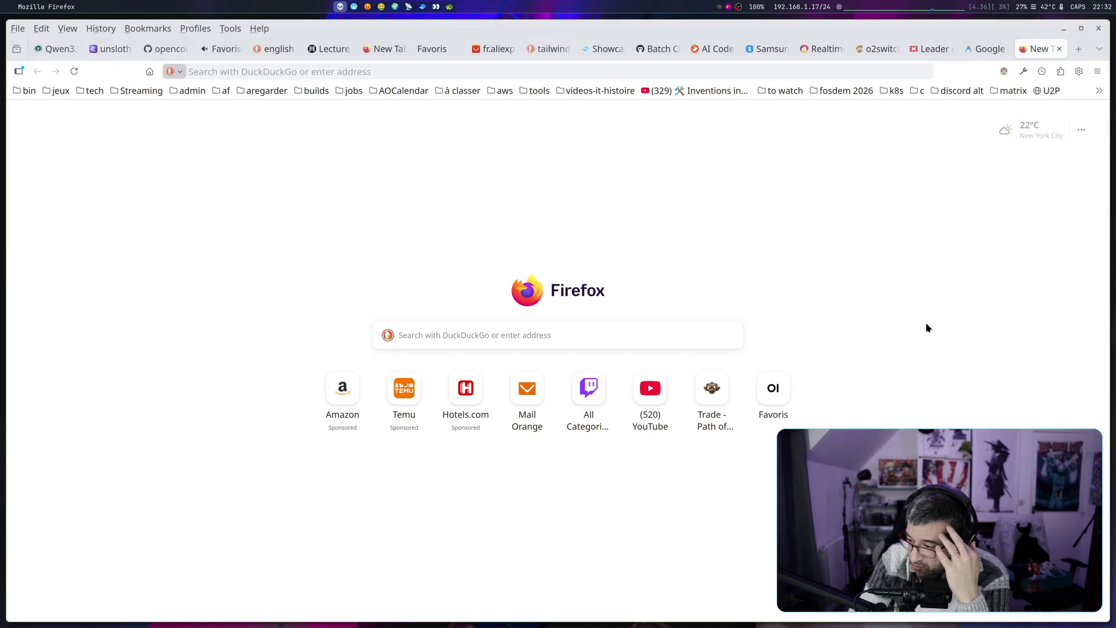
left_click(18, 29)
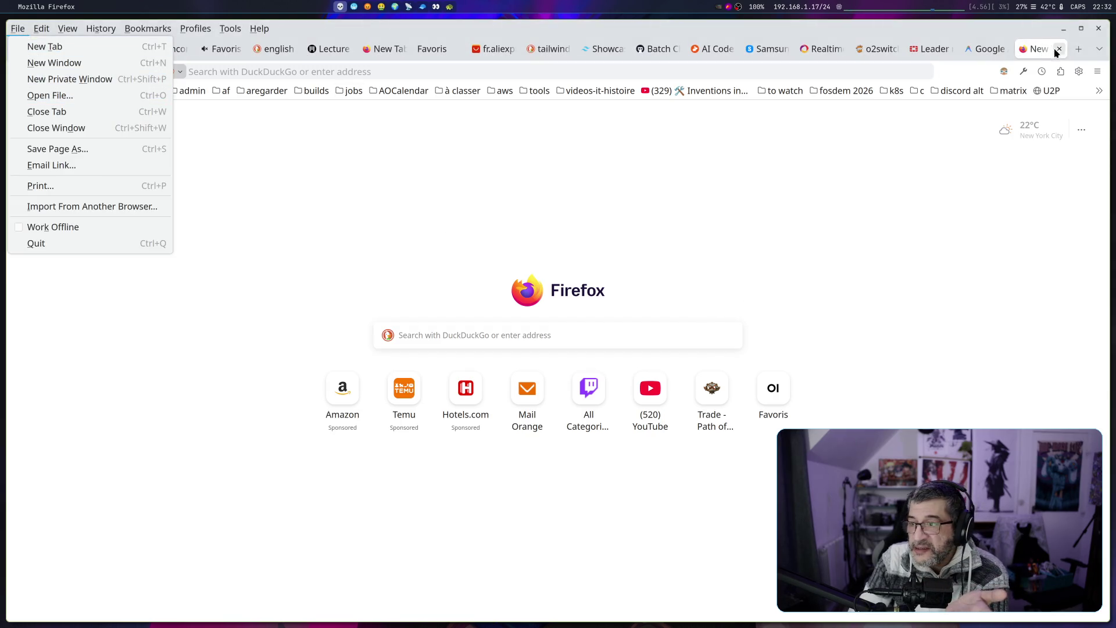
left_click(1037, 53)
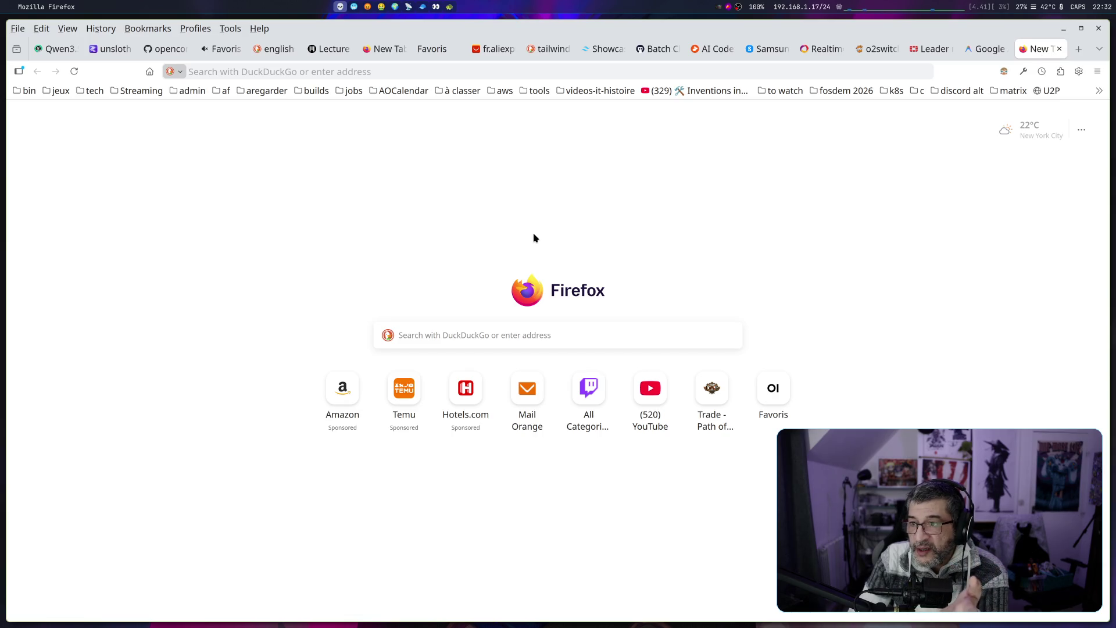
right_click(1031, 51)
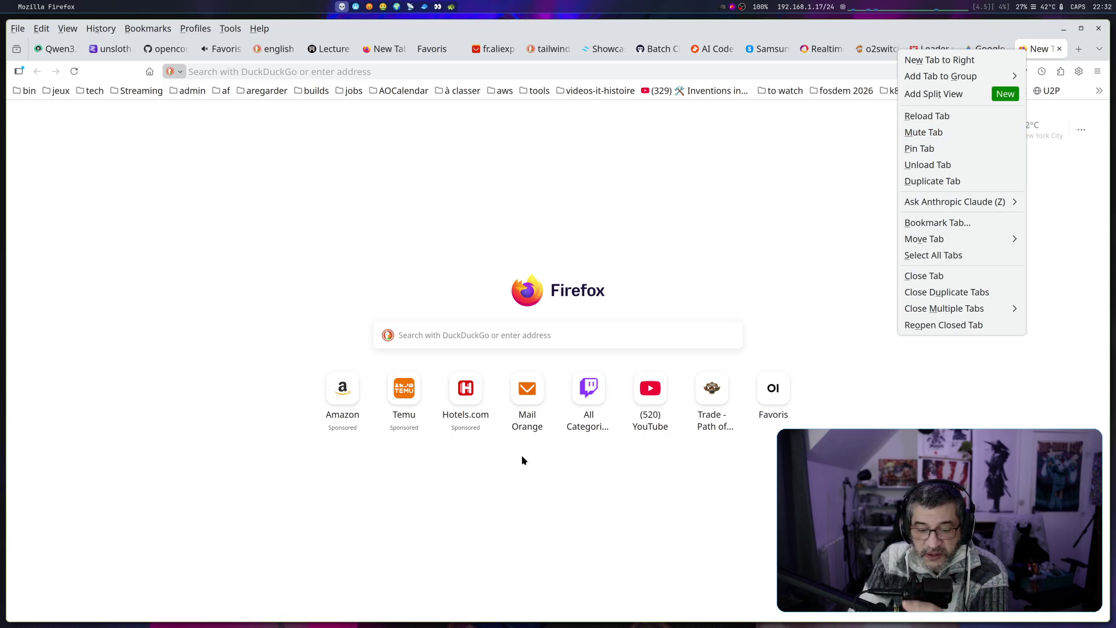
left_click(717, 298)
left_click(1059, 49)
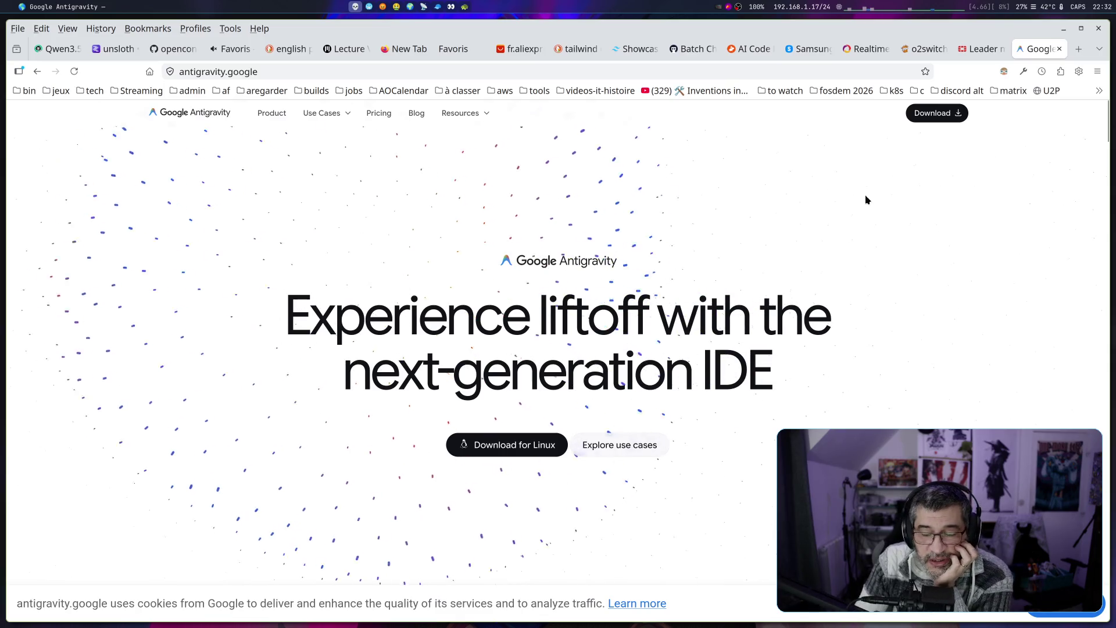
key("ctrl+w")
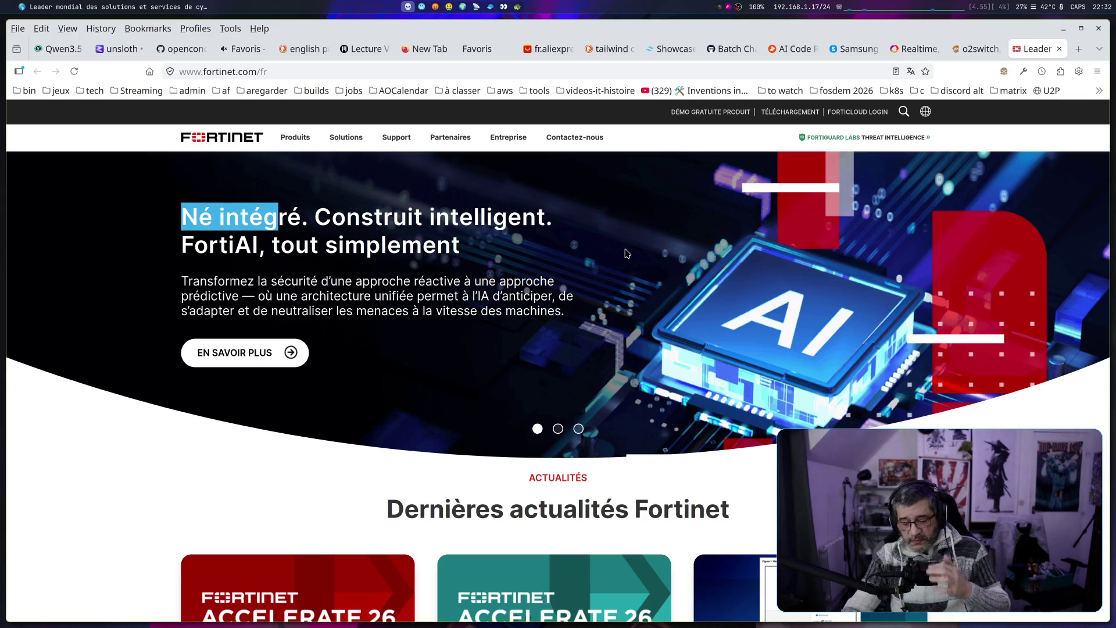
key("super+Return")
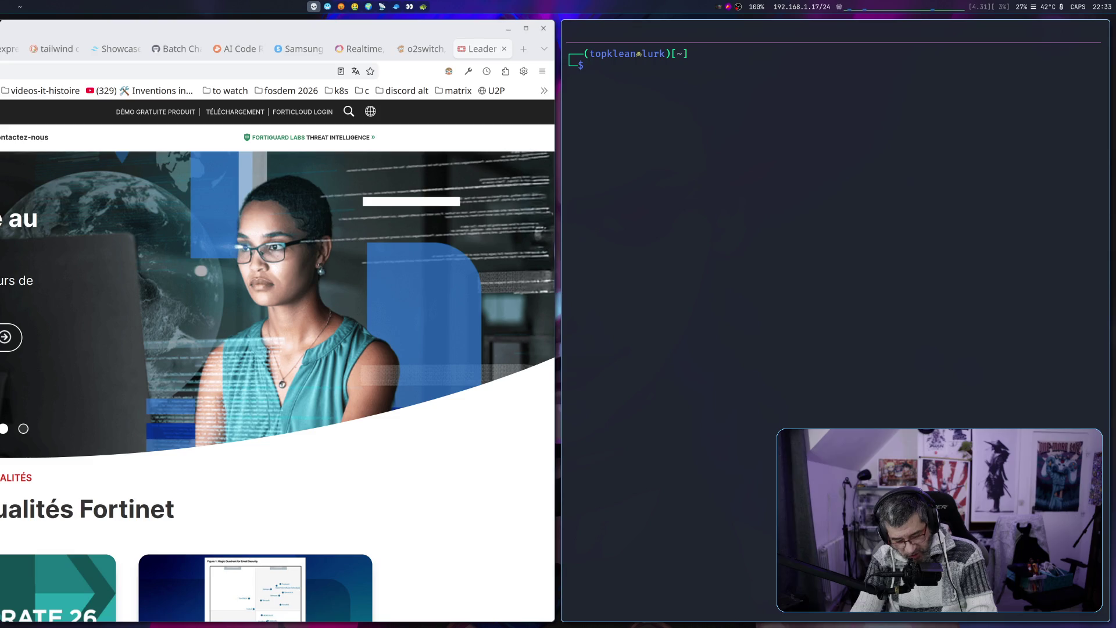
Rerun fastfetch found through a Ctrl+R search for 'fetch' and show the terminal full screen
key("ctrl+r")
type("fetc")
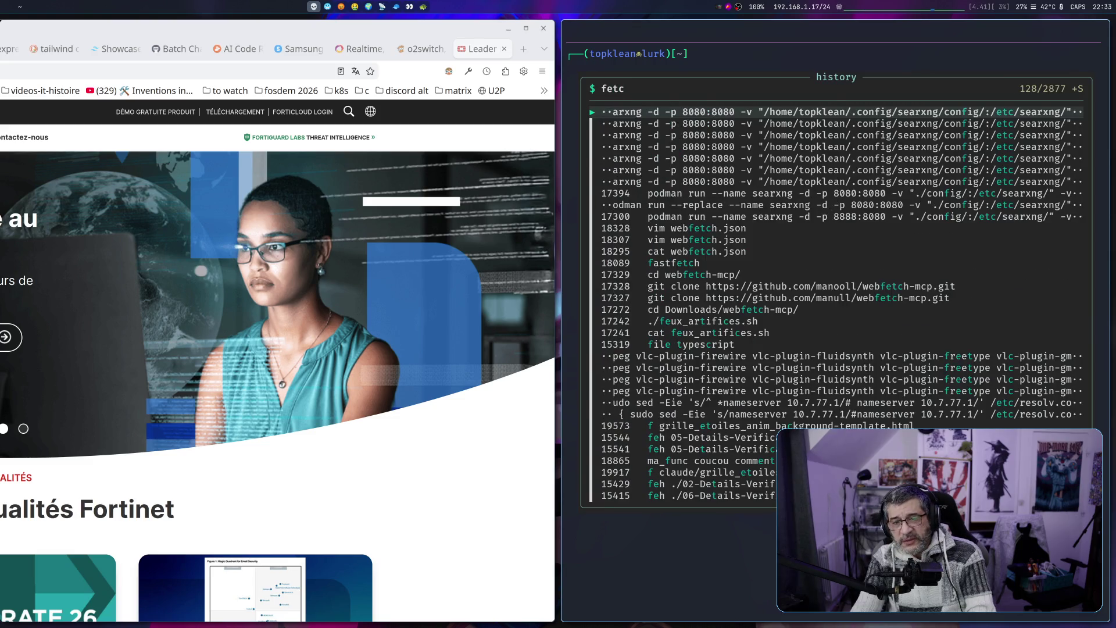
type("h")
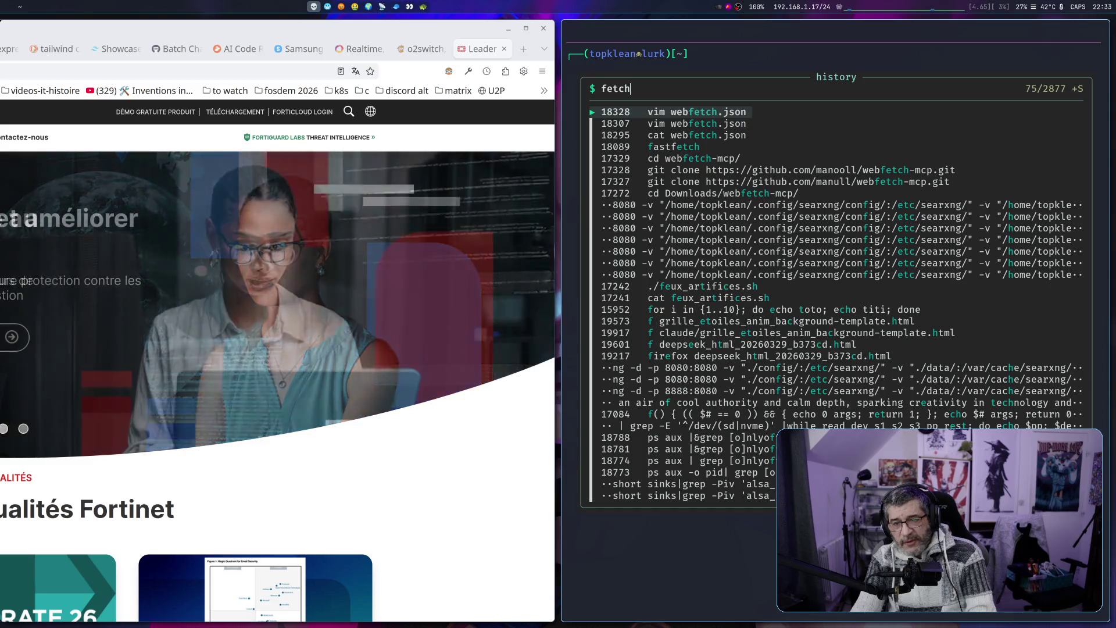
key("Down")
key("Down")
key("Down")
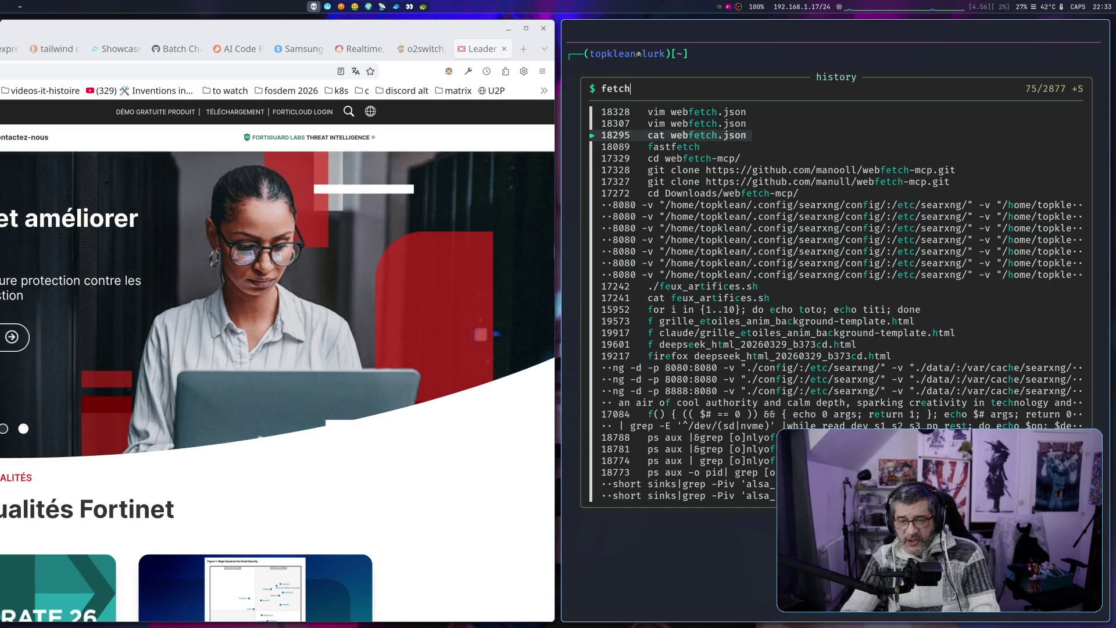
key("Return")
key("super+f")
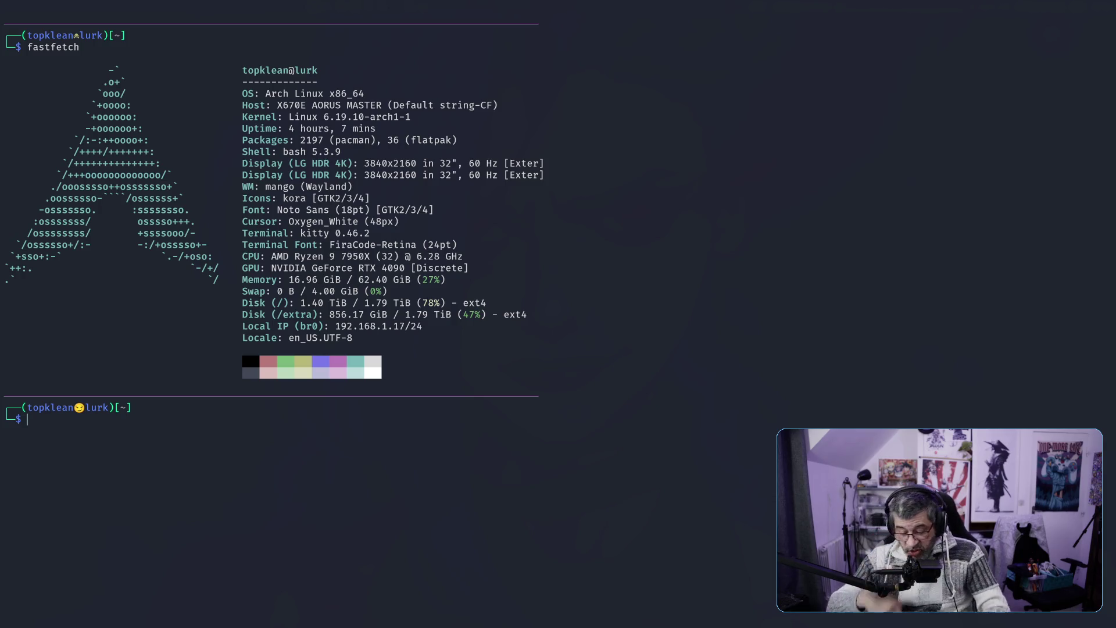
key("super+2")
Glance at the OpenCode planning workspace, then return to the fav-server terminal and type 'vim'
key("super+3")
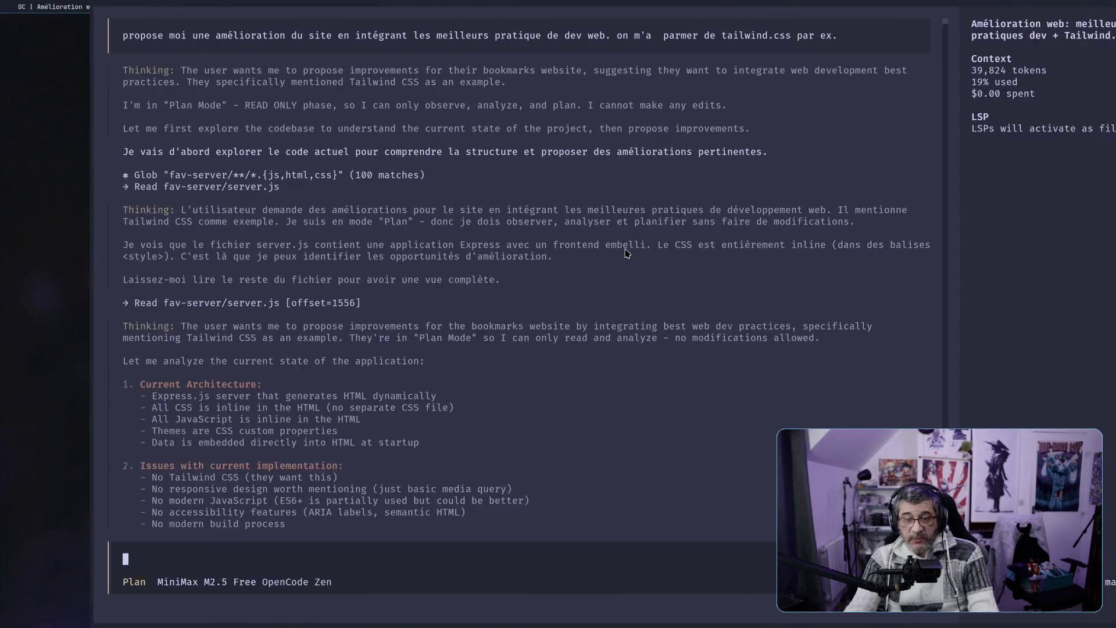
key("super+4")
type("vim")
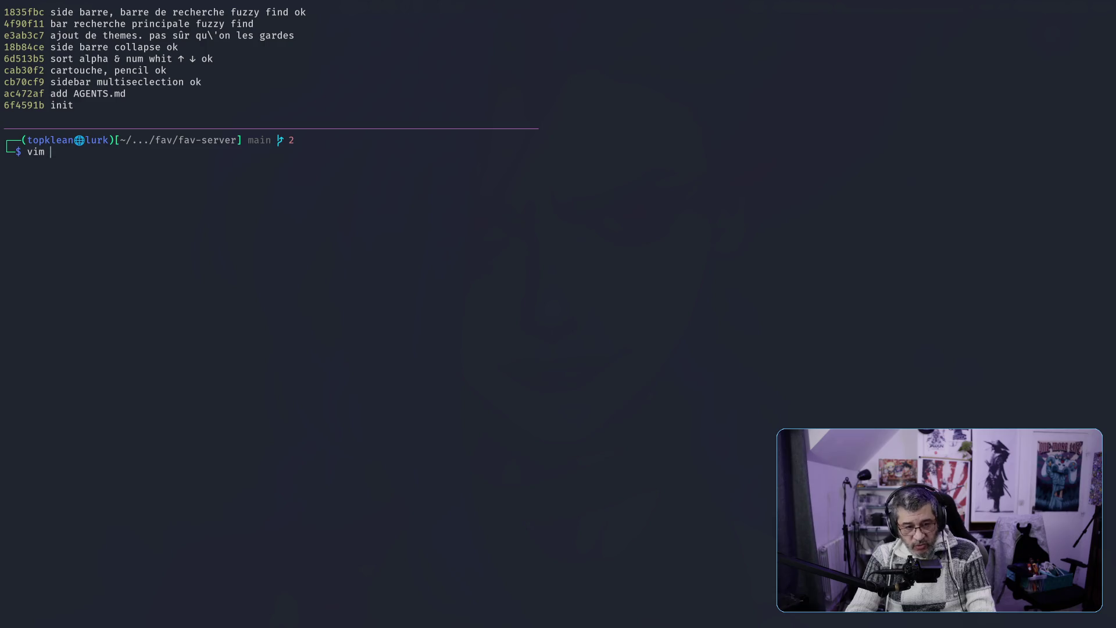
Look up where the opencode alias points and cd into that install folder
type("alias-sp")
key("BackSpace")
key("BackSpace")
key("BackSpace")
key("BackSpace")
key("BackSpace")
key("BackSpace")
type("alias ope")
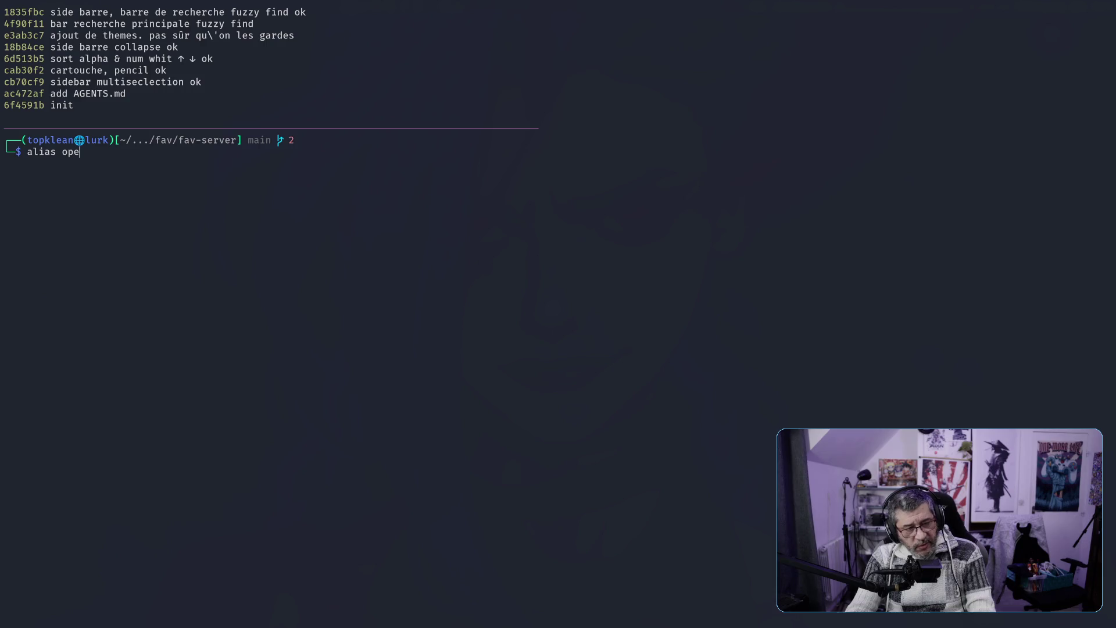
type("ncode")
key("Return")
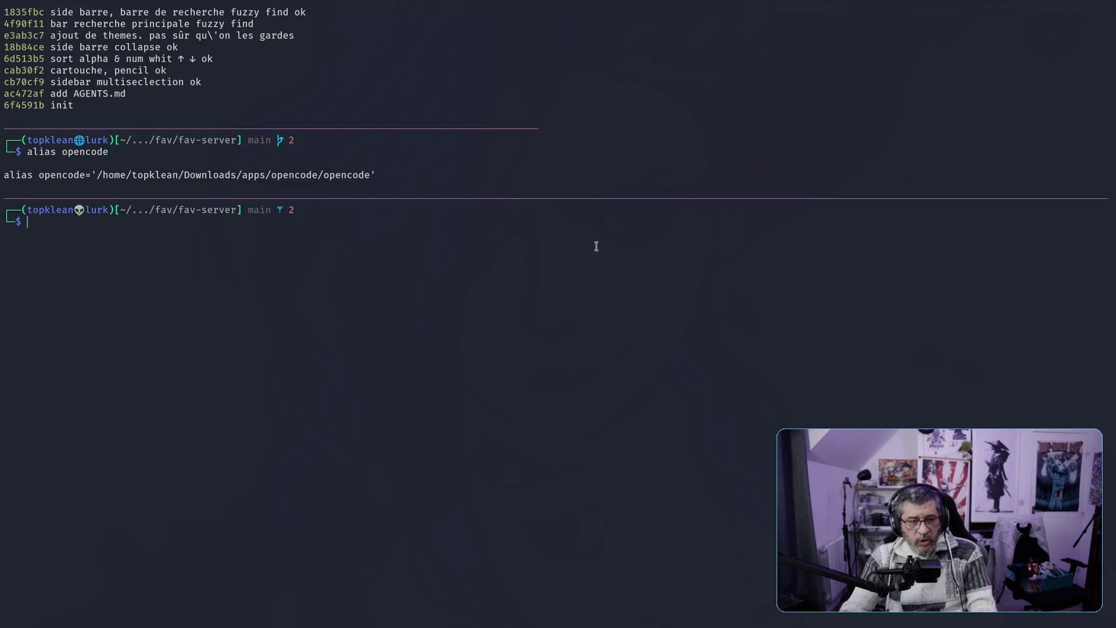
left_click_drag(96, 175, 323, 175)
key("super+c")
type("cdd")
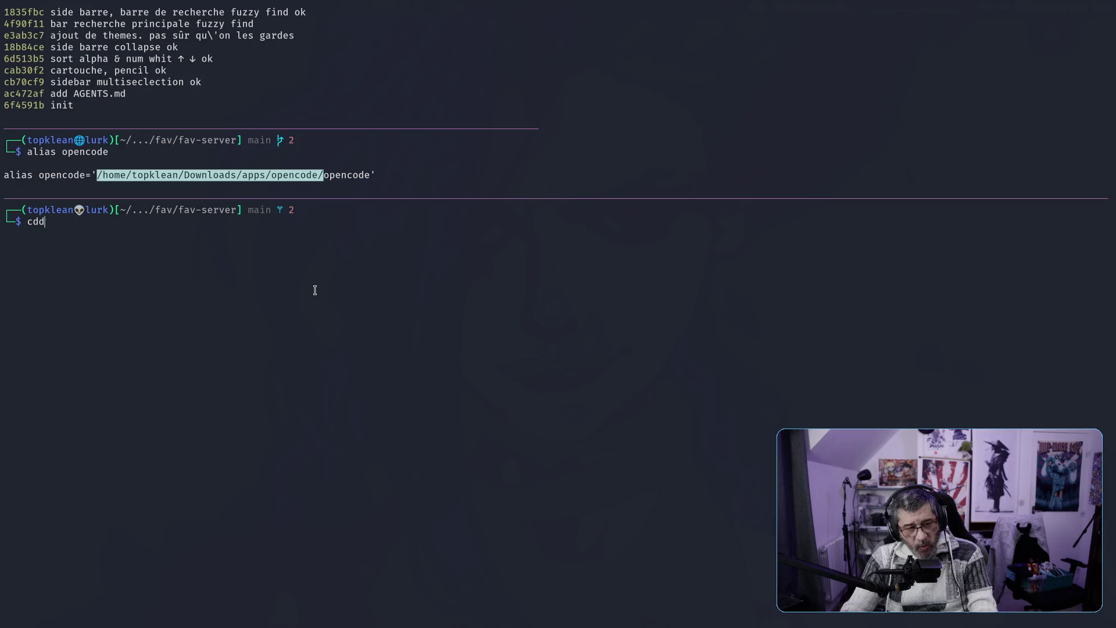
middle_click(279, 318)
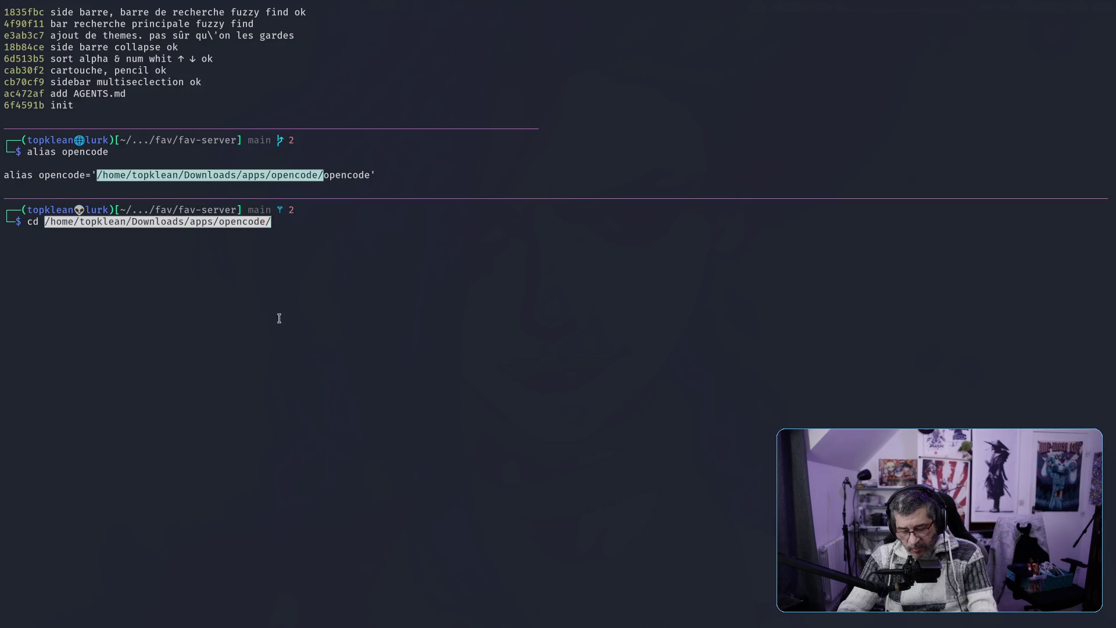
key("Return")
List the folder and pick out the opencode binary, AppImage and tar.gz file names
type("ll")
key("Return")
type("vim")
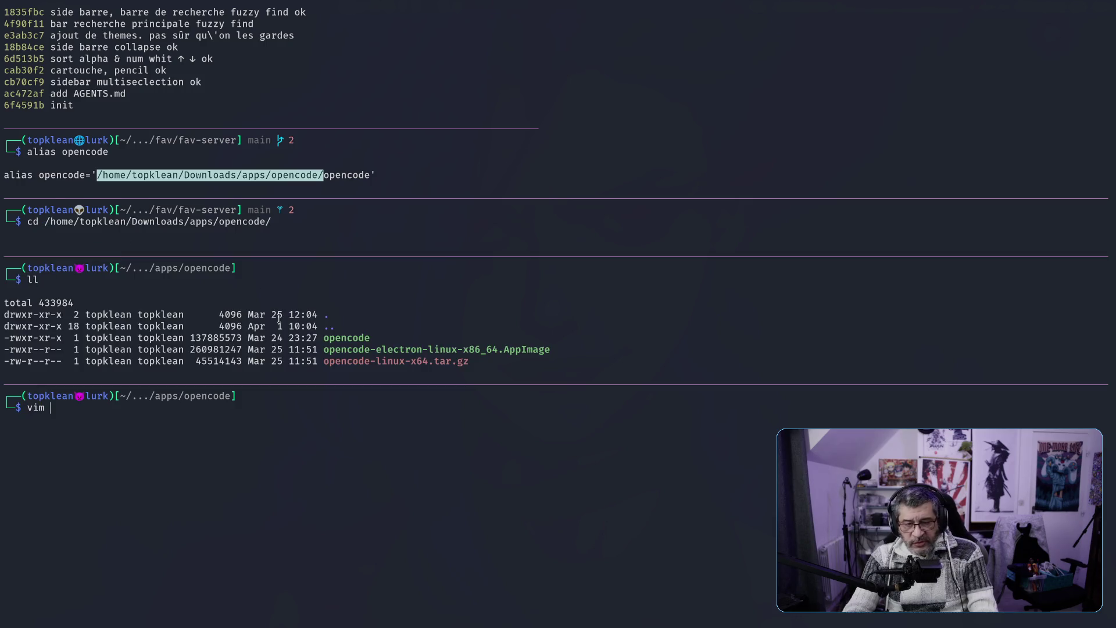
double_click(389, 362)
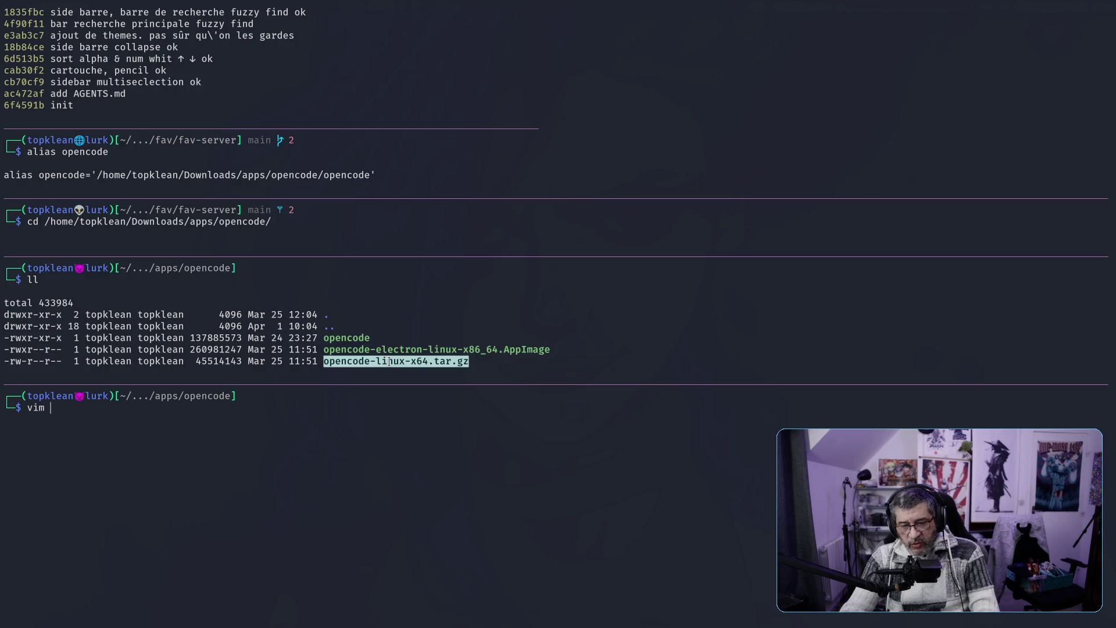
double_click(439, 349)
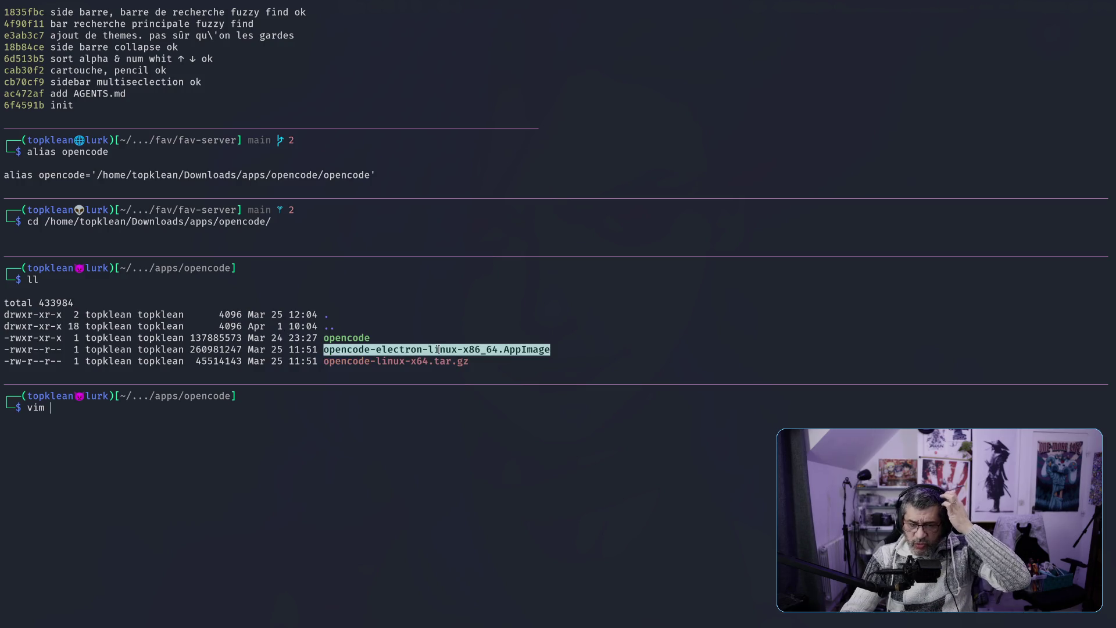
double_click(346, 338)
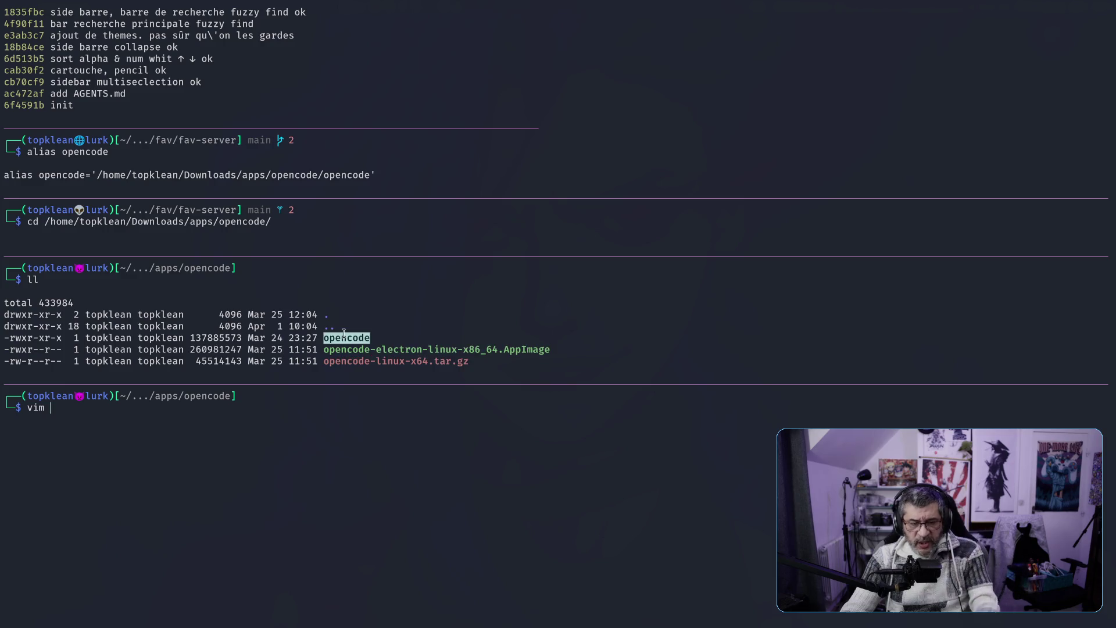
double_click(421, 349)
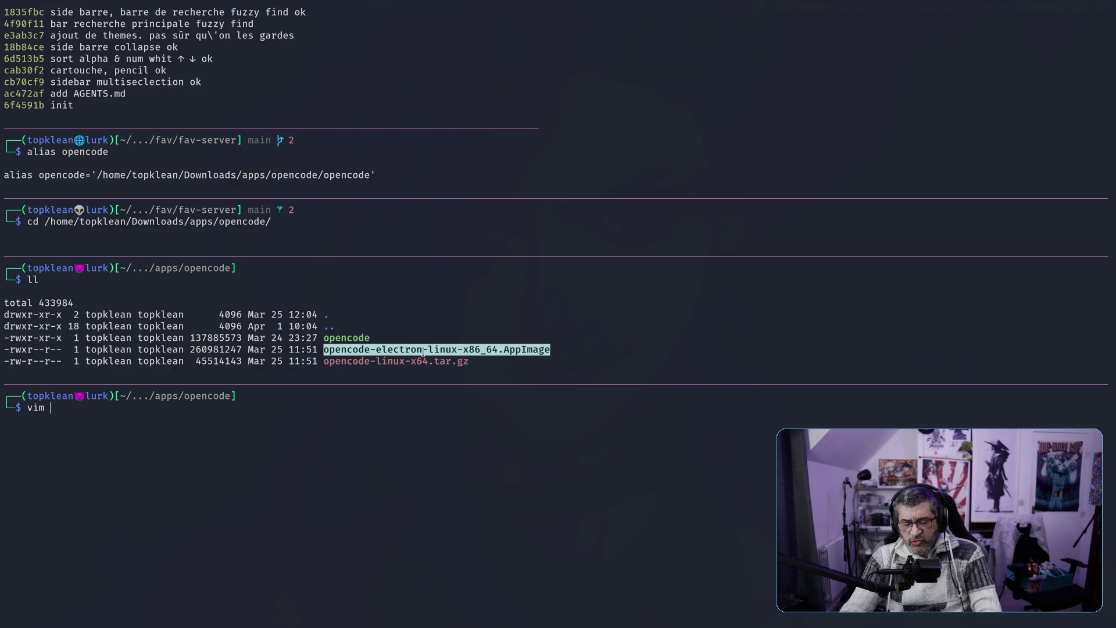
double_click(367, 338)
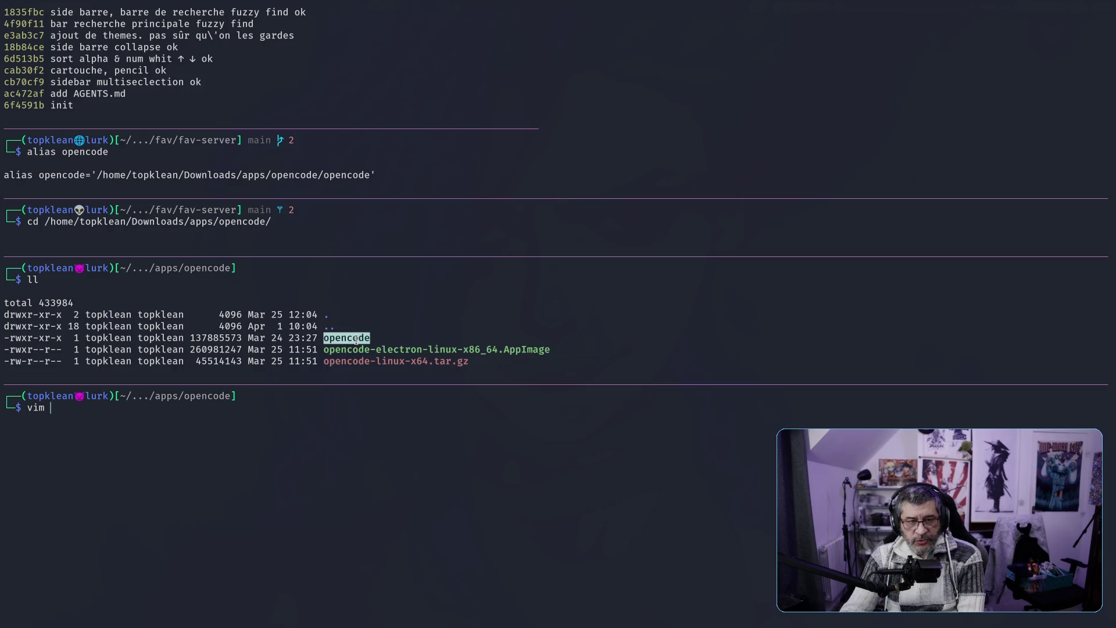
left_click_drag(139, 338, 390, 337)
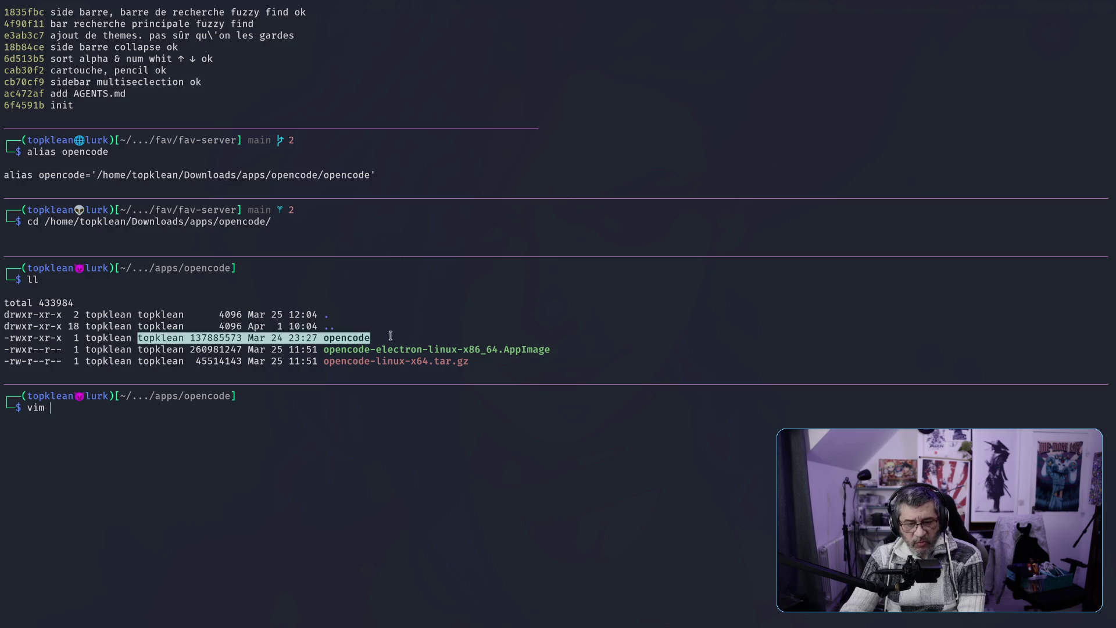
double_click(360, 337)
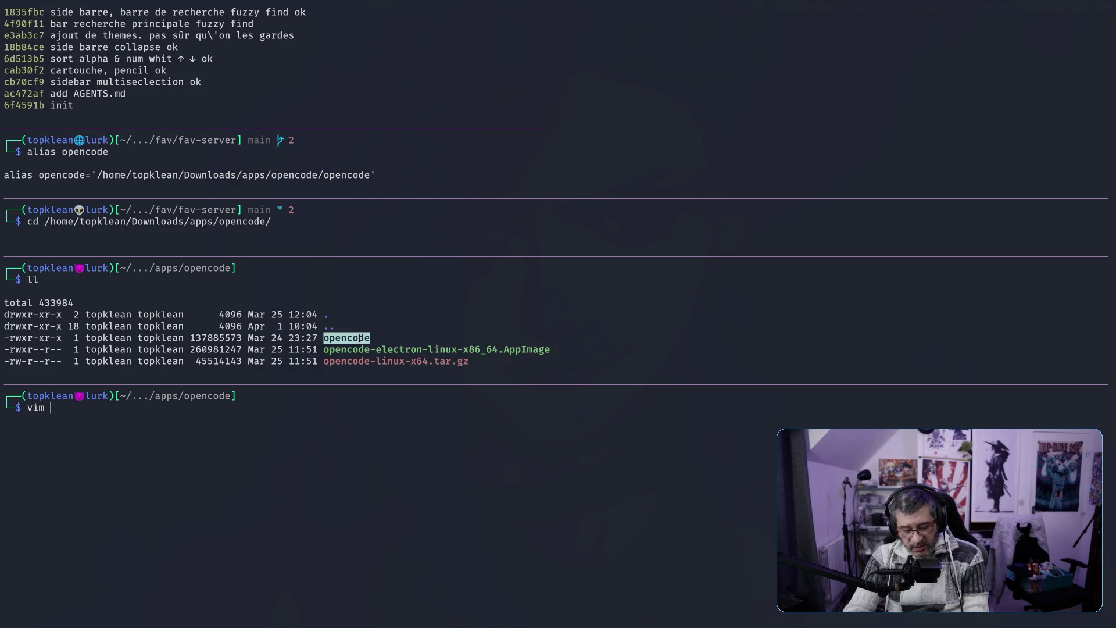
Search shell history for 'opencode', cancel it, and tile the terminal beside Firefox
key("ctrl+r")
type("opencode")
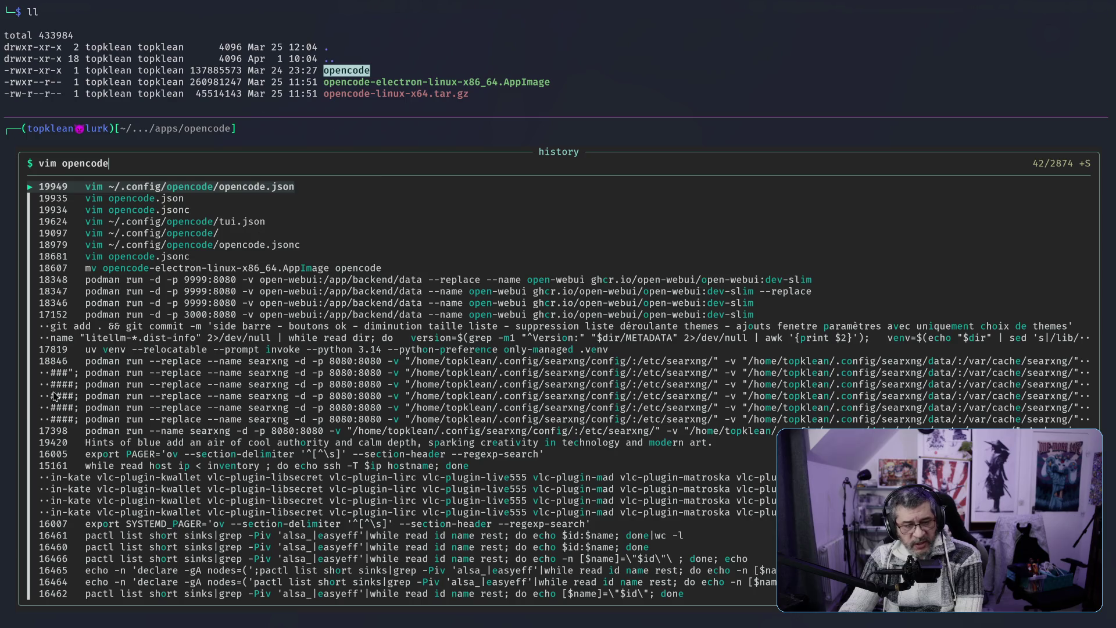
key("Escape")
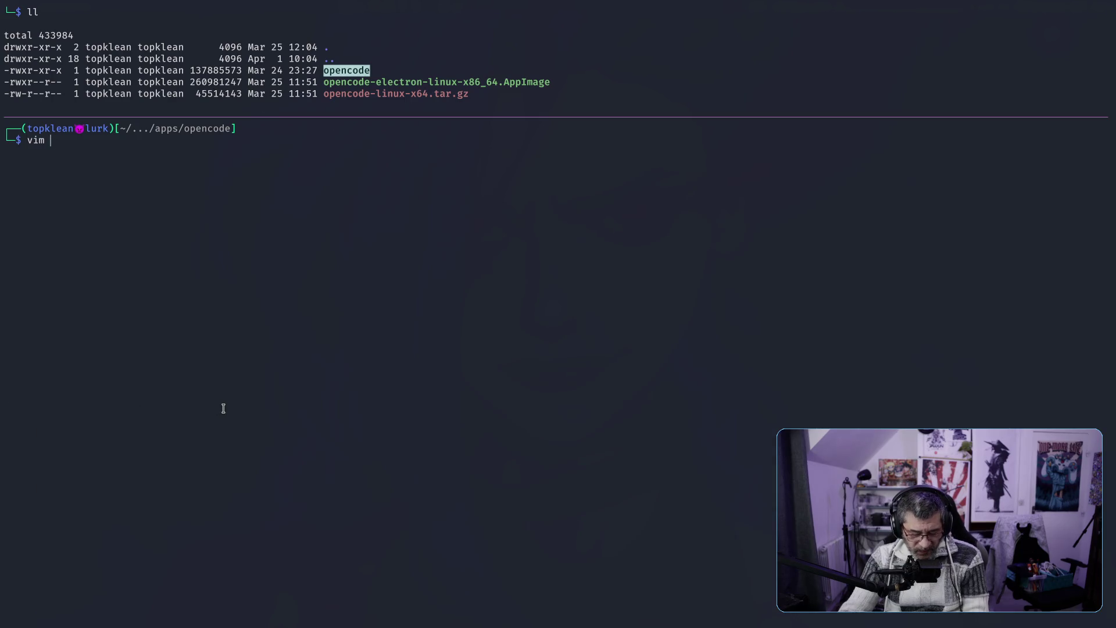
key("super+f")
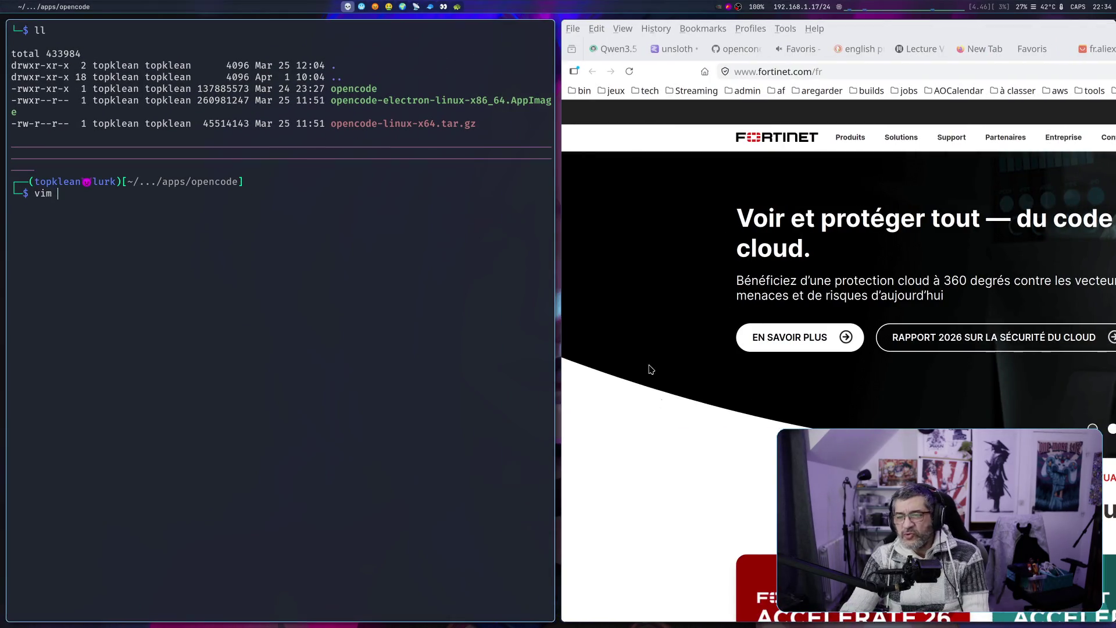
key("super+f")
Search 'opencode download' in a new tab and open the opencode.ai download page
left_click(1075, 53)
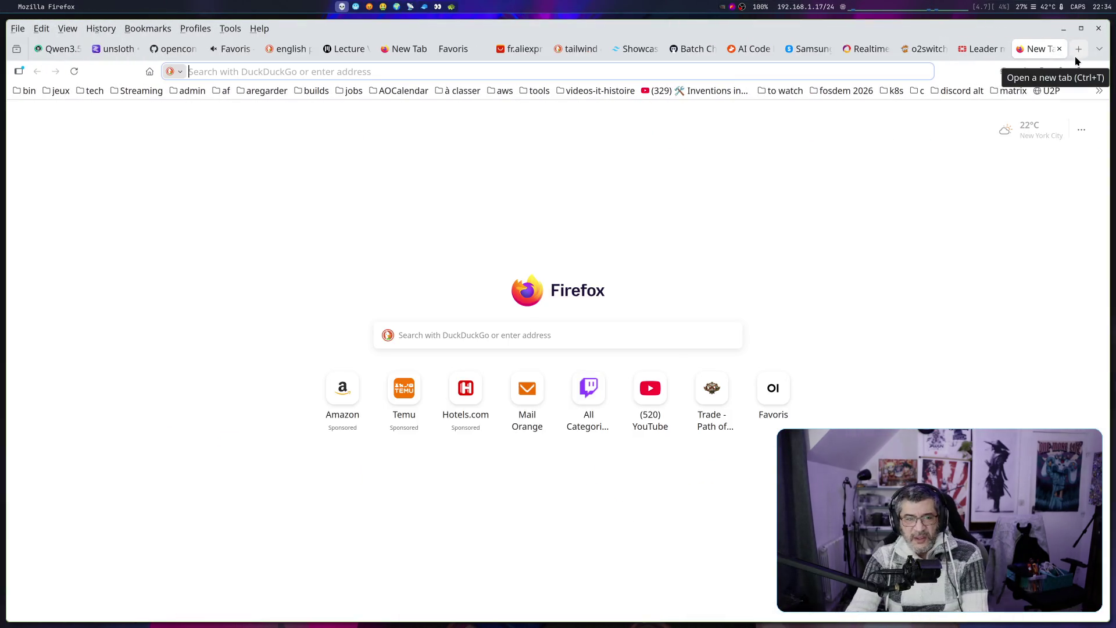
type("open")
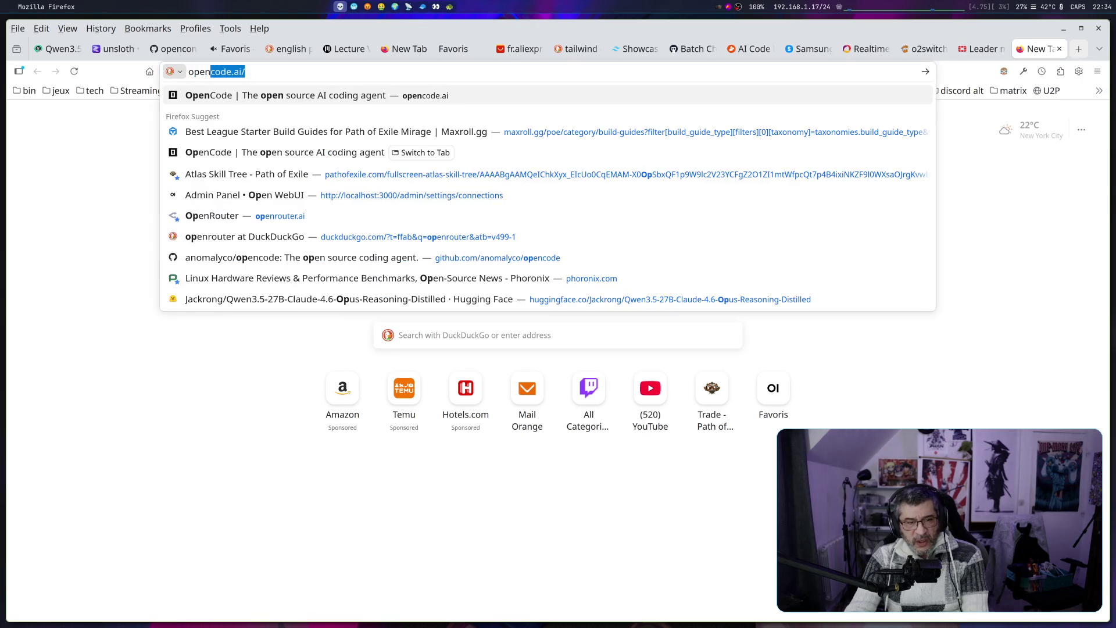
type("code adow")
key("BackSpace")
key("BackSpace")
key("BackSpace")
key("BackSpace")
type("dwonlo")
key("BackSpace")
key("BackSpace")
key("BackSpace")
type("ownl")
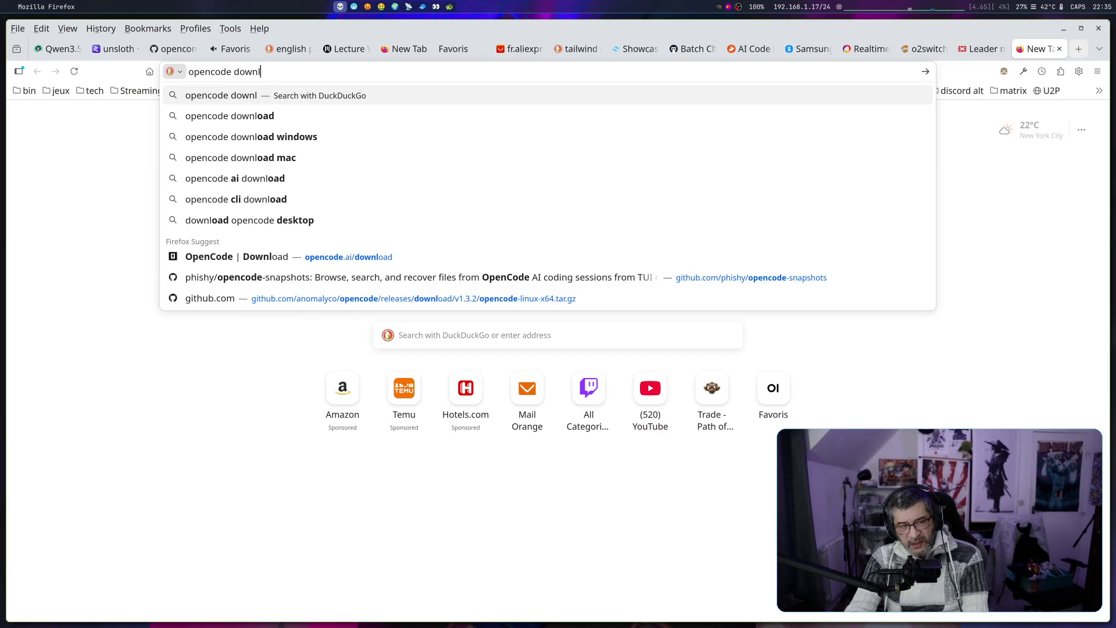
type("oad")
key("Return")
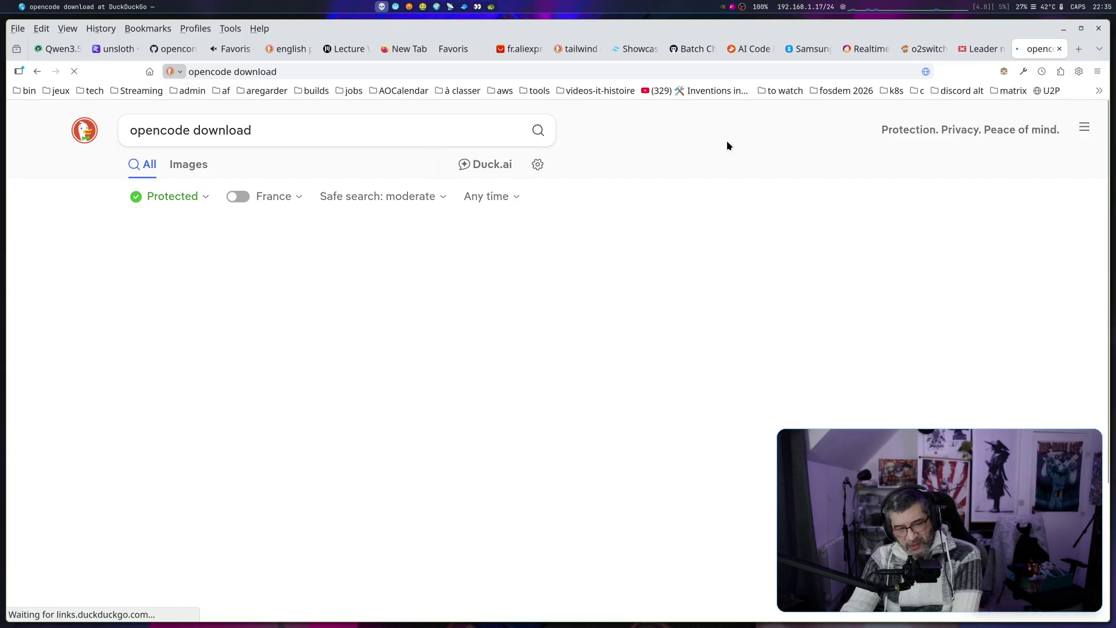
left_click(214, 240)
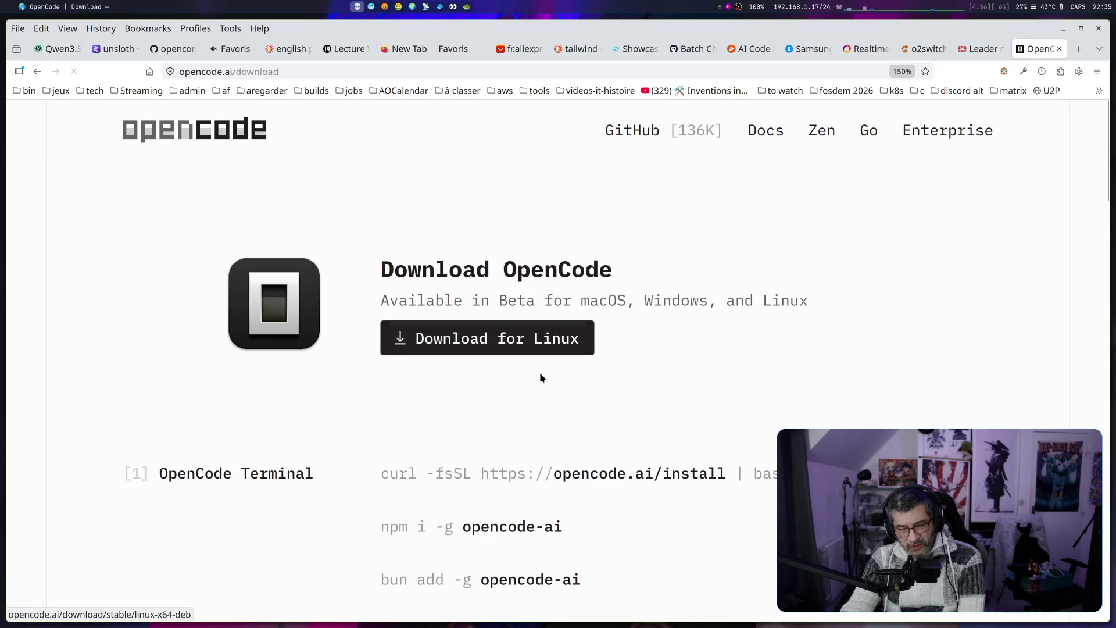
Cancel the Linux desktop package download and copy the curl install command
left_click(523, 343)
left_click(589, 30)
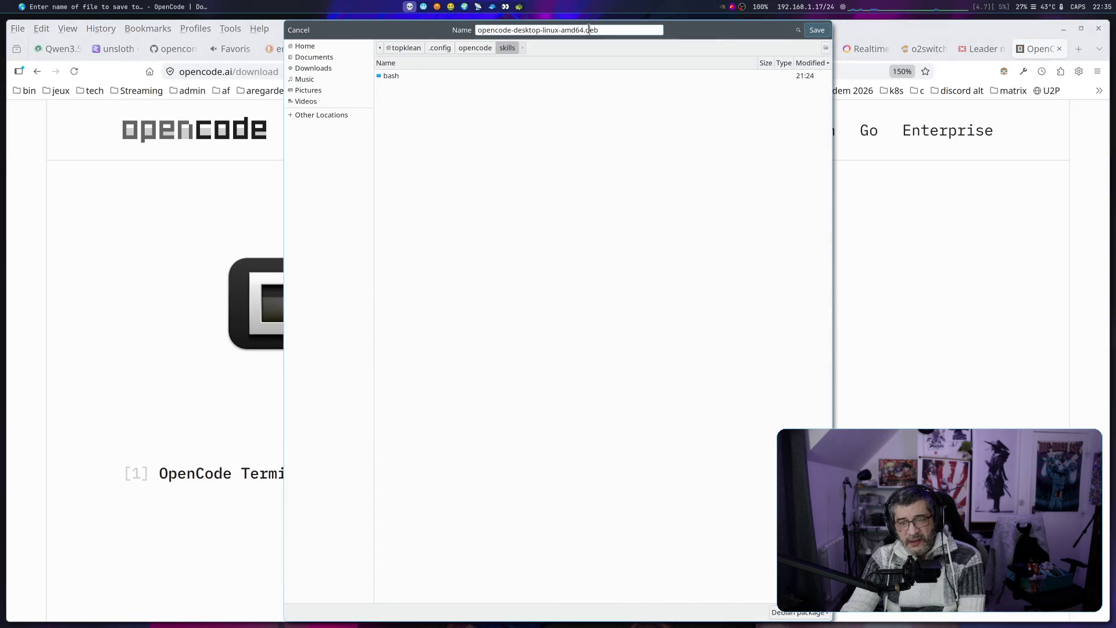
left_click(738, 246)
key("Escape")
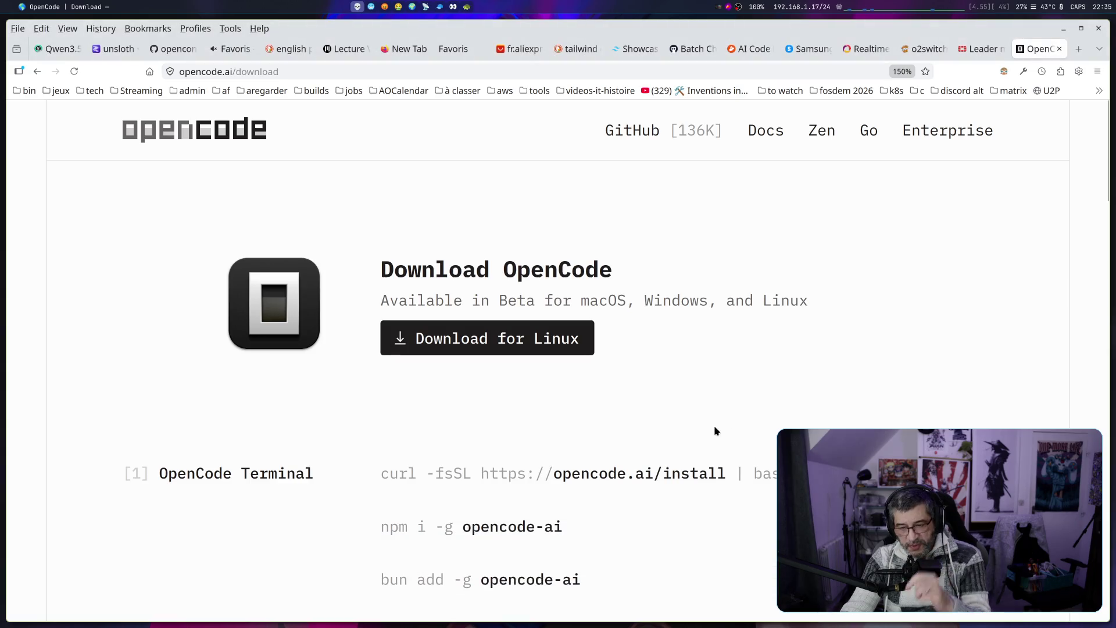
scroll(409, 486, "down", 4)
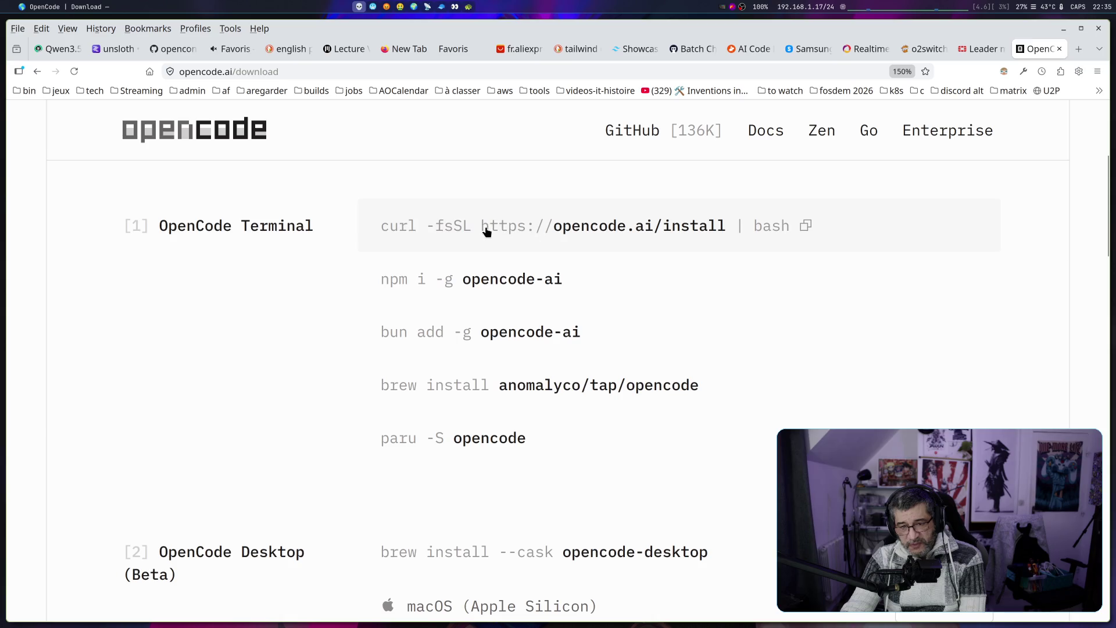
left_click(713, 231)
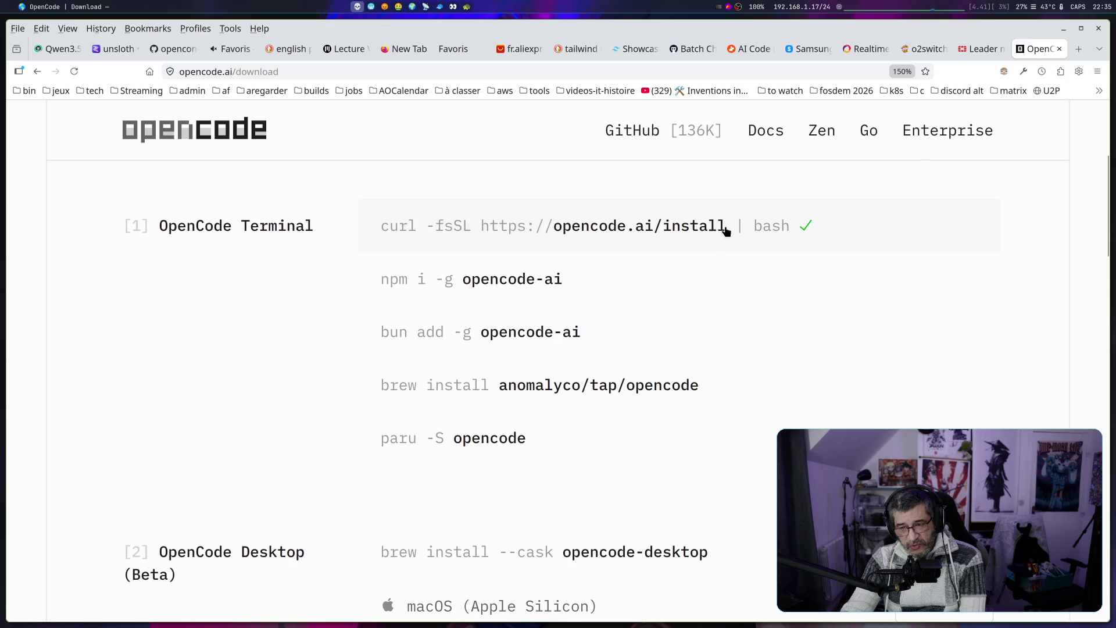
scroll(730, 259, "down", 3)
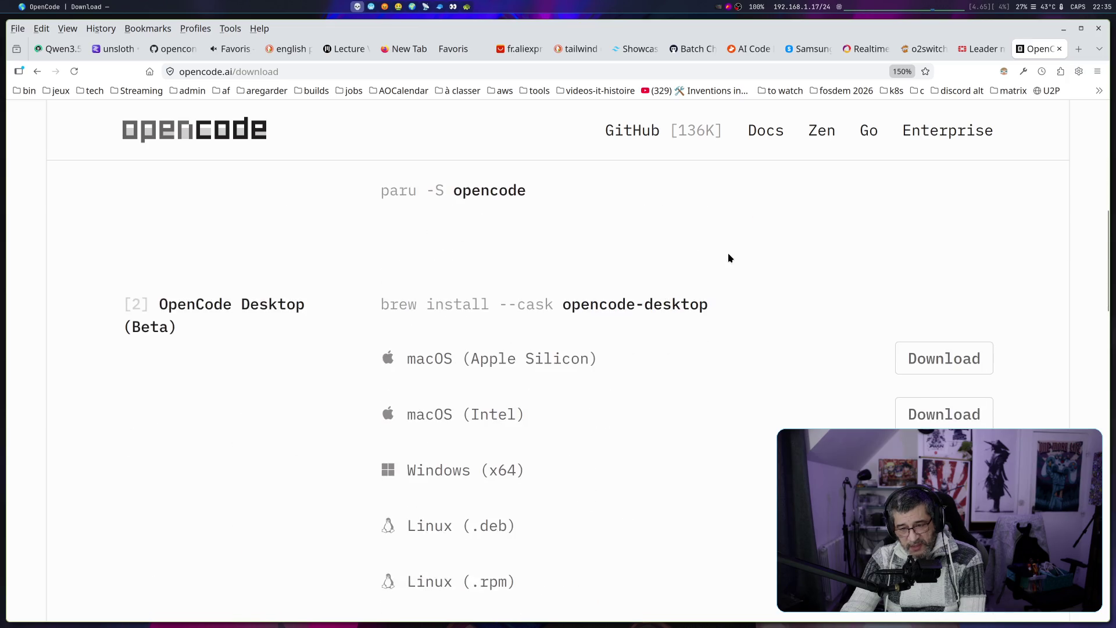
scroll(730, 258, "down", 7)
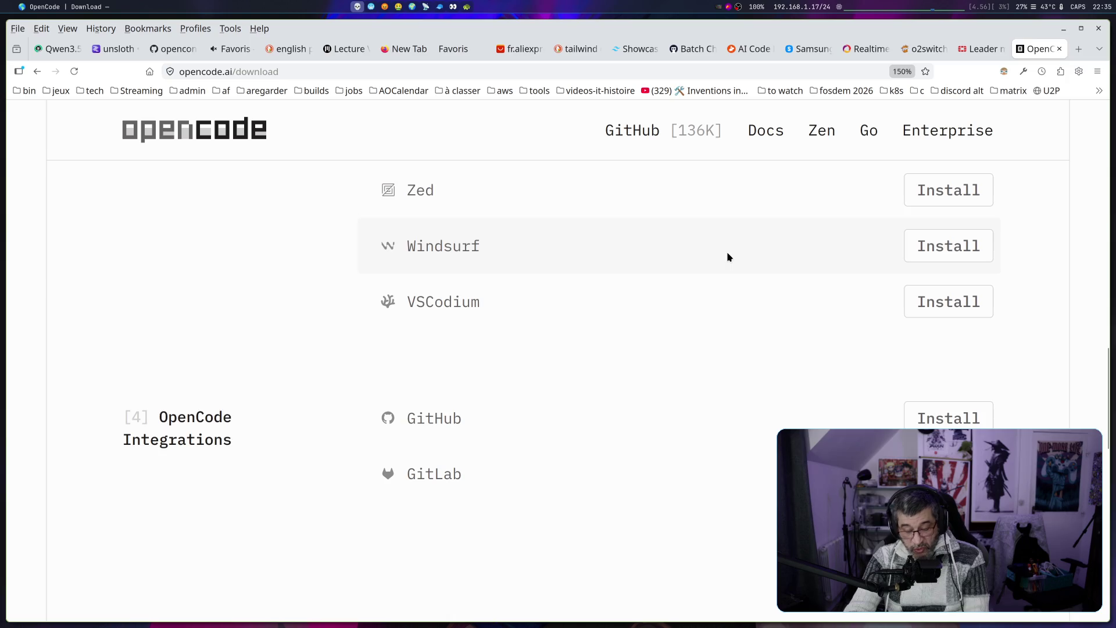
key("super+Left")
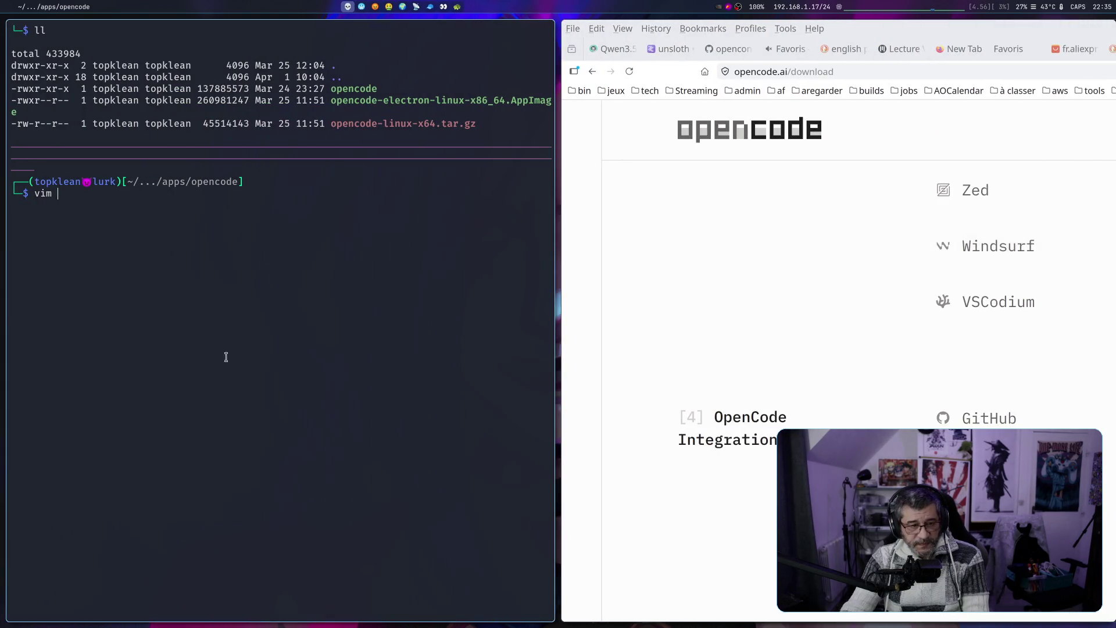
Create an 'install' folder and change into it
key("BackSpace")
key("BackSpace")
key("BackSpace")
key("BackSpace")
type("mkdir insta")
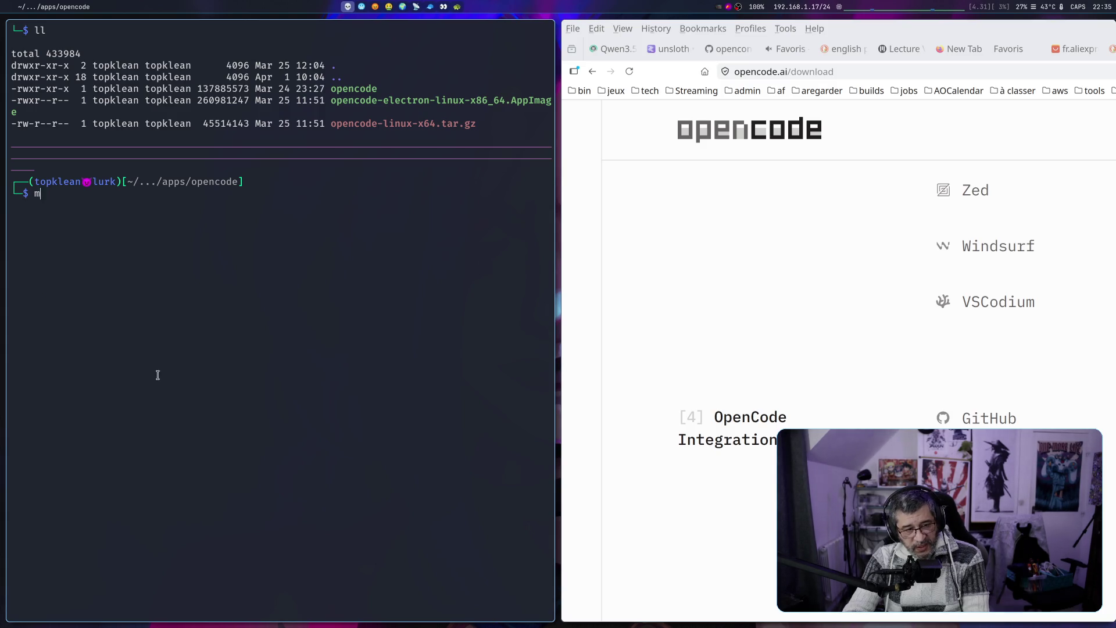
type("ll")
key("Return")
type("cd ions")
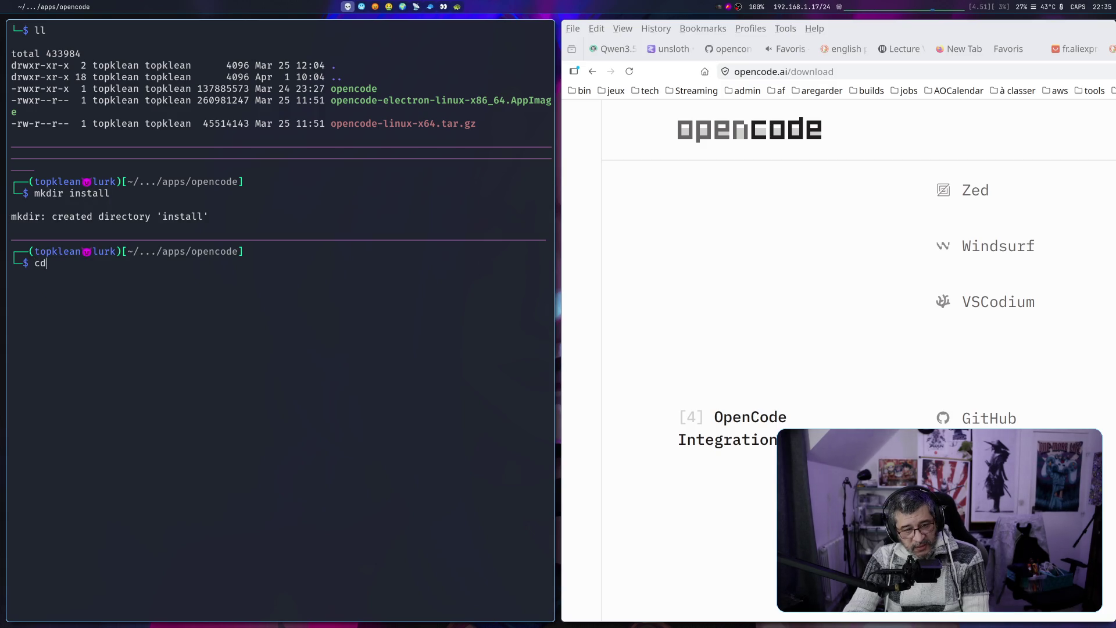
key("BackSpace")
key("BackSpace")
key("BackSpace")
type("nst")
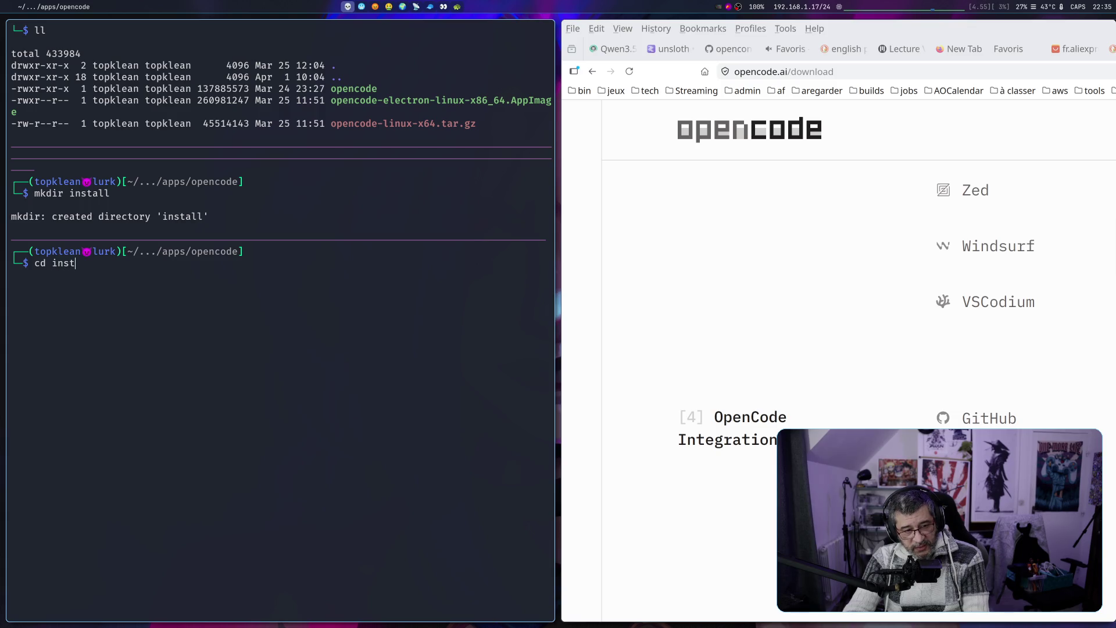
key("Tab")
key("Return")
Download the OpenCode install script as install.sh using the pasted curl command
key("ctrl+shift+v")
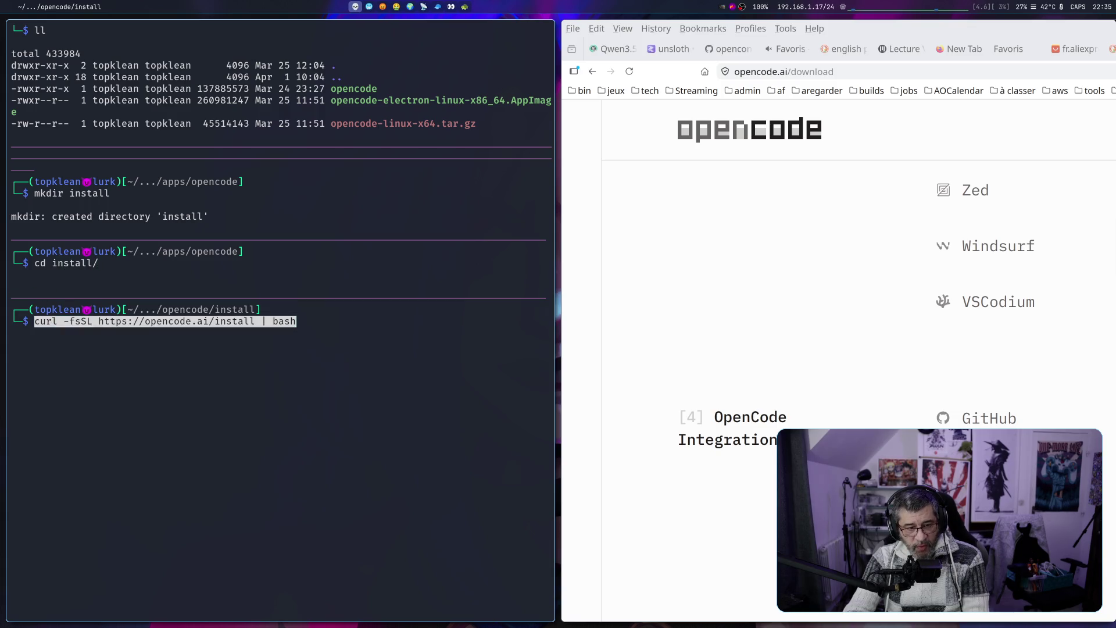
key("BackSpace")
key("BackSpace")
key("BackSpace")
key("BackSpace")
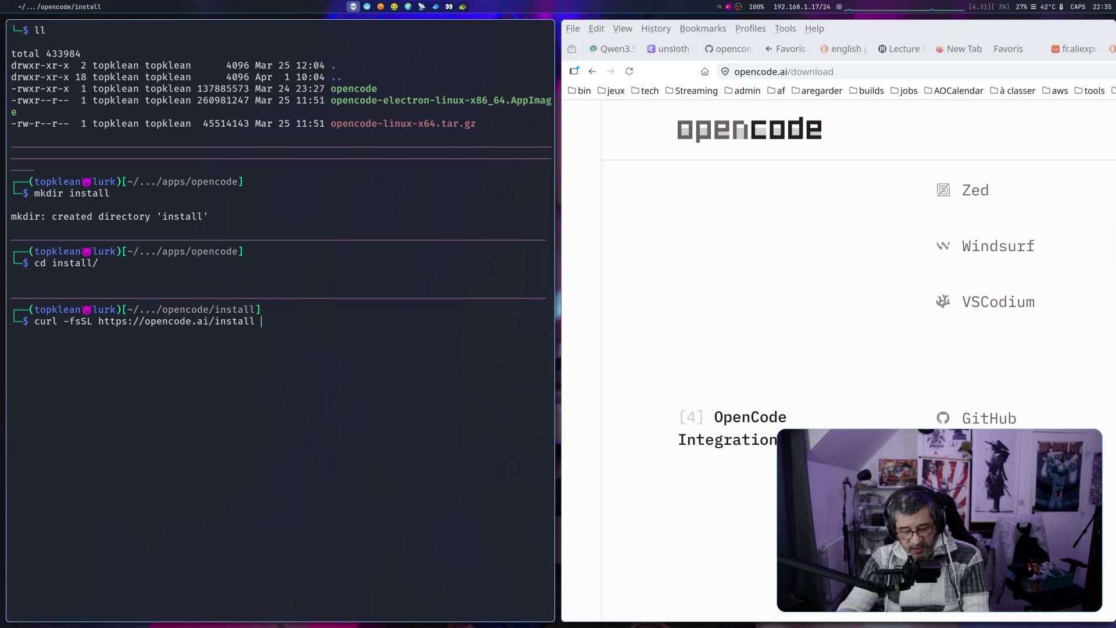
type("-oinst")
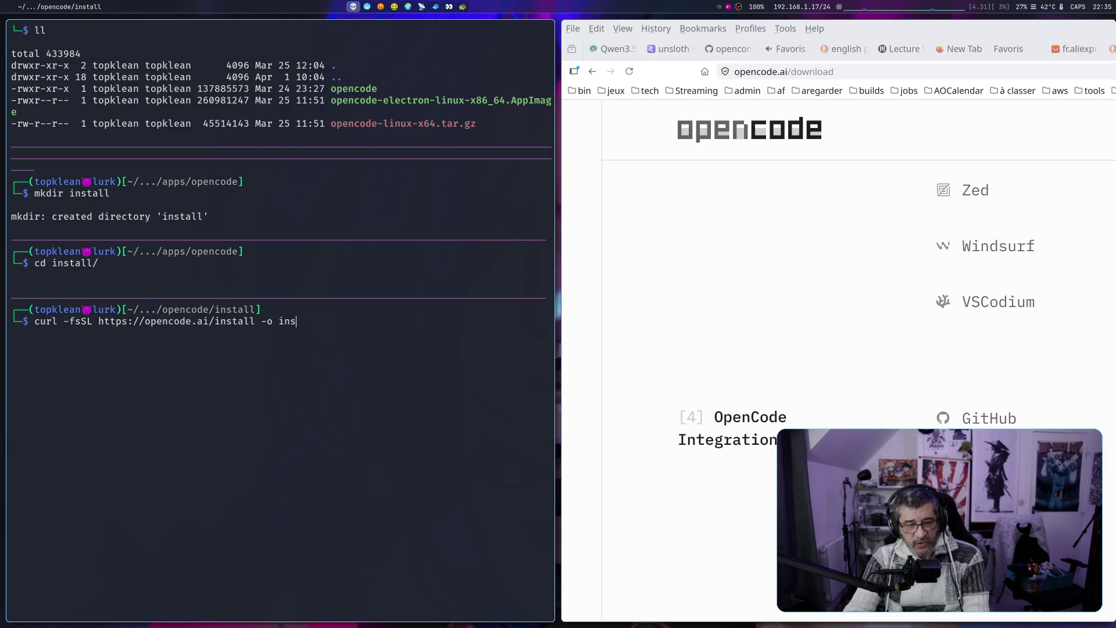
type("all.sh")
key("Return")
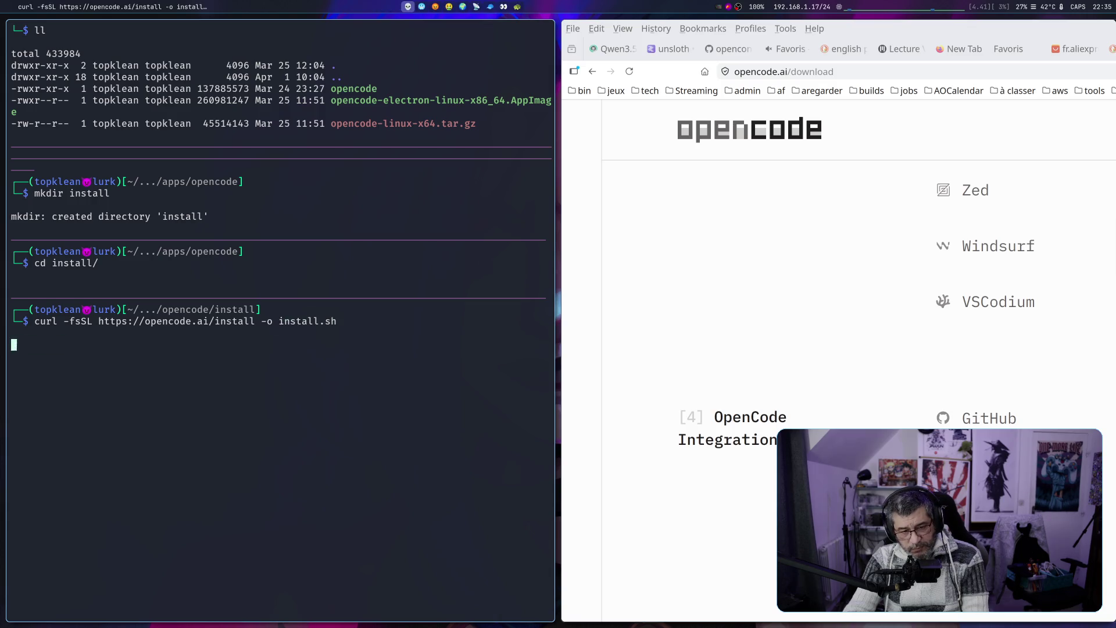
Open install.sh in vim, fixing the misspelled 'vijm' command
type("vijm instla")
key("Tab")
key("Return")
key("Up")
key("Left")
key("Left")
key("Left")
key("BackSpace")
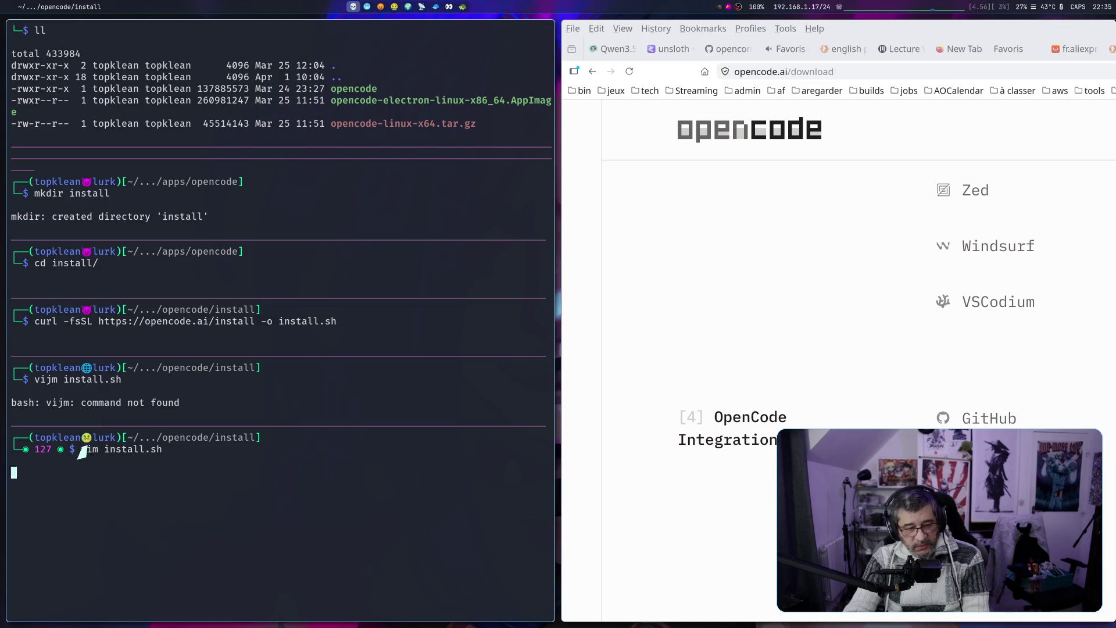
key("Return")
Search install.sh for 'curl' in vim, quit, then run grep curl install.sh
key("super+f")
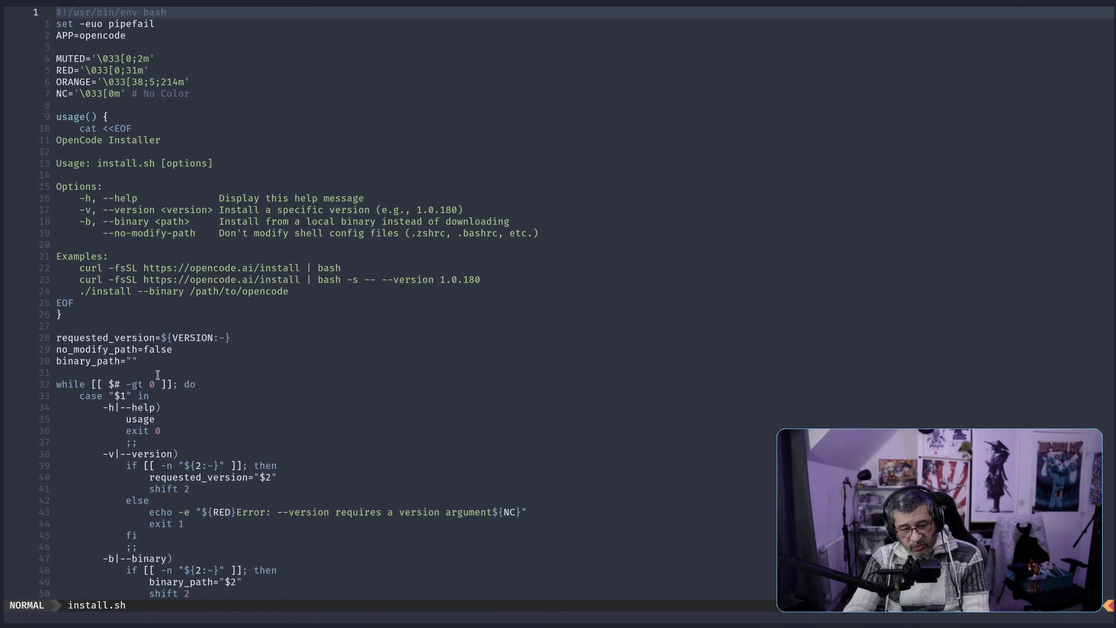
type("/curl")
key("Return")
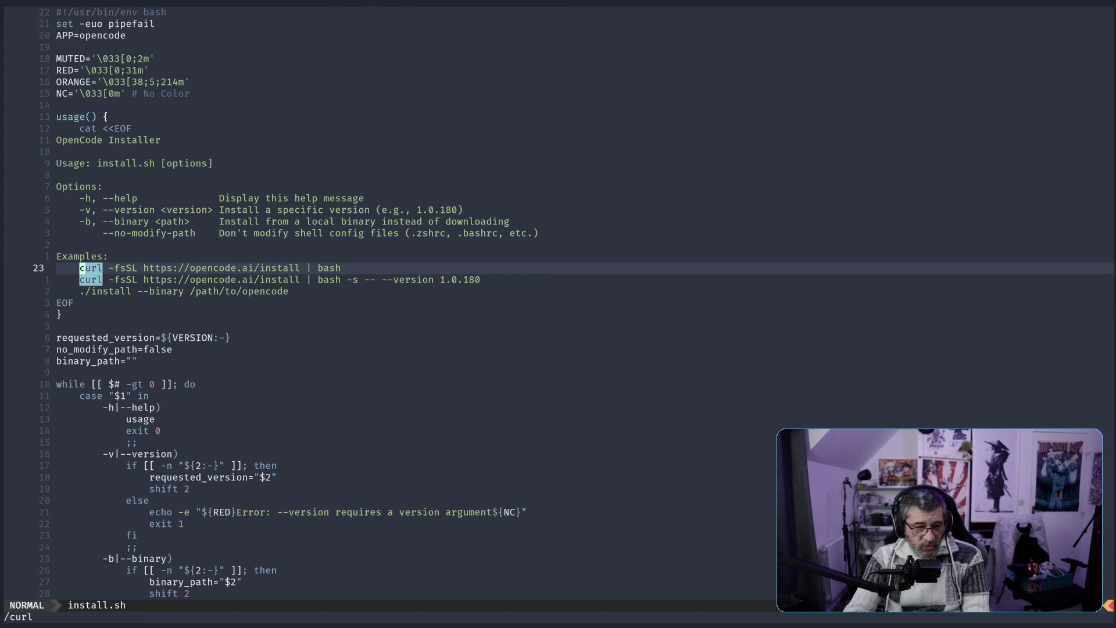
type(":q!")
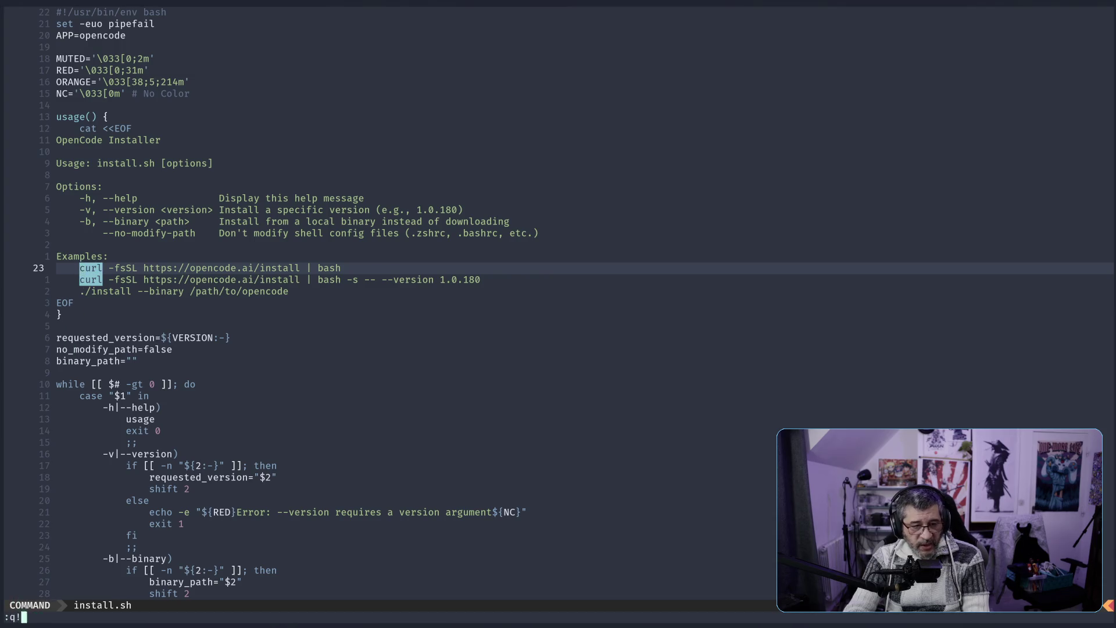
key("Return")
type("grep curl i")
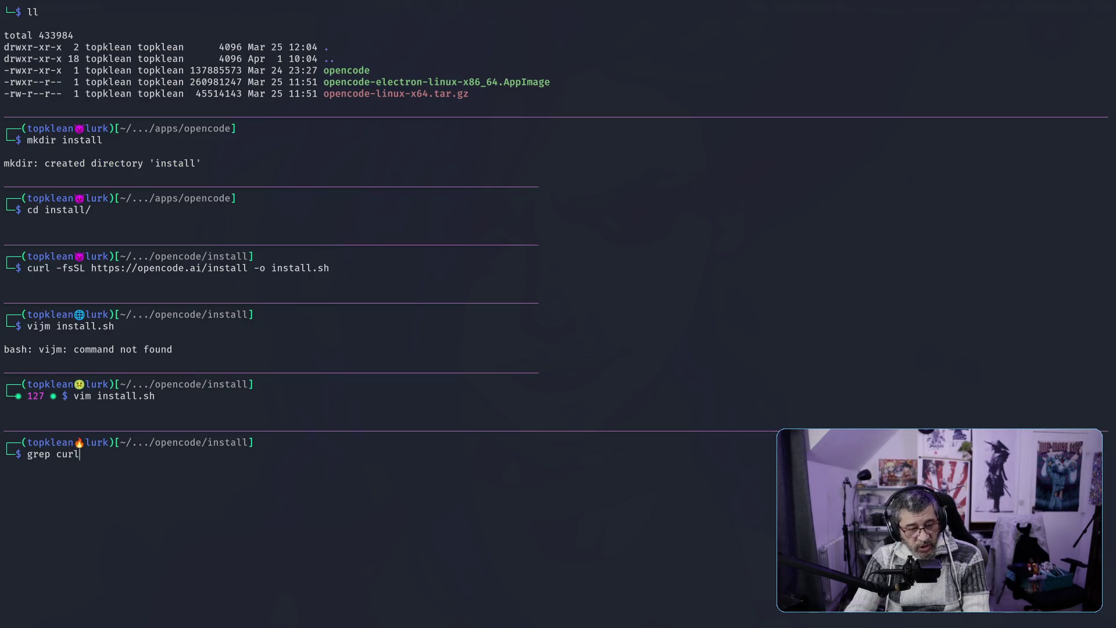
type("nstall.sh")
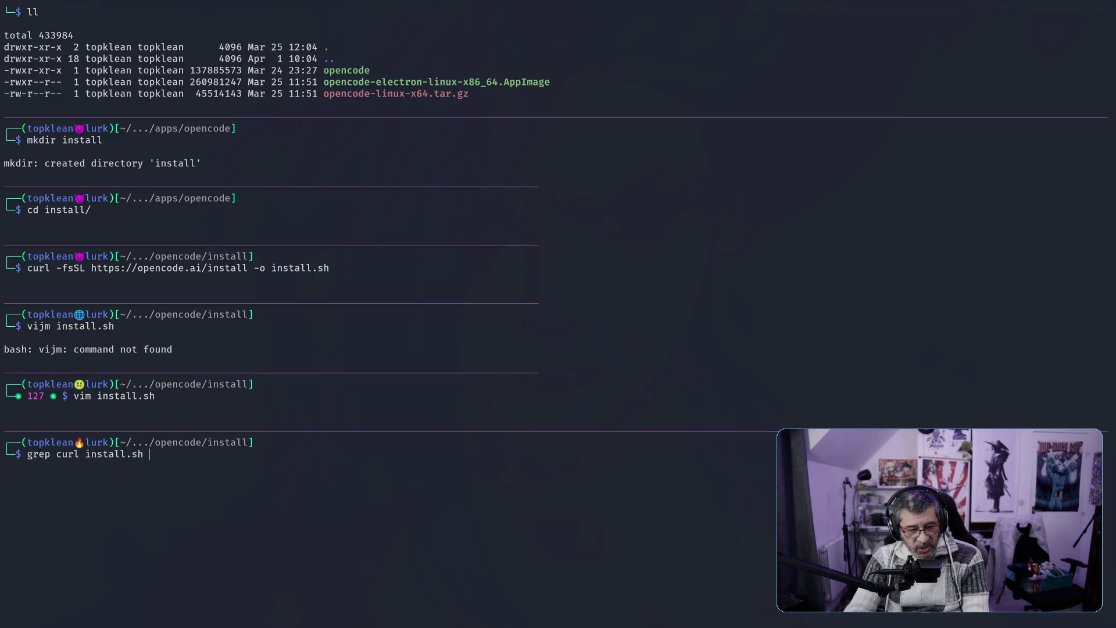
key("Return")
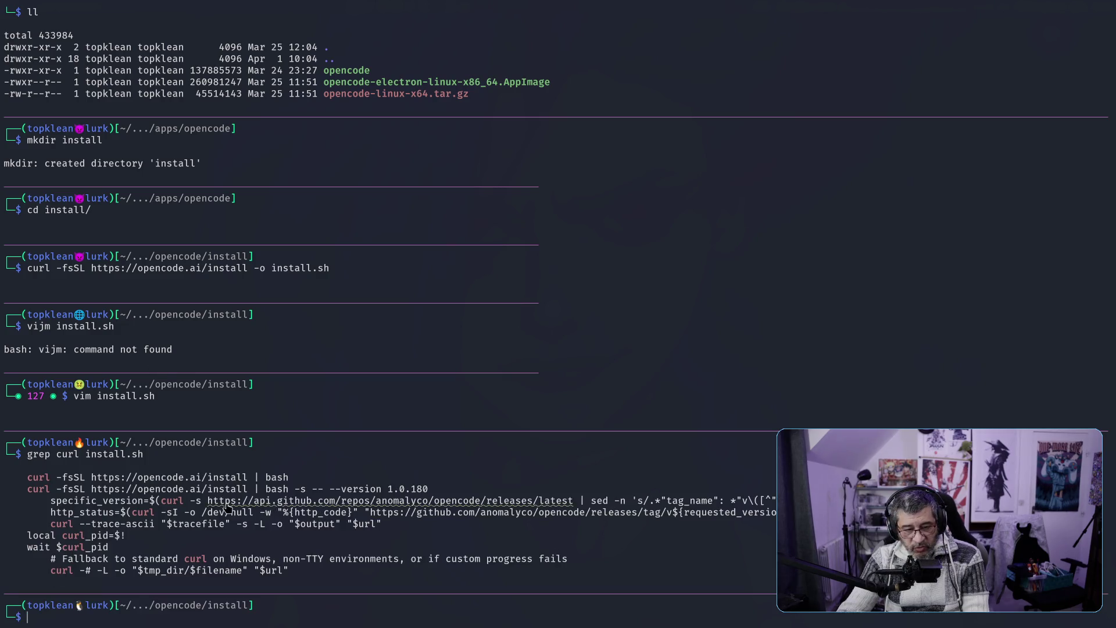
Run the GitHub releases/latest curl request, then rerun the grep for curl in install.sh
mouse_move(161, 501)
left_mouse_down()
mouse_move(407, 490)
mouse_move(577, 499)
left_mouse_up()
middle_click(567, 452)
key("Return")
middle_click(564, 452)
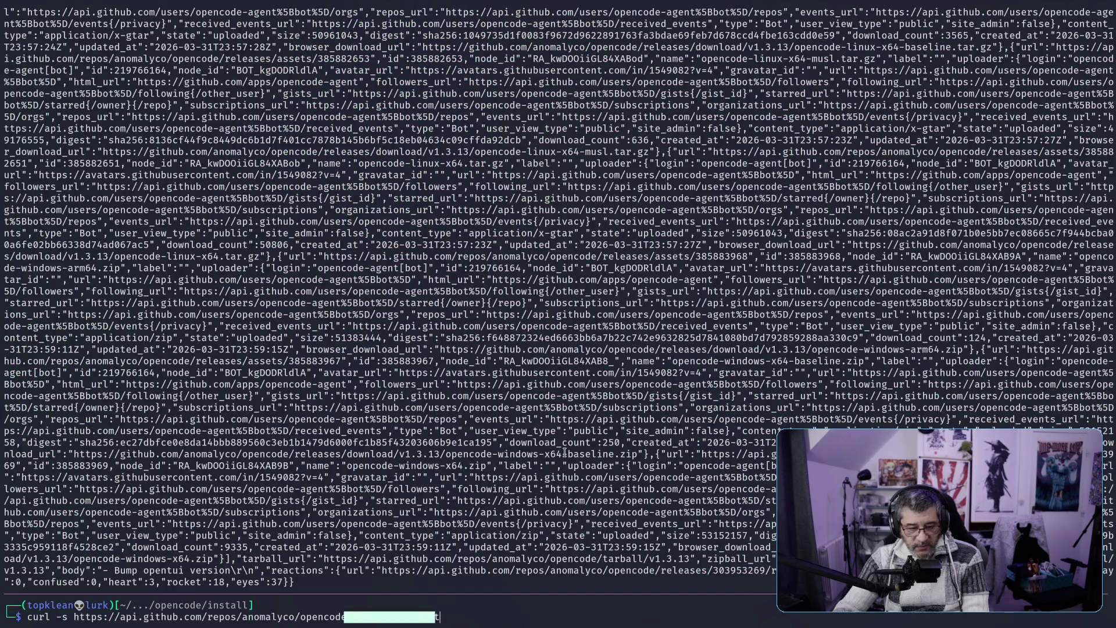
key("Up")
key("Down")
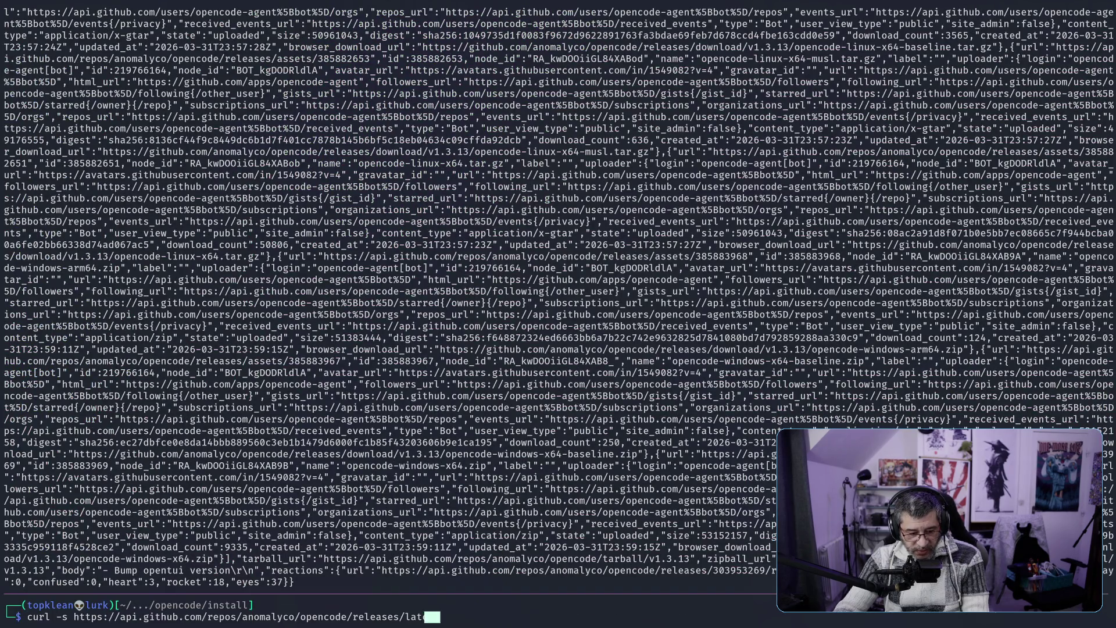
key("Up")
key("Up")
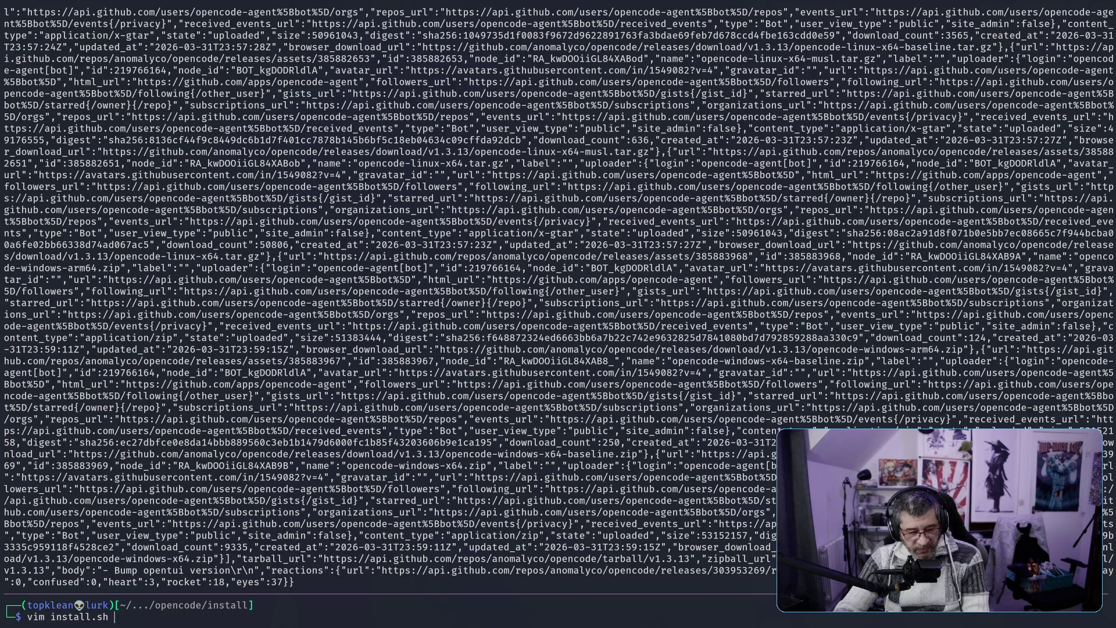
key("Up")
key("Up")
key("Up")
key("Up")
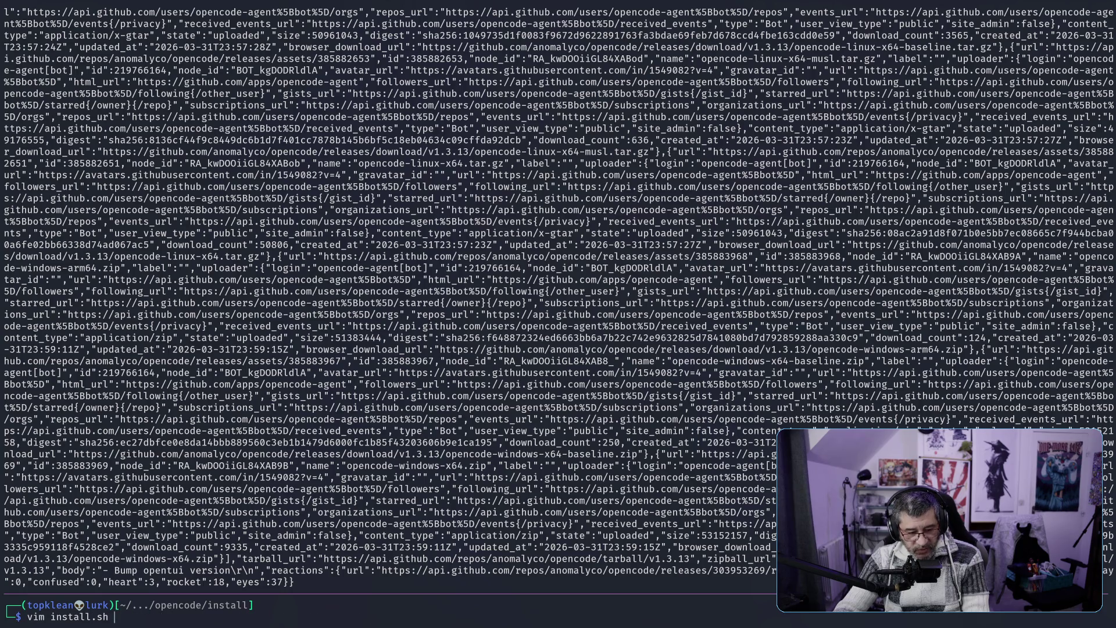
key("Up")
key("Up")
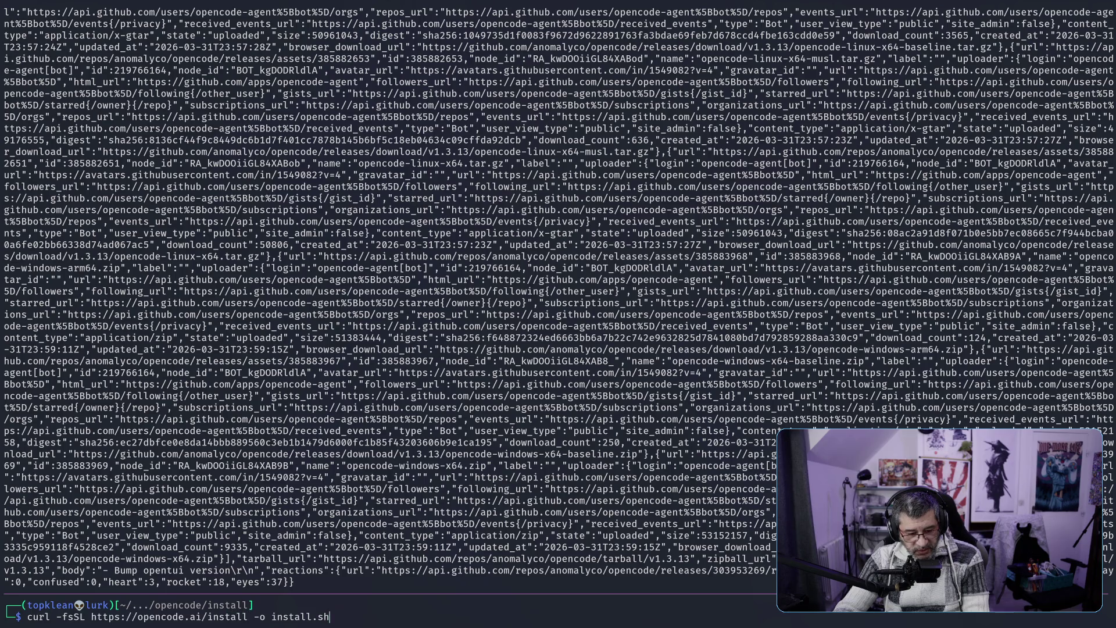
key("Up")
key("Up")
key("Up")
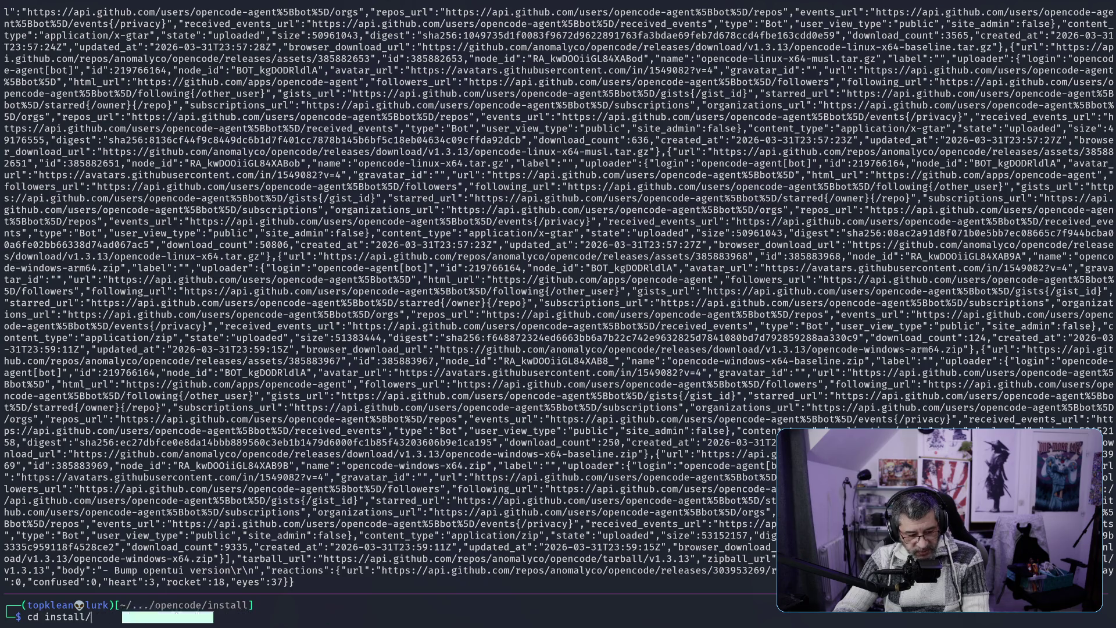
key("Up")
key("Up")
key("Up")
key("Up")
key("Return")
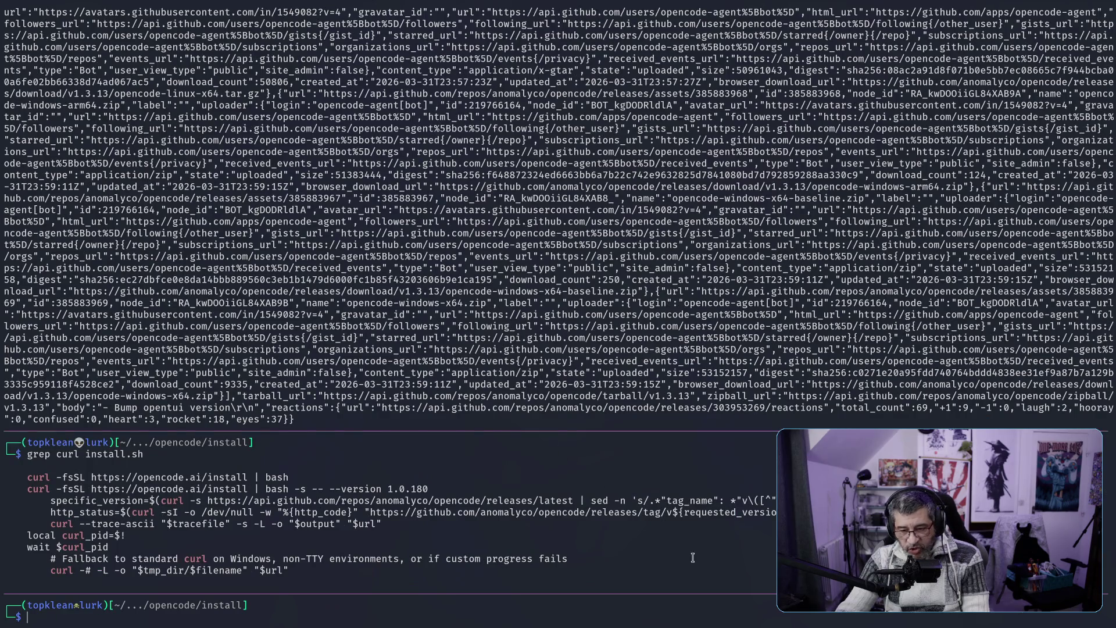
Paste and run the script's curl-and-sed version lookup with enlarged terminal text
left_click_drag(614, 500, 777, 499)
mouse_move(161, 501)
left_mouse_down()
mouse_move(633, 515)
mouse_move(777, 501)
left_mouse_up()
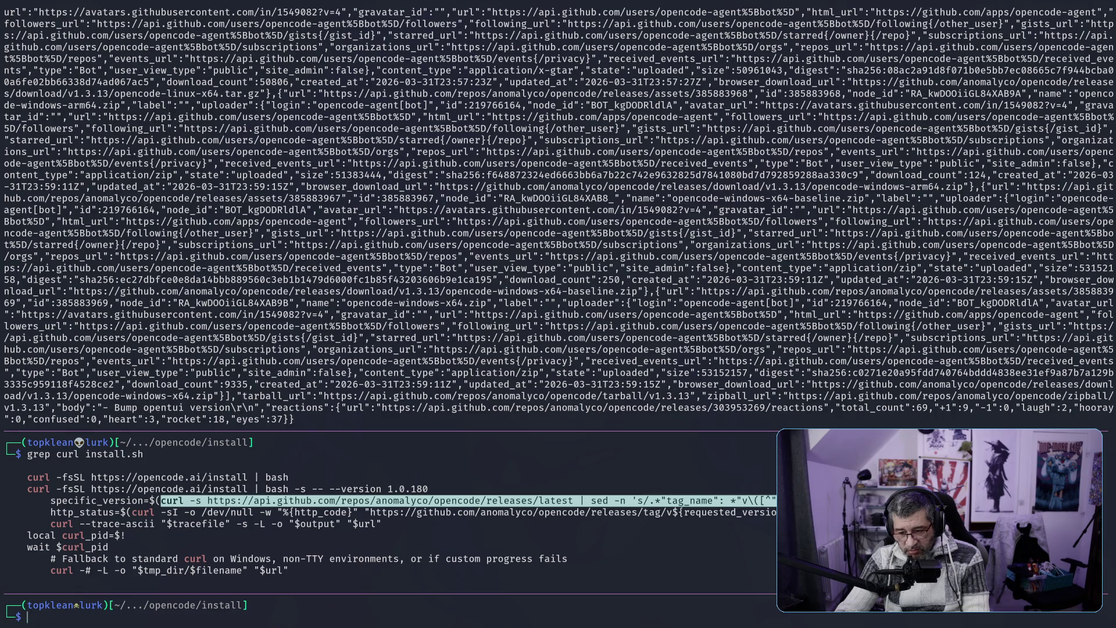
type("curl -s https://api.github.com/repos/anomalyco/opencode/releases/latest | sed -n 's/.*\"tag_name\": *\"v\\([^\"]*\\)\".*/\\1/p")
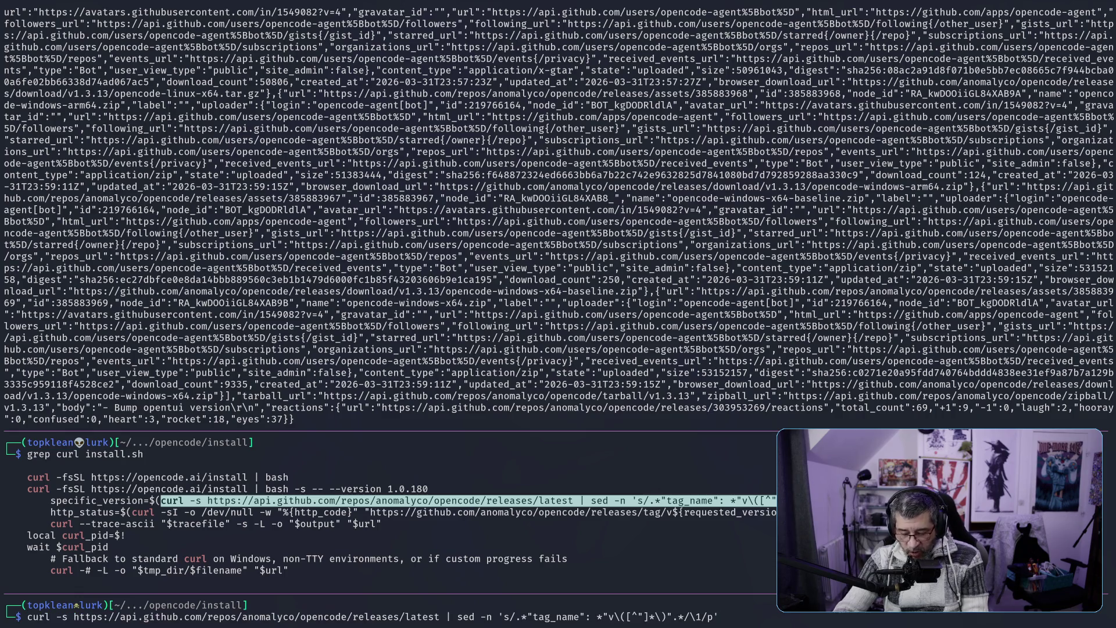
key("ctrl+plus")
key("ctrl+plus")
key("ctrl+plus")
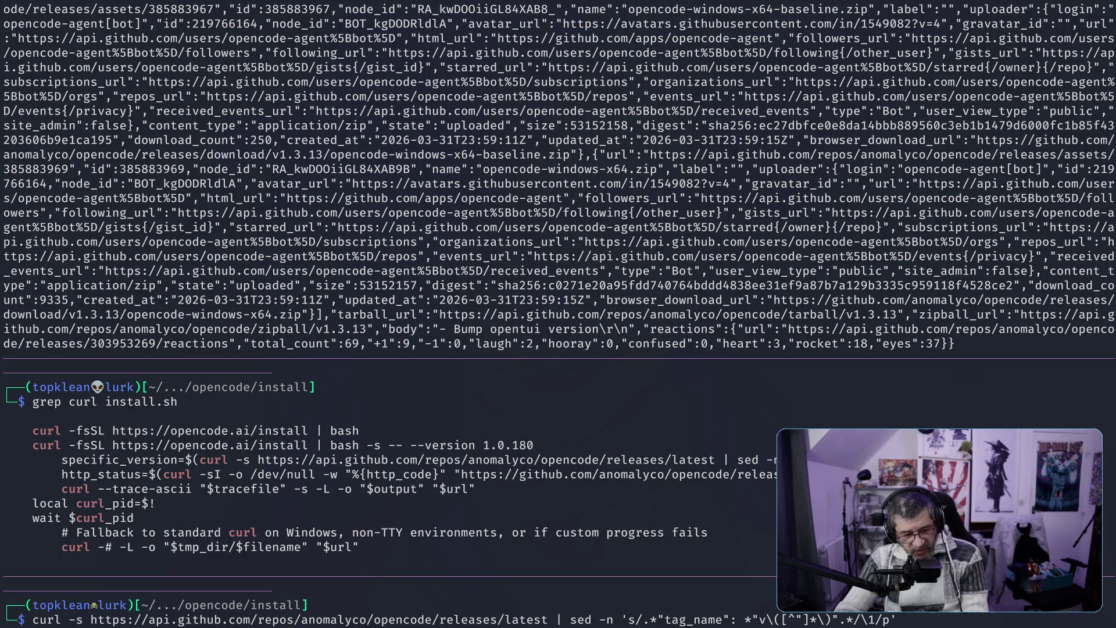
key("Return")
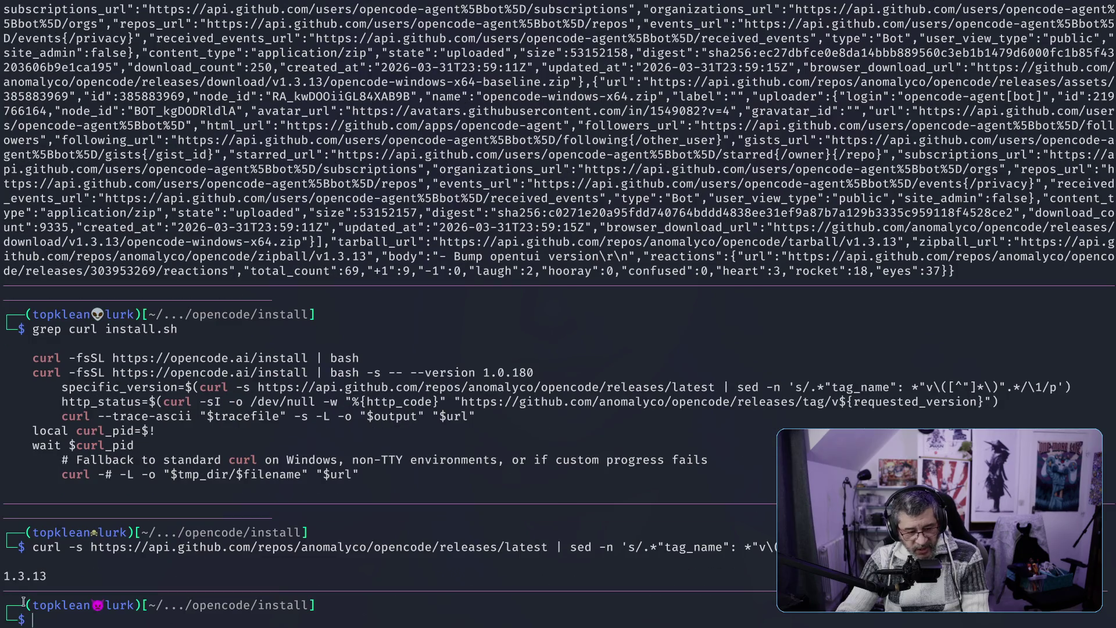
Mark version 1.3.13 and the http_status, %{http_code} and $url parts, then tile beside the browser
double_click(20, 576)
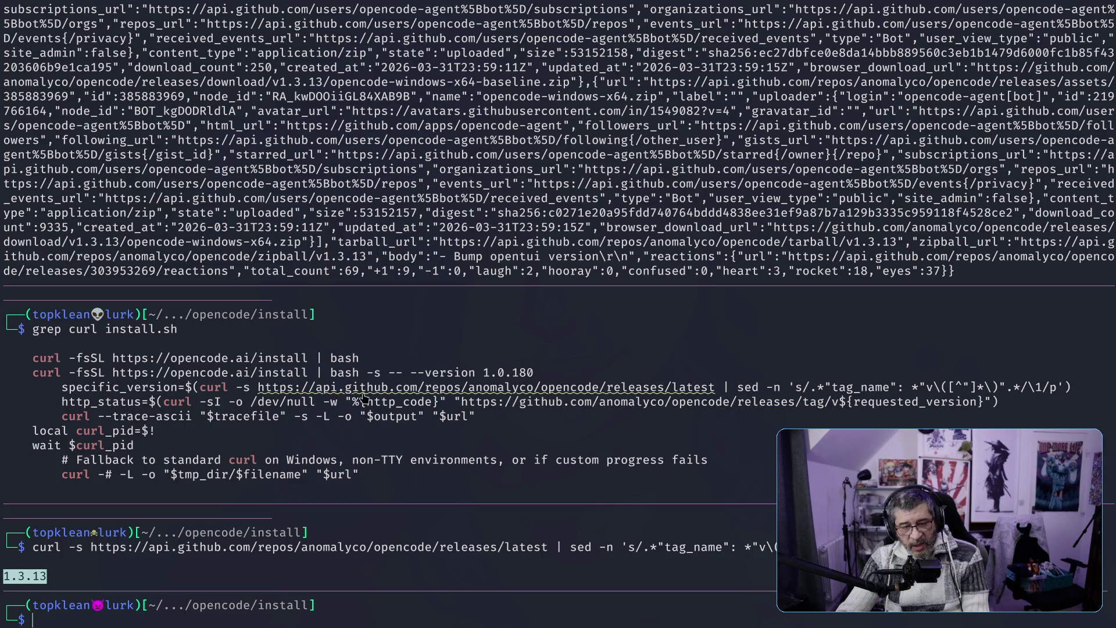
left_click_drag(347, 401, 443, 401)
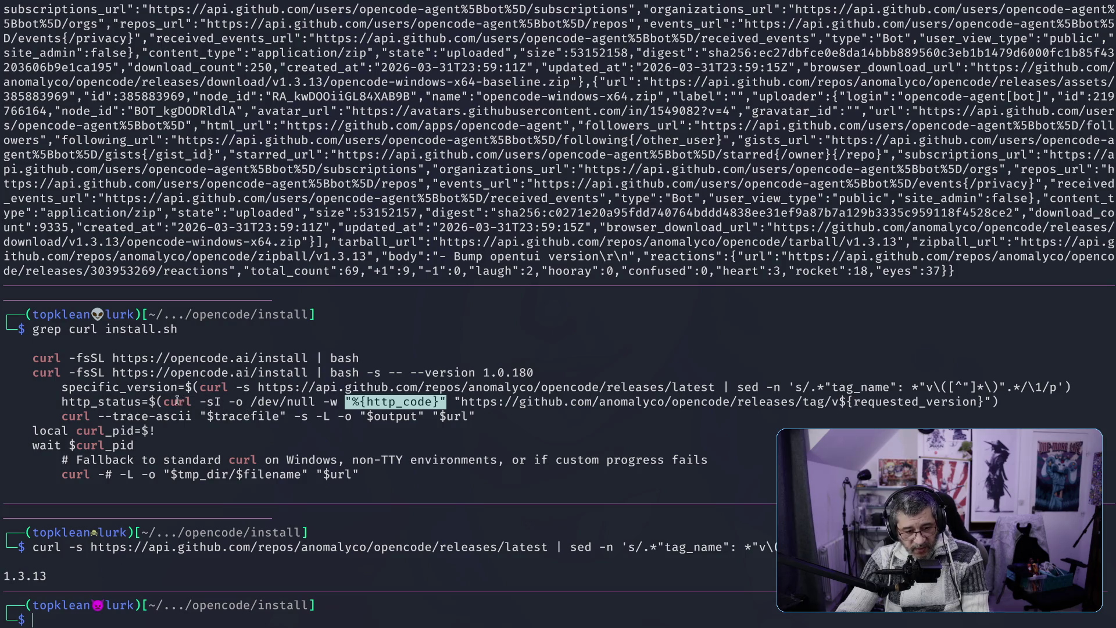
mouse_move(163, 401)
left_mouse_down()
mouse_move(447, 402)
mouse_move(317, 400)
left_mouse_up()
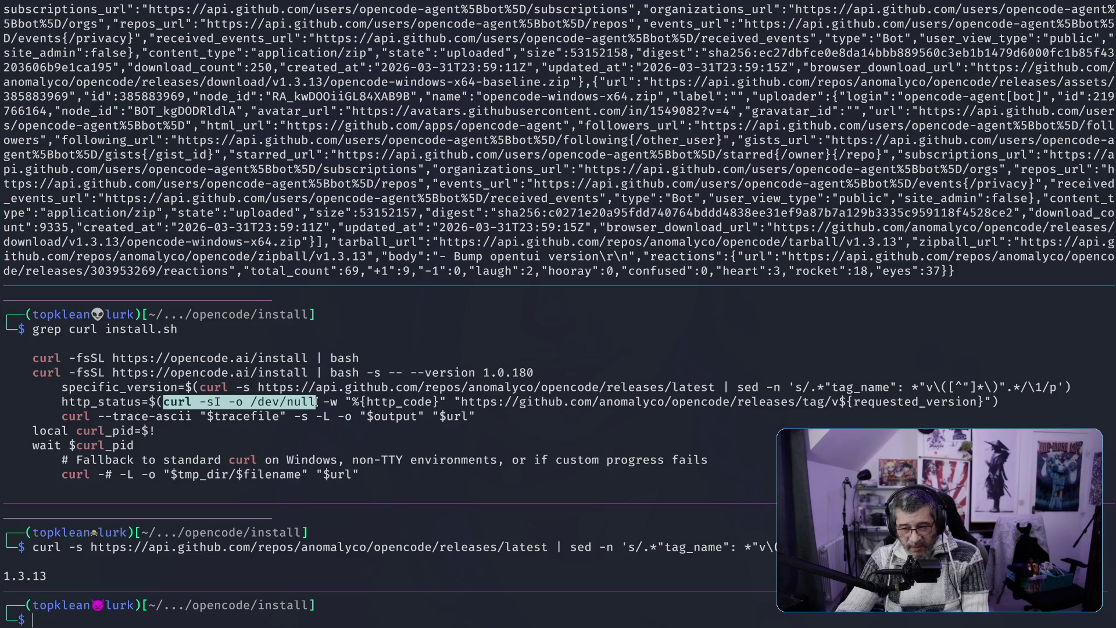
left_click_drag(76, 401, 134, 401)
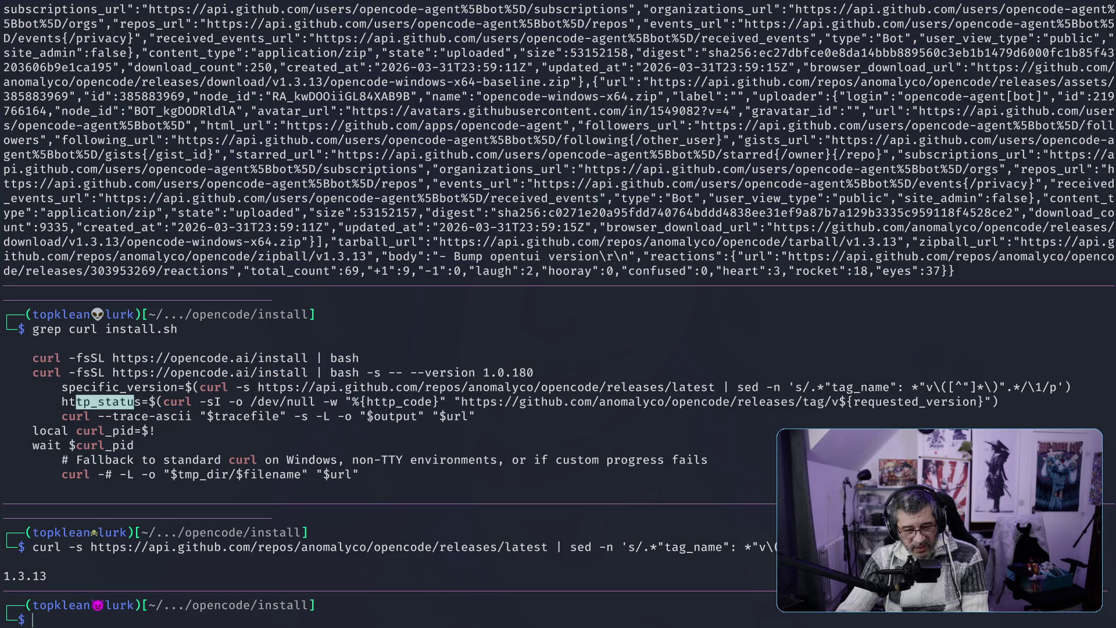
left_click_drag(432, 416, 478, 415)
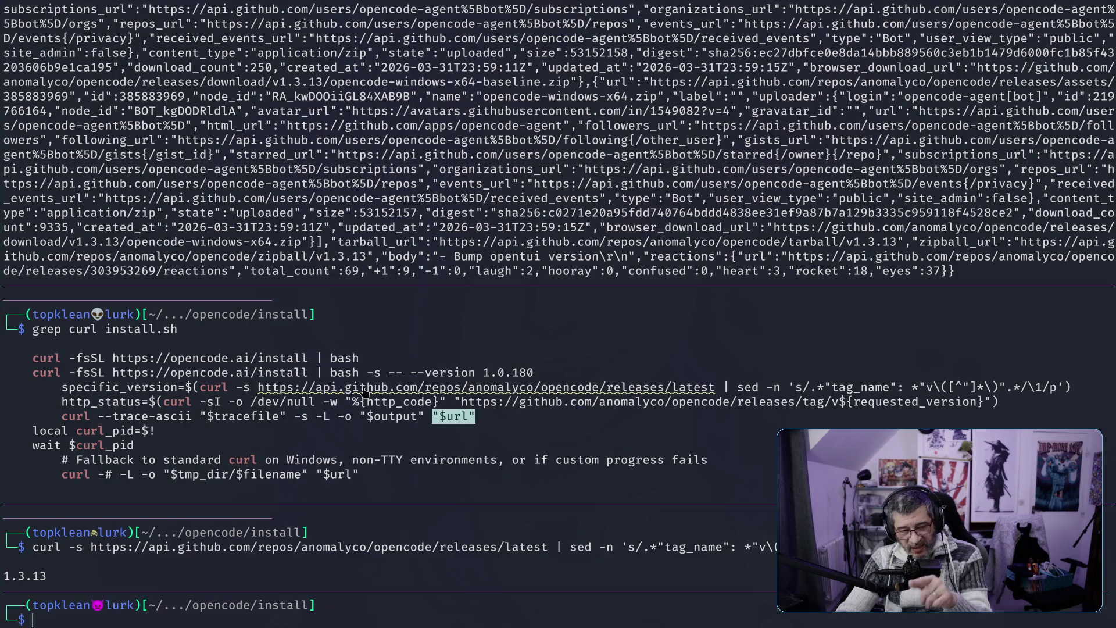
double_click(40, 577)
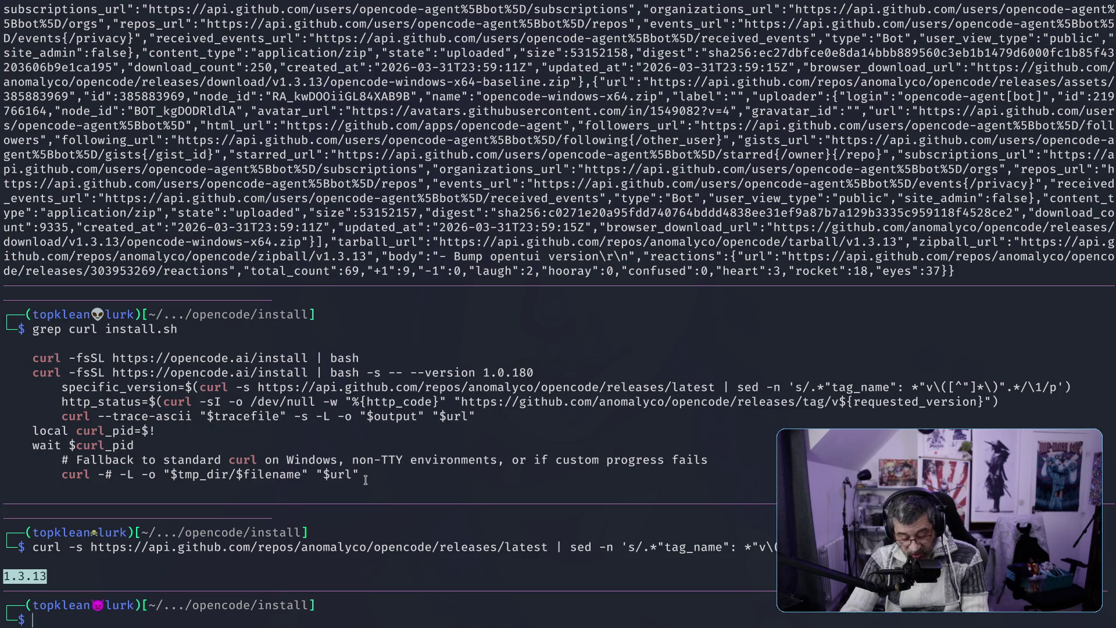
key("super+f")
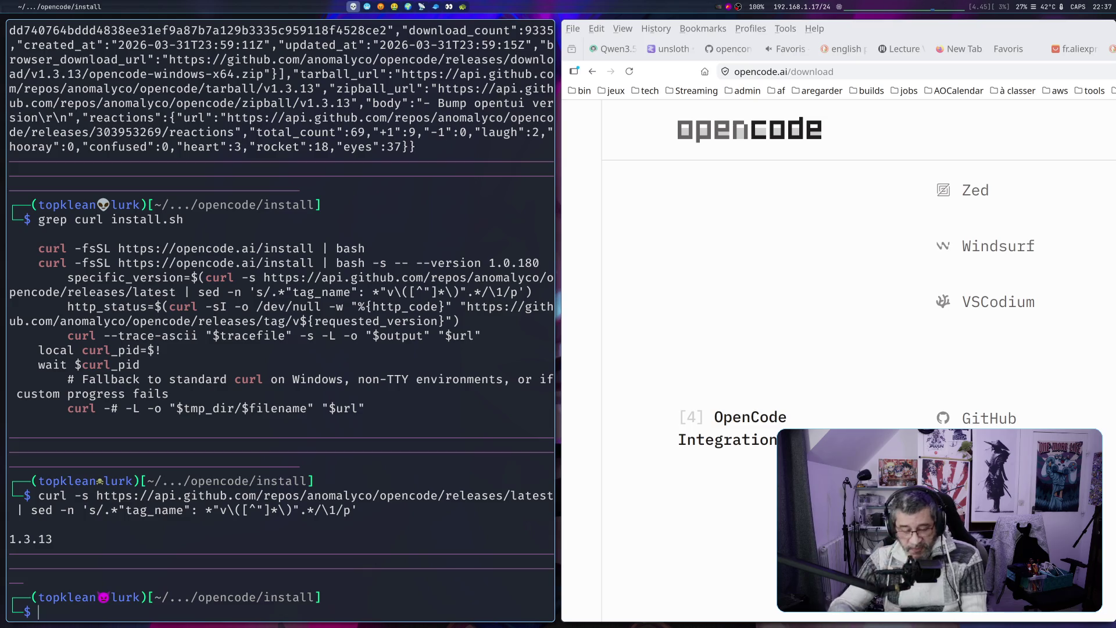
Search yay for opencode packages, highlight the extra/opencode version, and cancel the install prompt
key("super+f")
type("yay ")
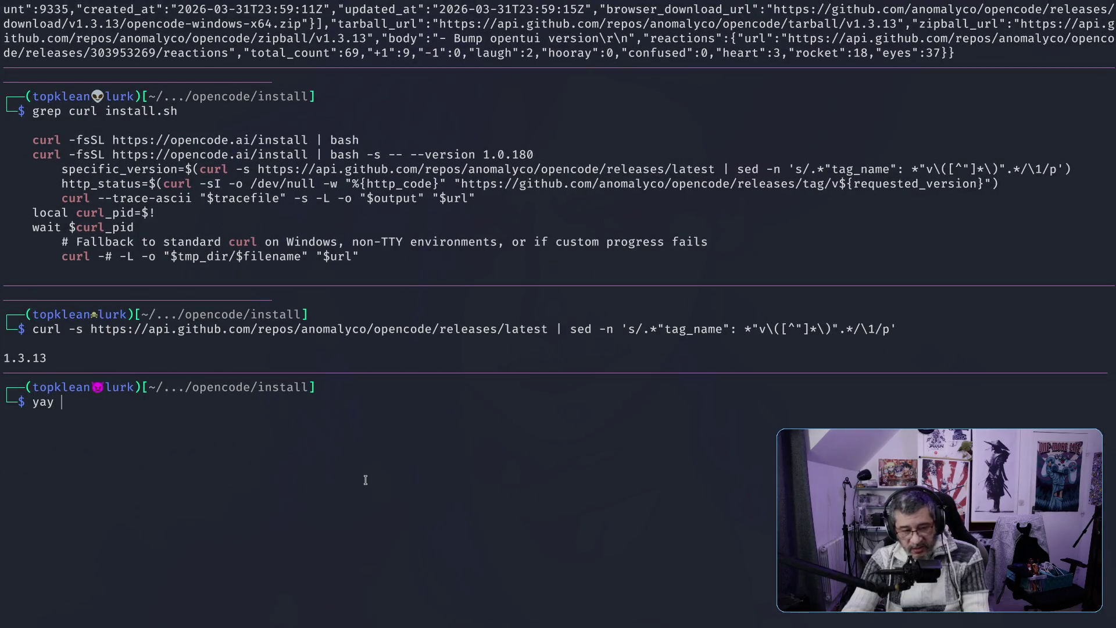
type("openc")
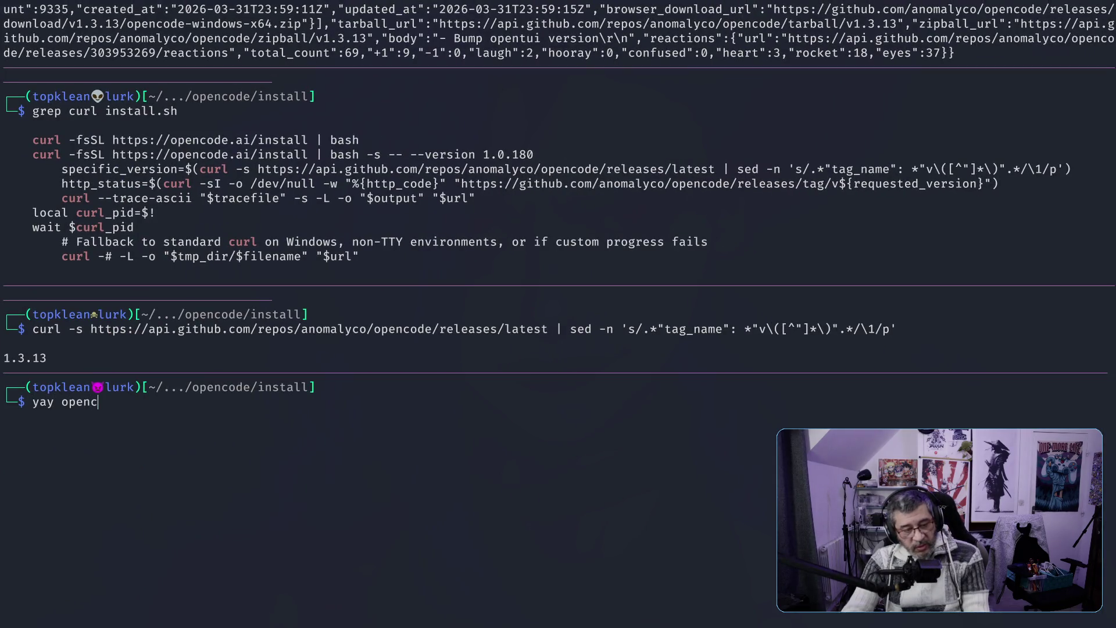
type("ode")
key("Return")
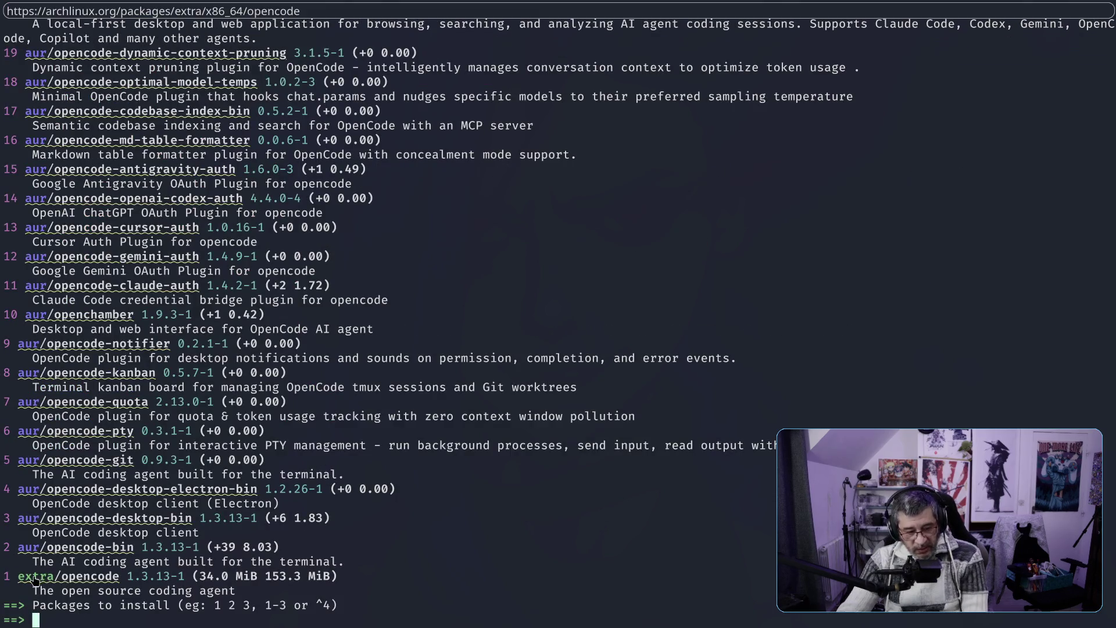
left_click_drag(127, 576, 180, 576)
key("ctrl+c")
Rerun the latest-release lookup and compare it with extra/opencode 1.3.13-1
key("Up")
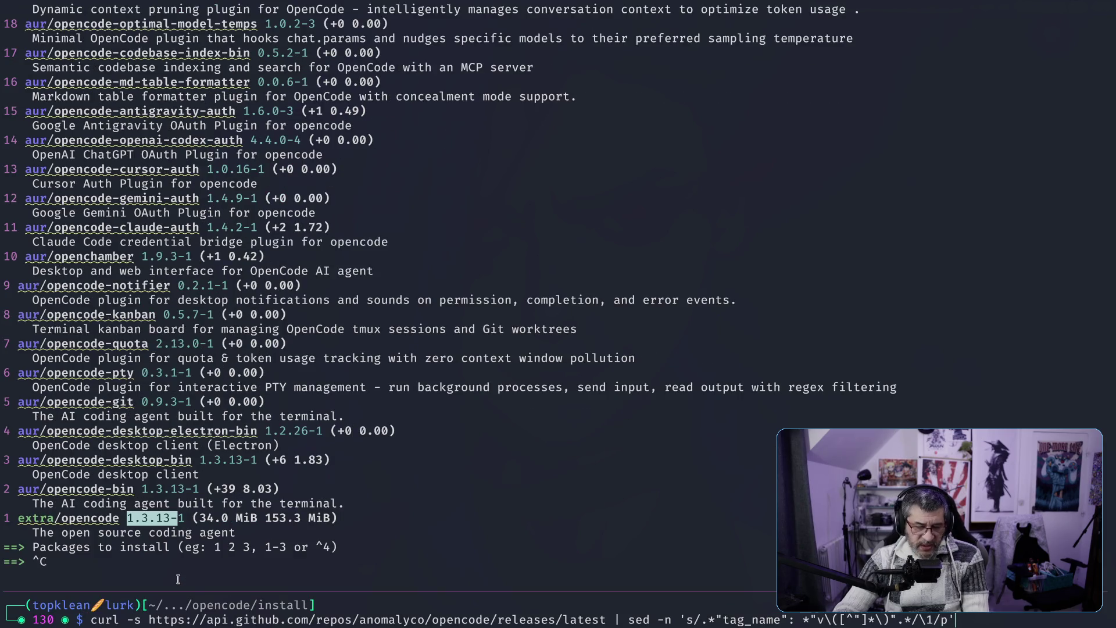
key("Return")
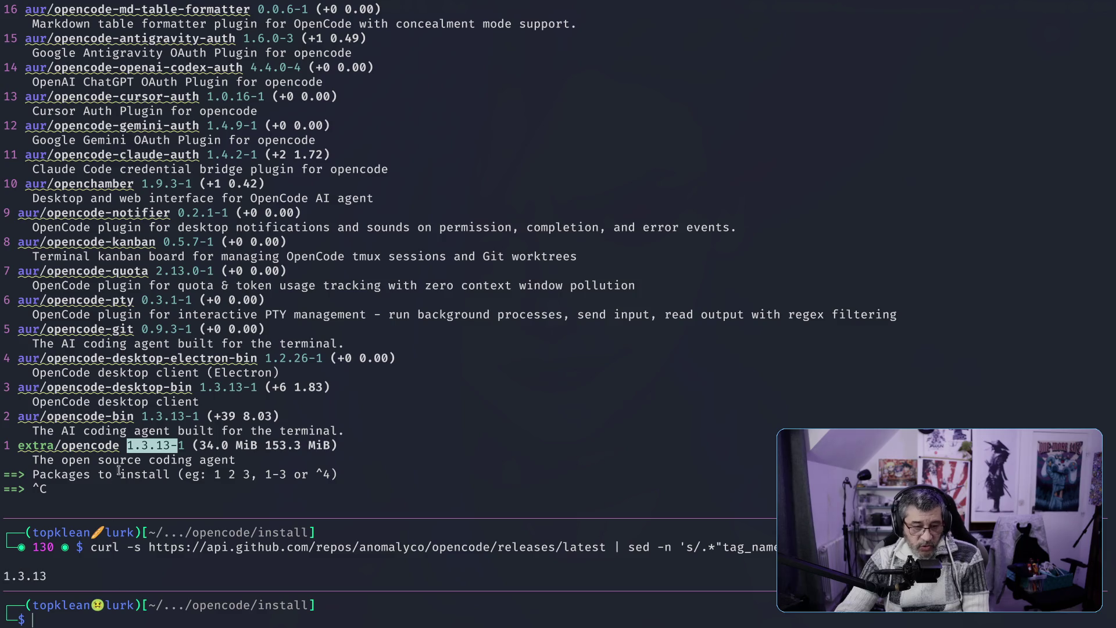
left_click_drag(127, 445, 185, 446)
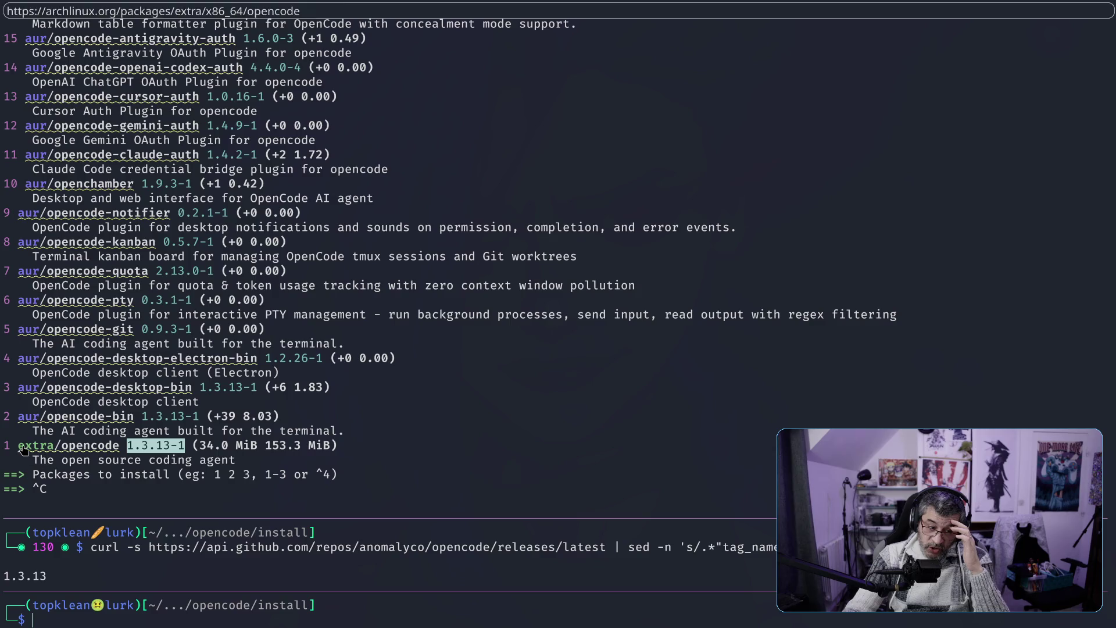
left_click_drag(10, 445, 133, 445)
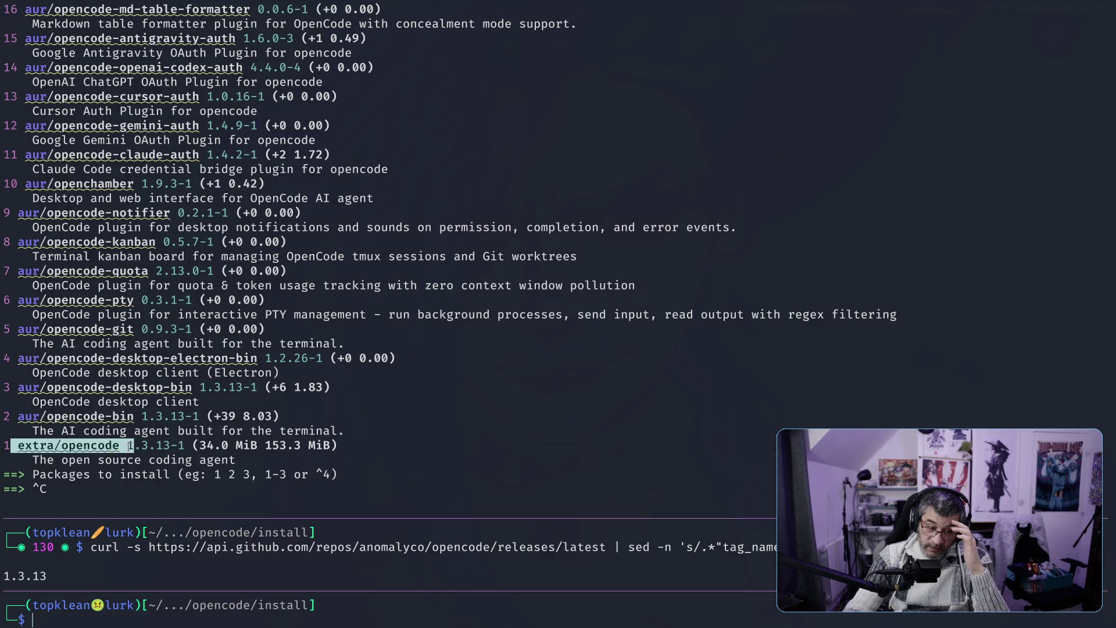